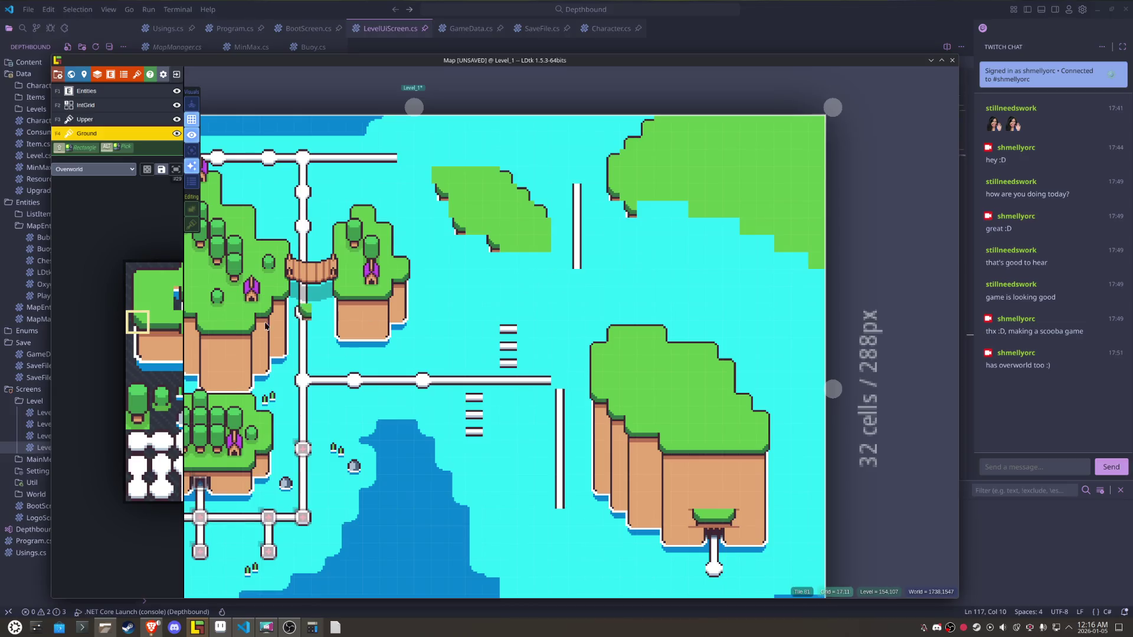
- Fill the island's cyan coastline notch with grass and run grass-edge tiles along the stepped shore
left_click(186, 323)
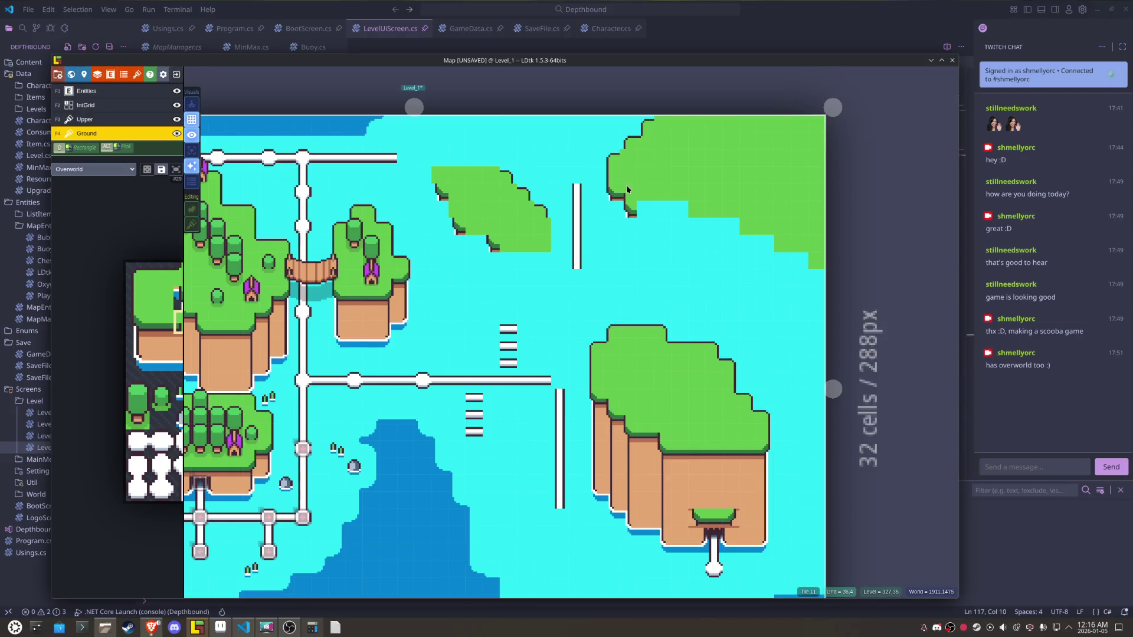
left_click(656, 204)
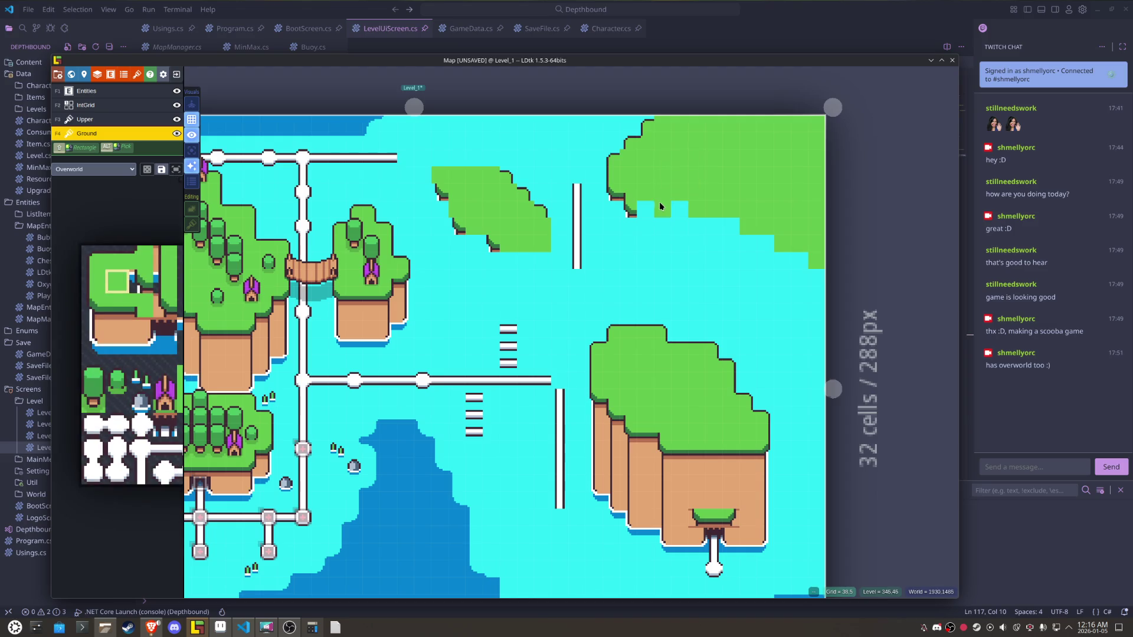
mouse_move(646, 204)
left_mouse_down()
mouse_move(770, 239)
mouse_move(817, 276)
left_mouse_up()
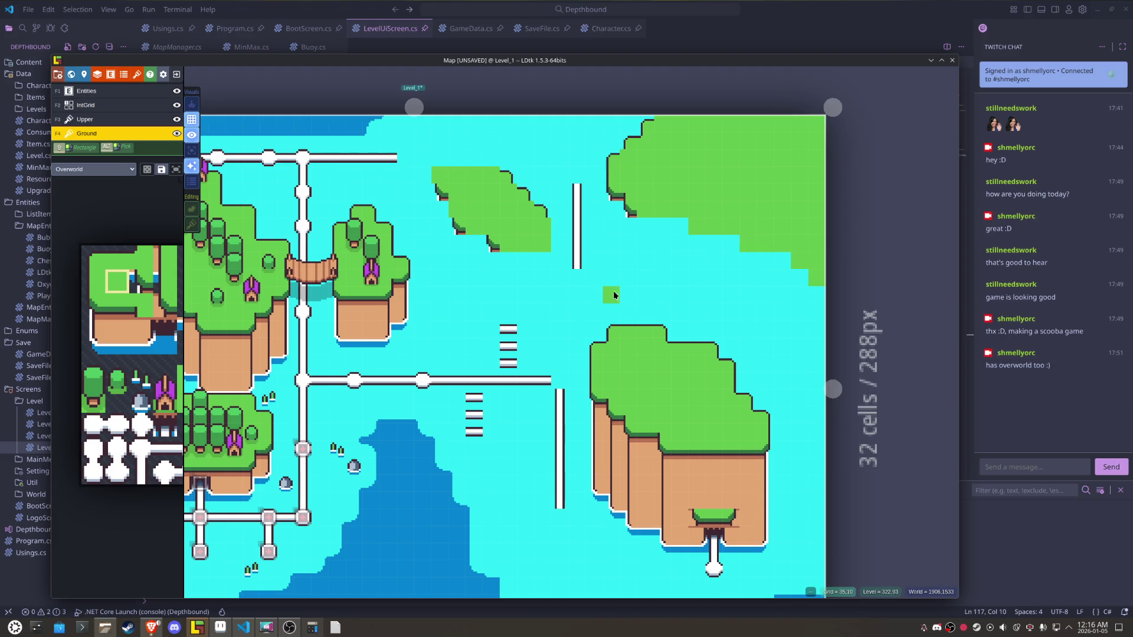
key("space")
left_click(118, 305)
mouse_move(653, 235)
left_mouse_down()
mouse_move(670, 229)
mouse_move(652, 229)
mouse_move(714, 259)
mouse_move(792, 268)
mouse_move(816, 298)
left_mouse_up()
- Paint grass and edge corner tiles at each coastline step, erasing one misplaced corner
key("space")
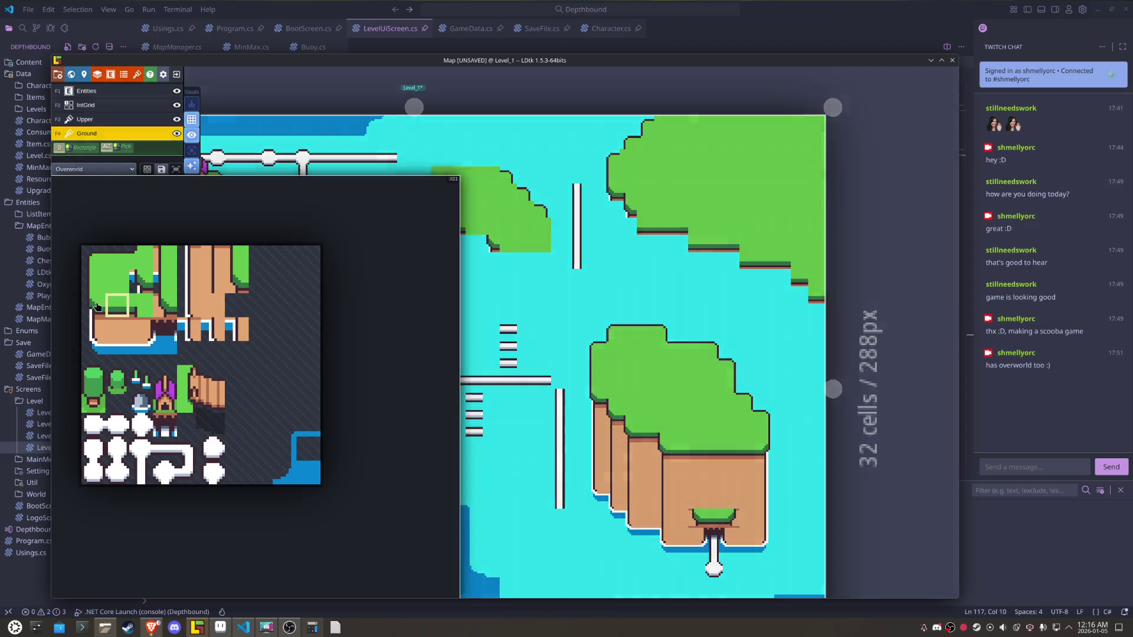
left_click(93, 305)
left_click(734, 293)
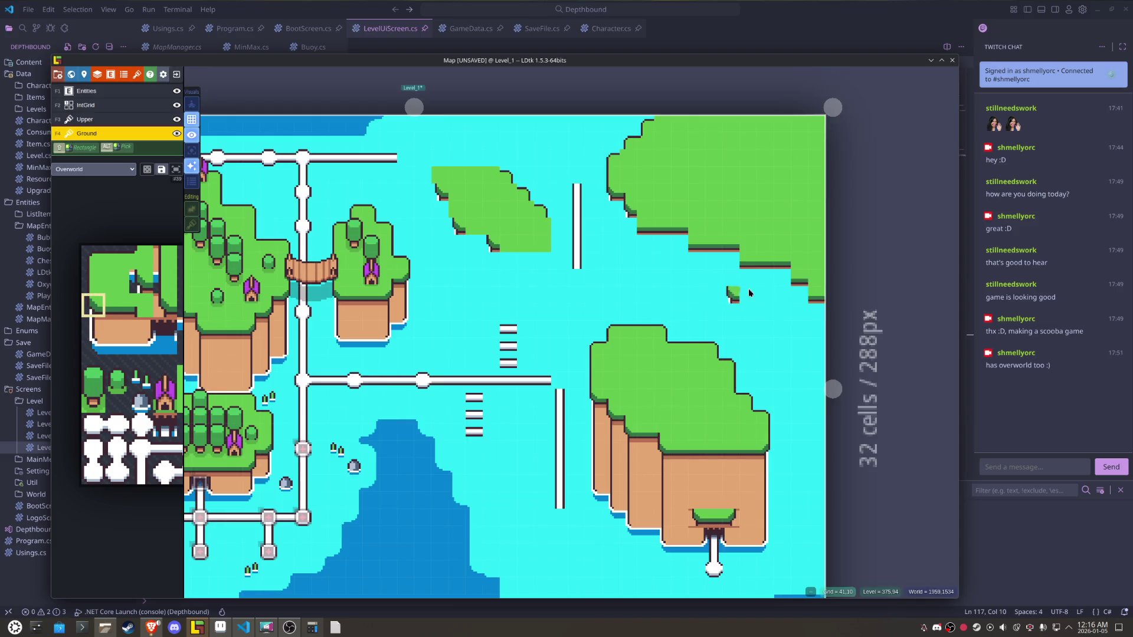
left_click(812, 292)
left_click(789, 278)
right_click(791, 279)
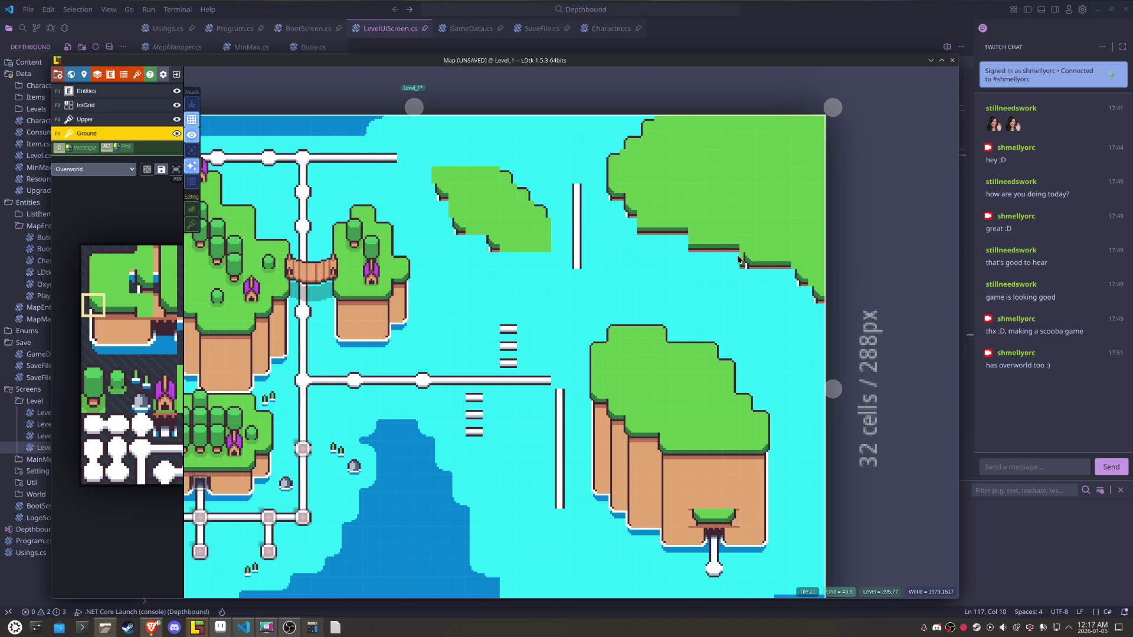
left_click(747, 259)
left_click(696, 245)
left_click(642, 226)
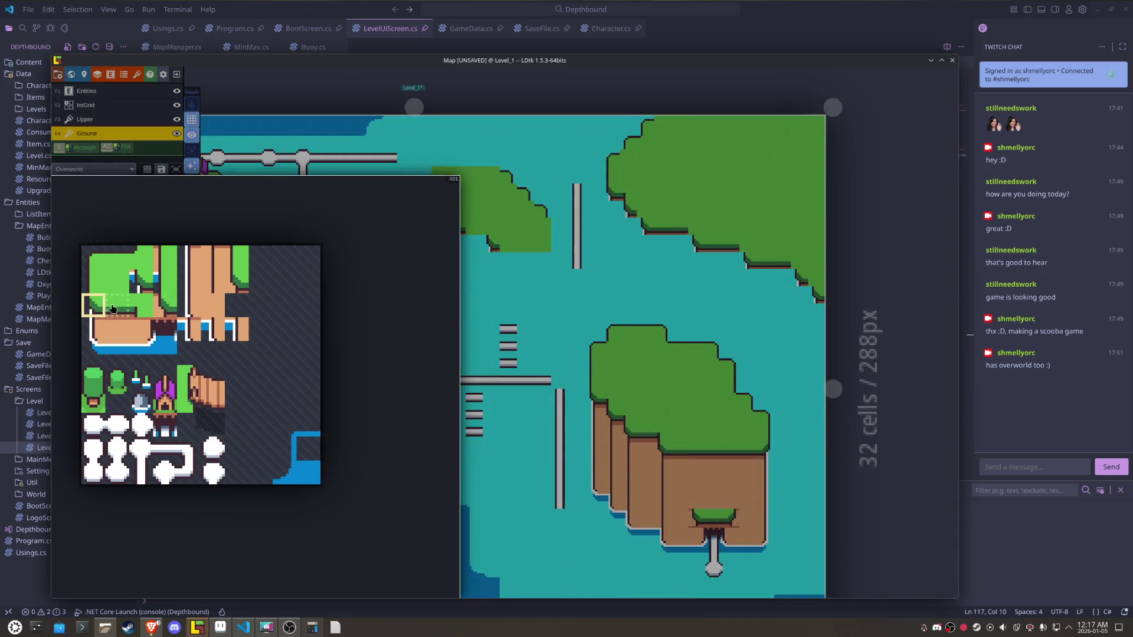
left_click(137, 305)
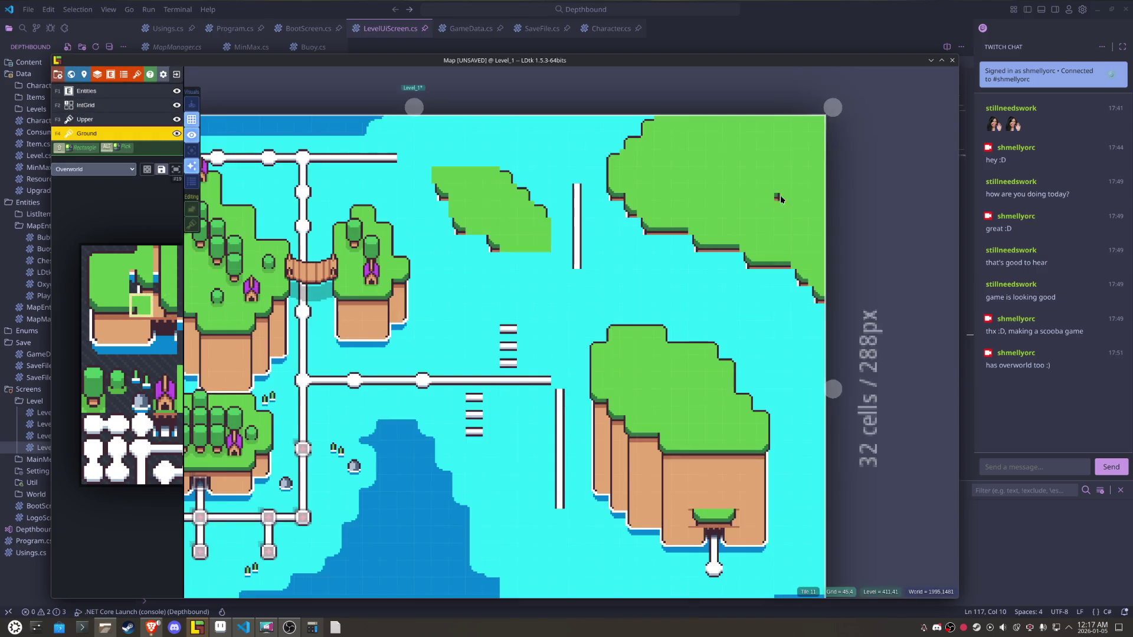
left_click(693, 215)
left_click(745, 242)
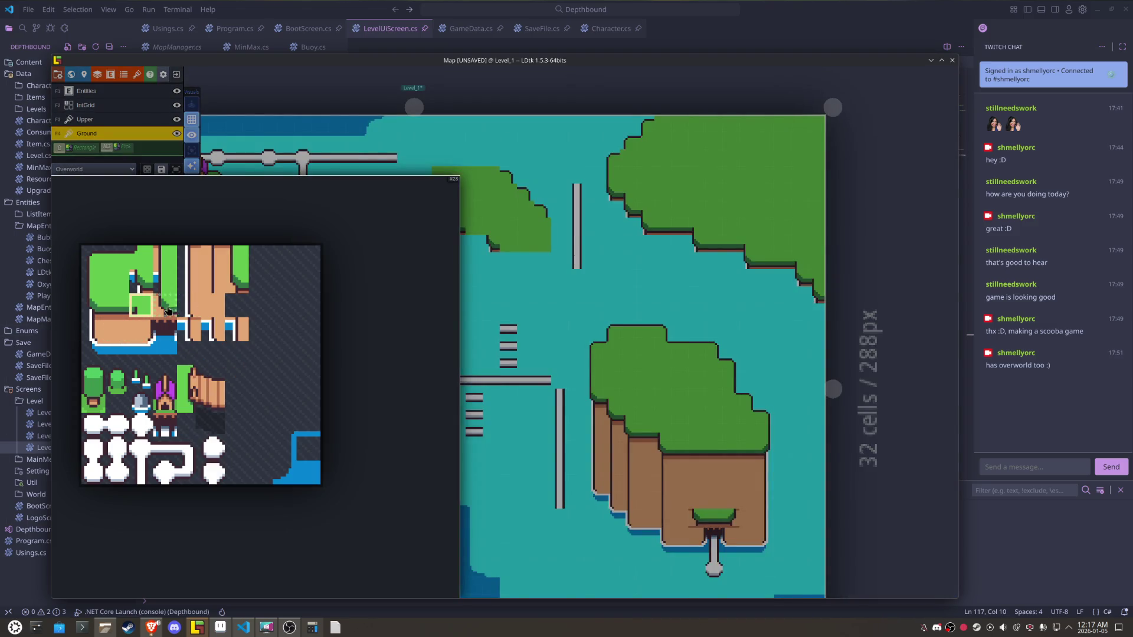
- Start painting tan cliff tiles along the island's coast edge
left_click(168, 312)
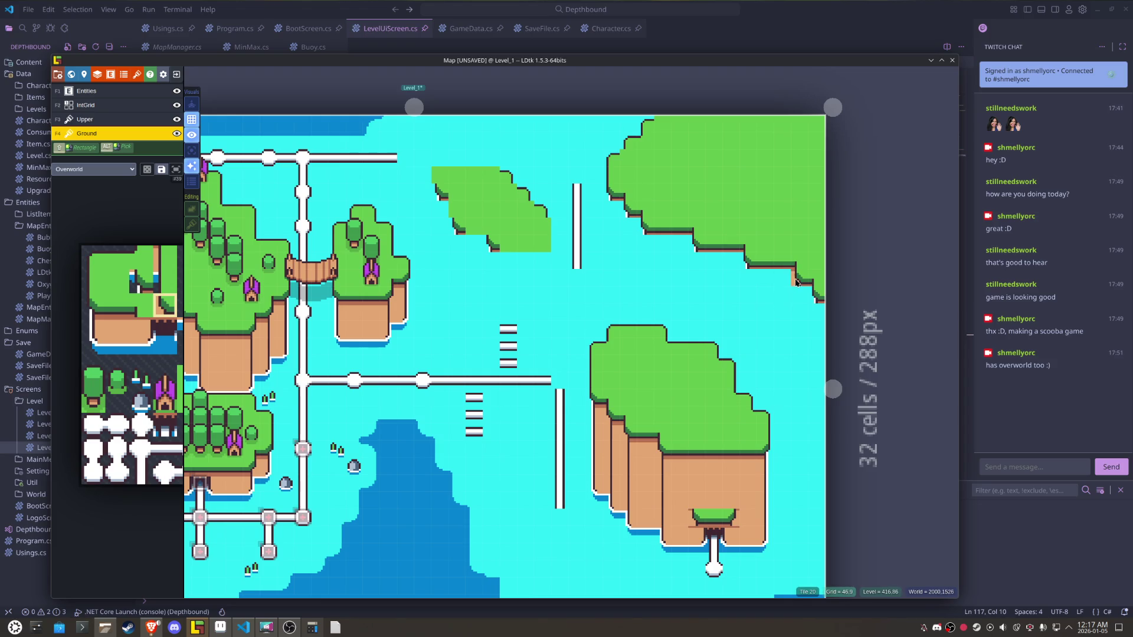
left_click_drag(800, 282, 818, 298)
left_click_drag(707, 283, 611, 276)
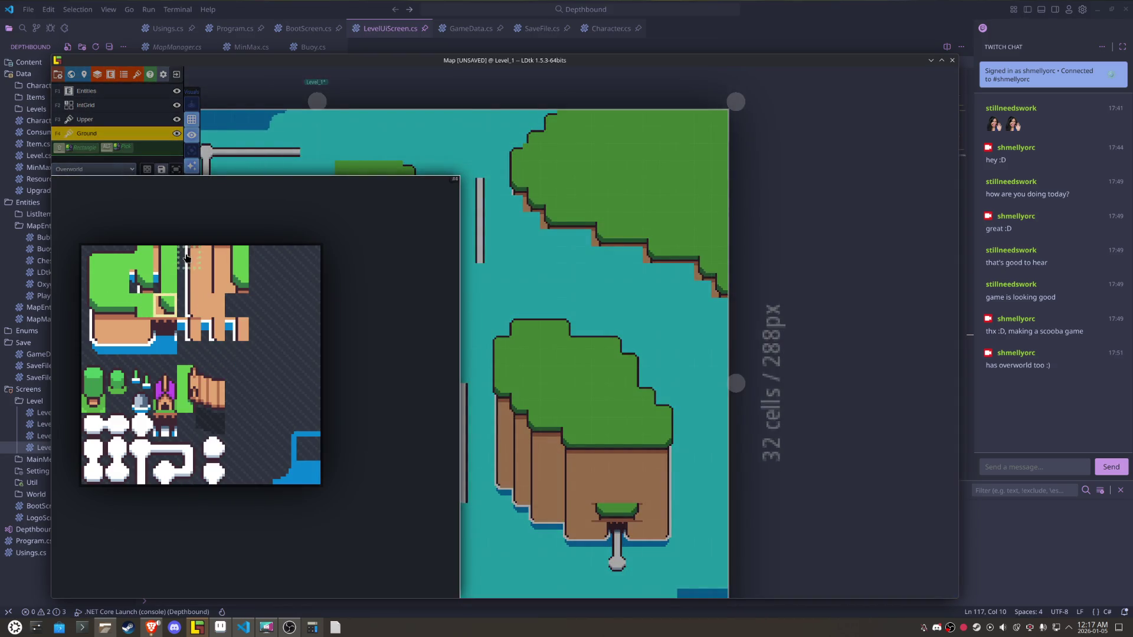
- Place tan cliff tiles beneath each step of the island's coastline
left_click(188, 258)
left_click(603, 273)
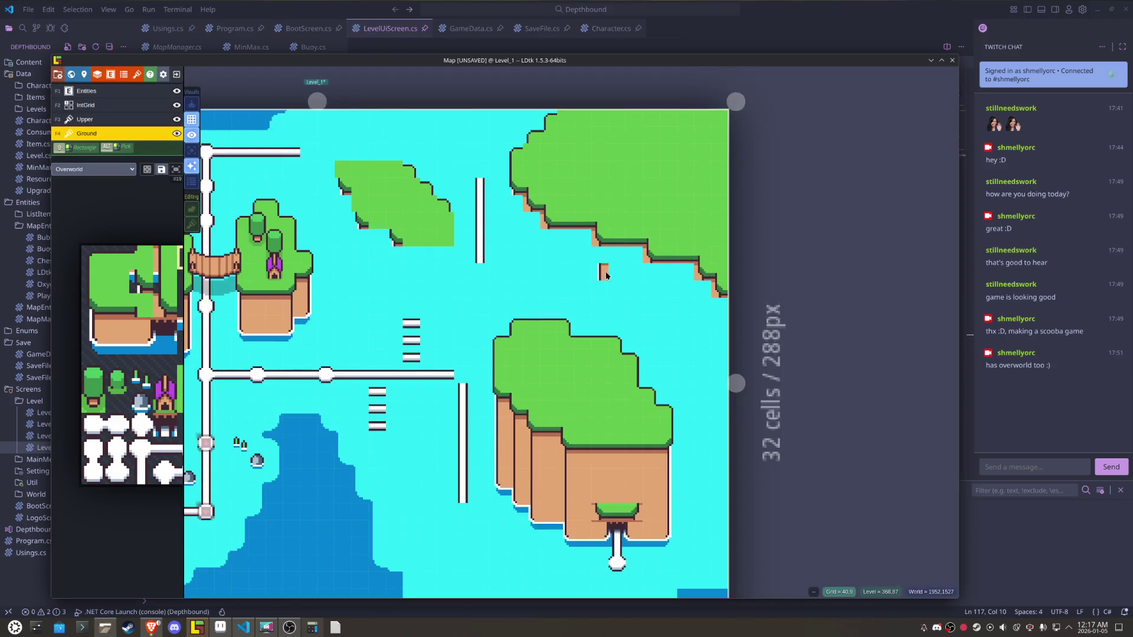
left_click(535, 228)
left_click(653, 273)
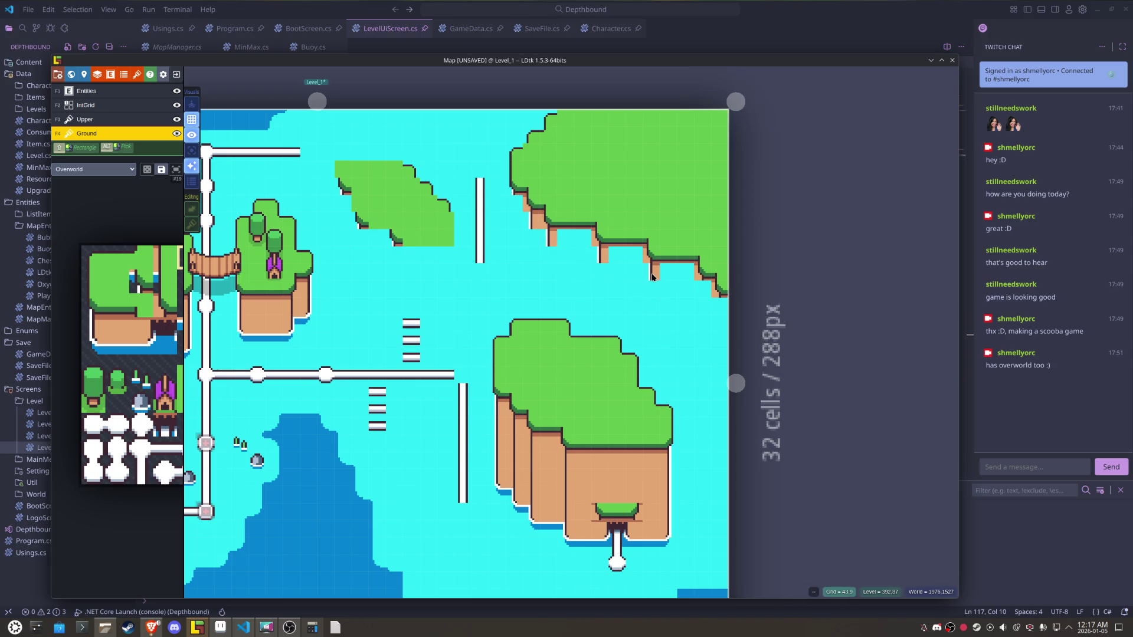
left_click(705, 289)
left_click(722, 308)
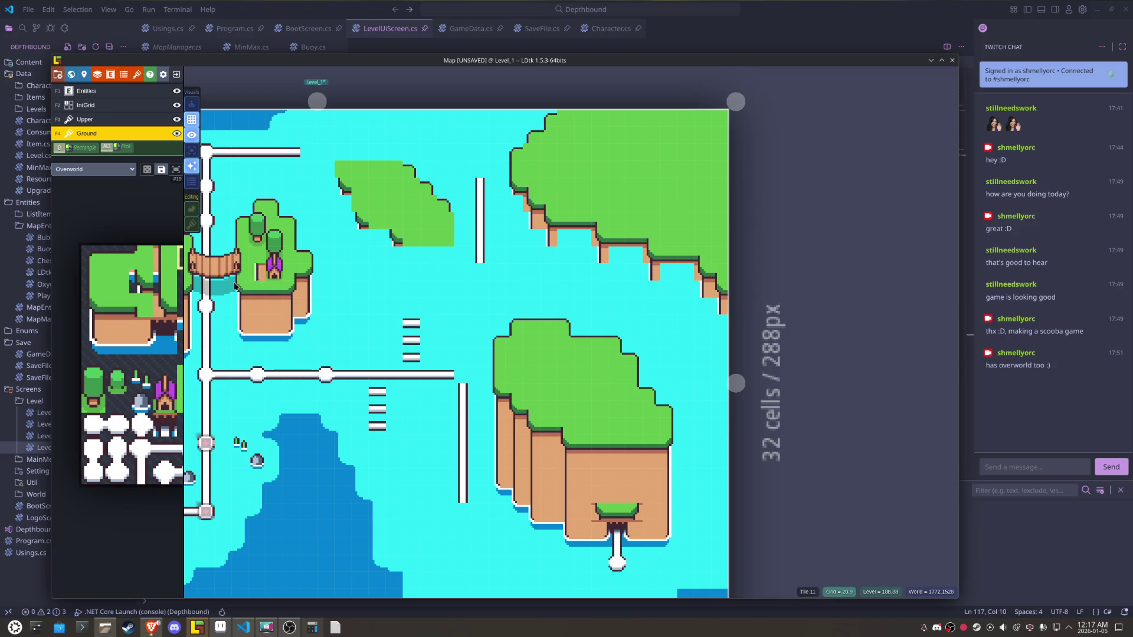
- Extend the cliff columns downward, lengthening one by two cells
mouse_move(156, 318)
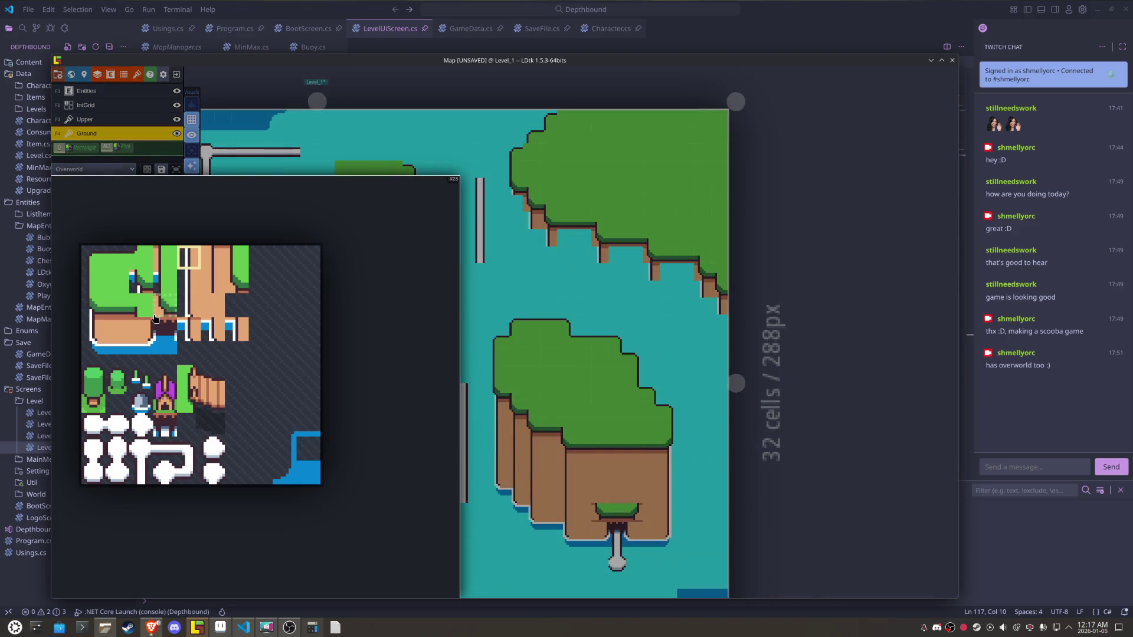
left_click(221, 258)
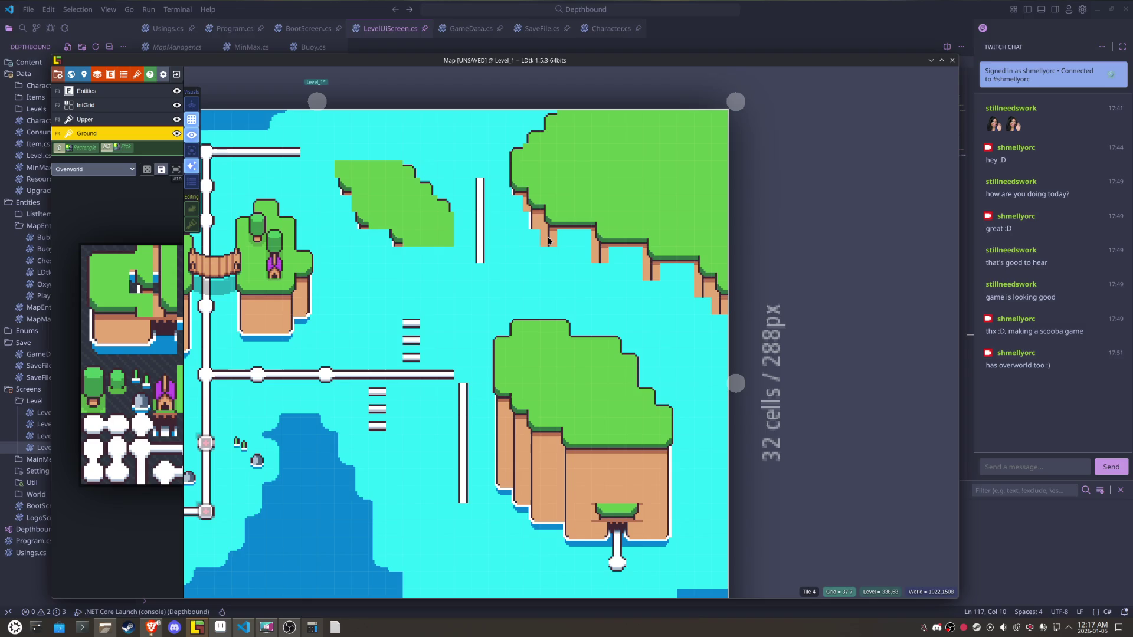
scroll(593, 275, "up", 2)
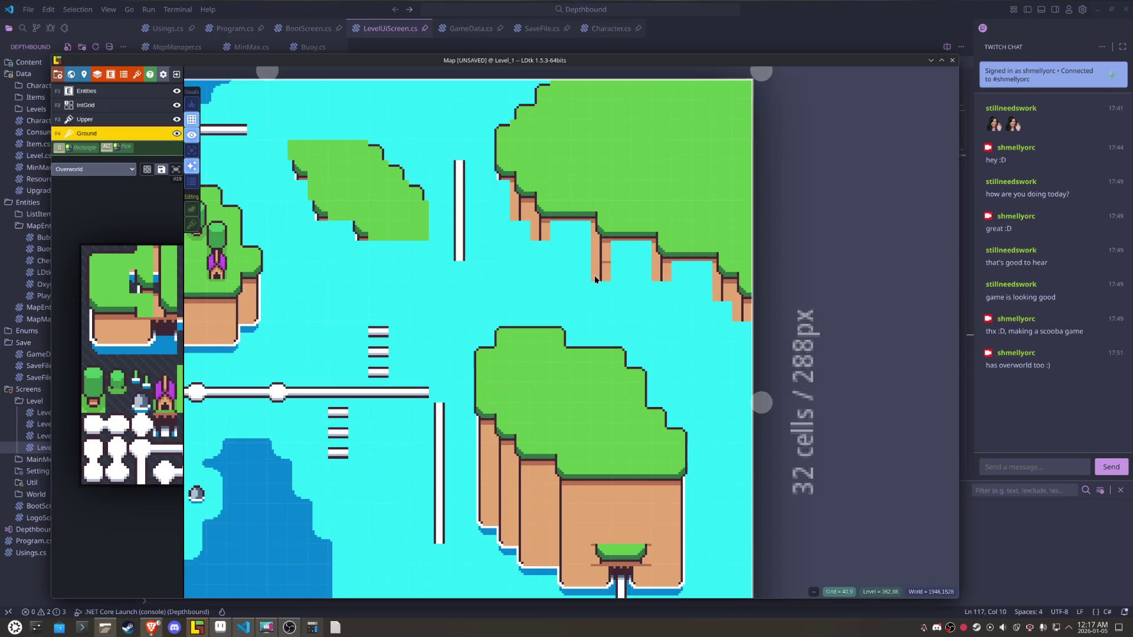
mouse_move(137, 322)
left_click(212, 271)
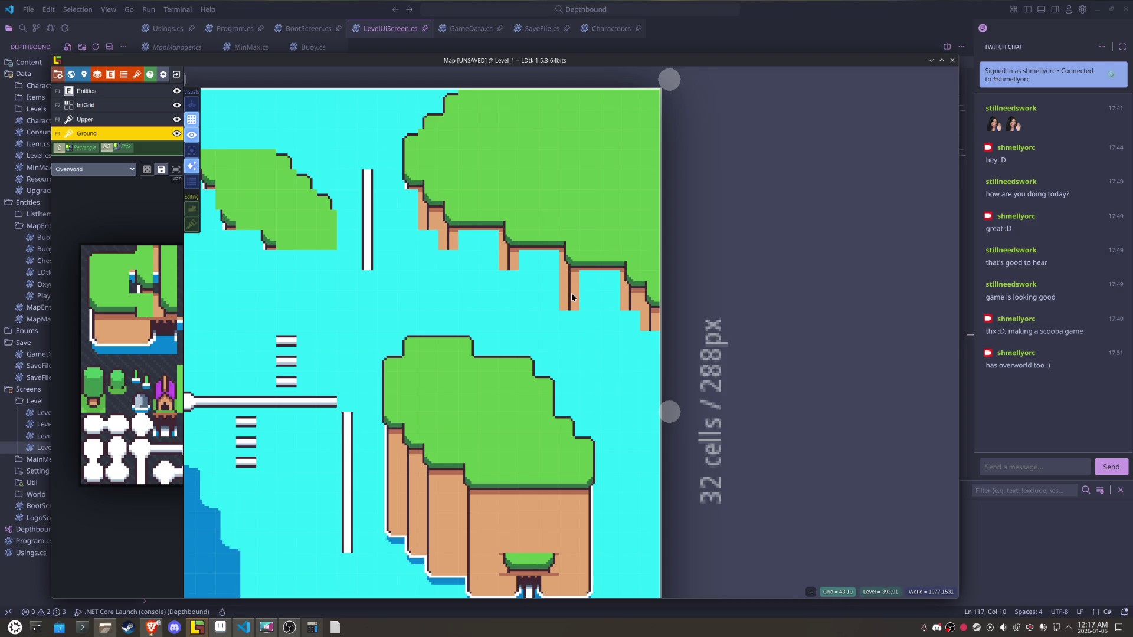
left_click(569, 321)
left_click(645, 338)
left_click(630, 320)
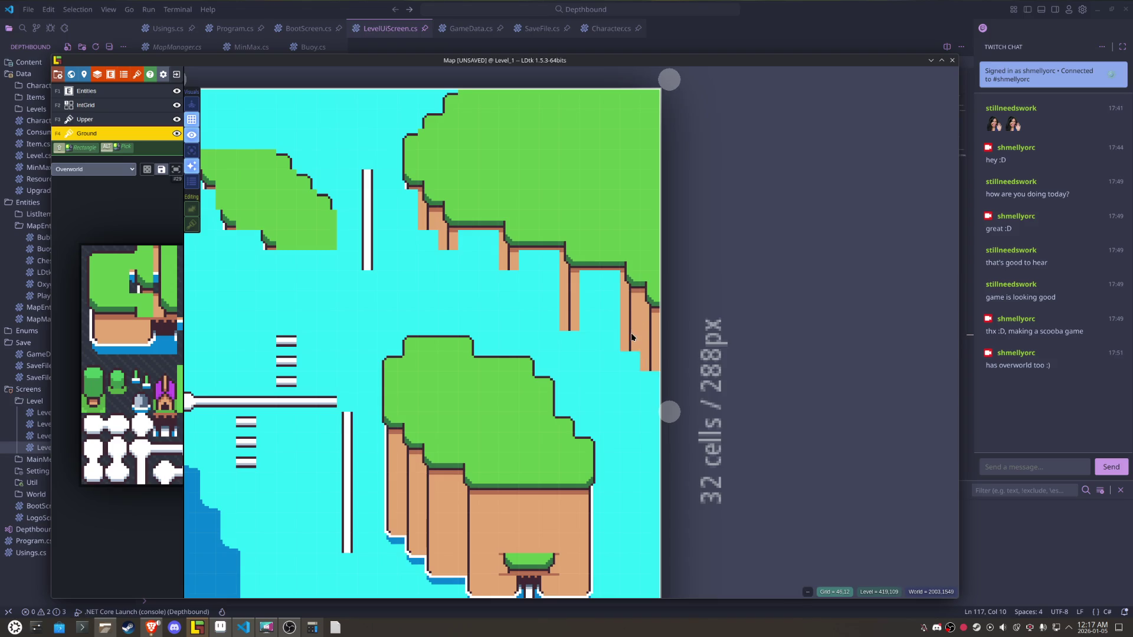
left_click_drag(512, 282, 511, 299)
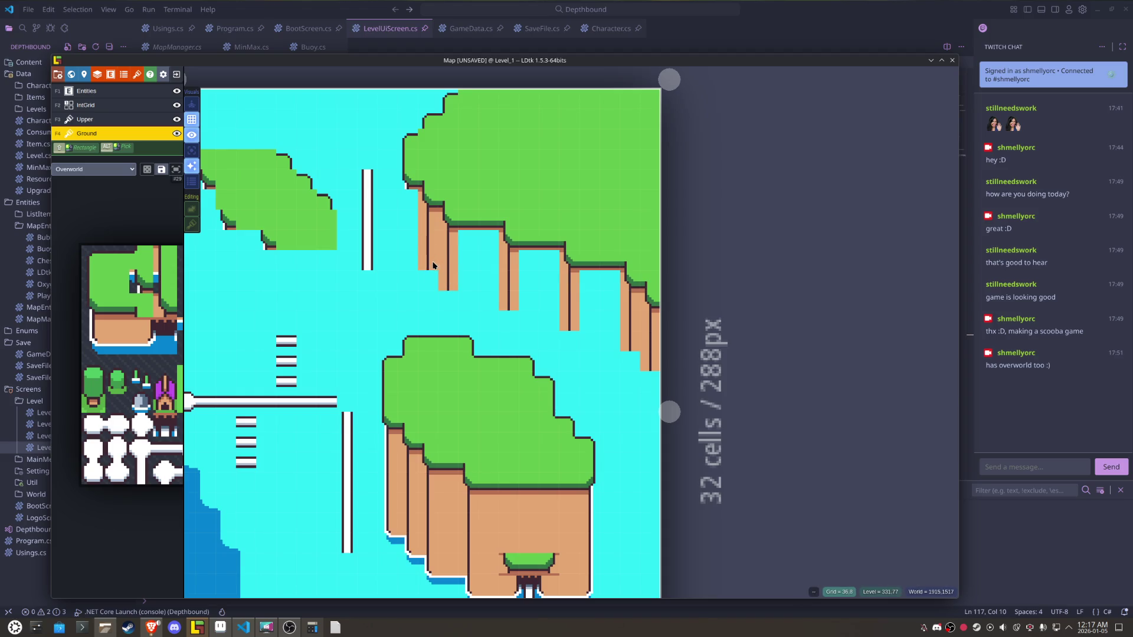
- Paint ground and cliff tiles beside the leftmost cliff
mouse_move(145, 276)
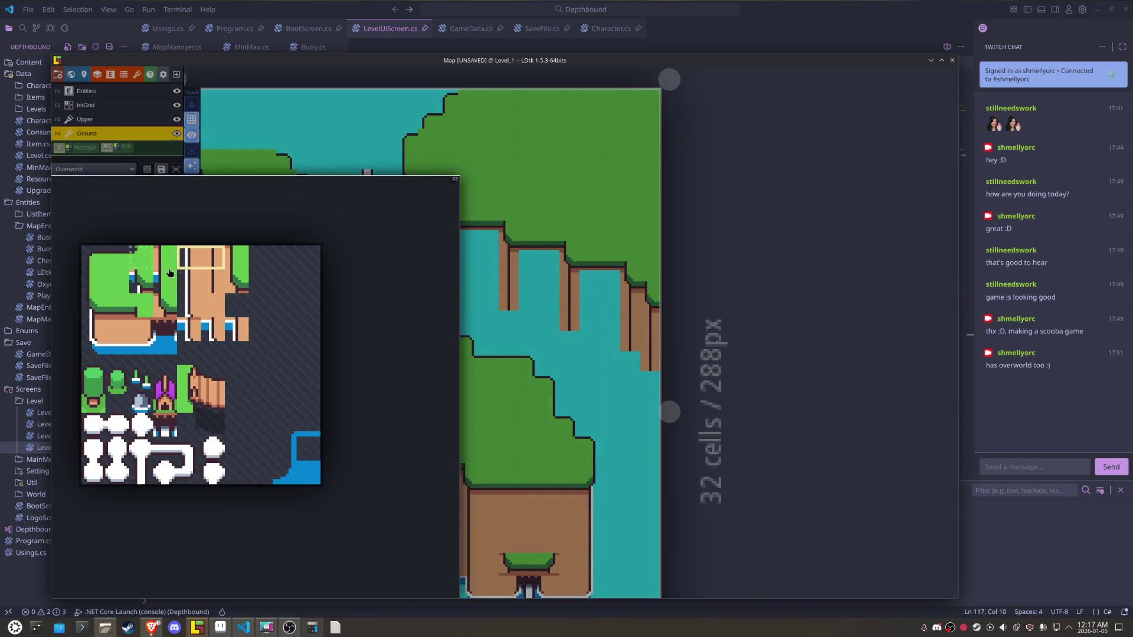
left_click(186, 258)
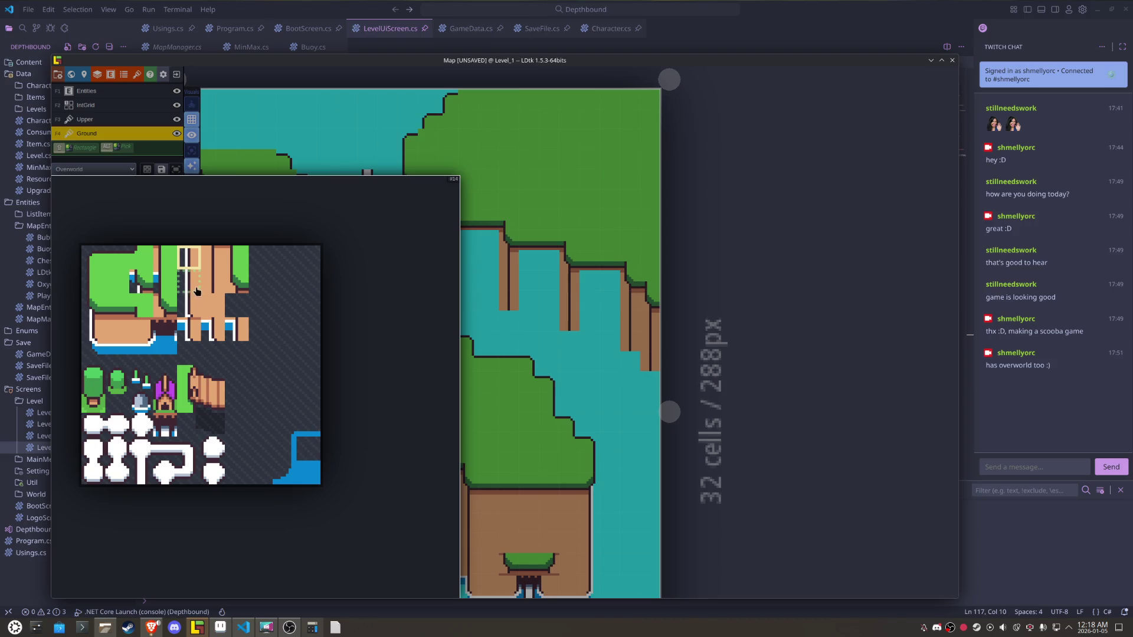
left_click(189, 277)
left_click(413, 221)
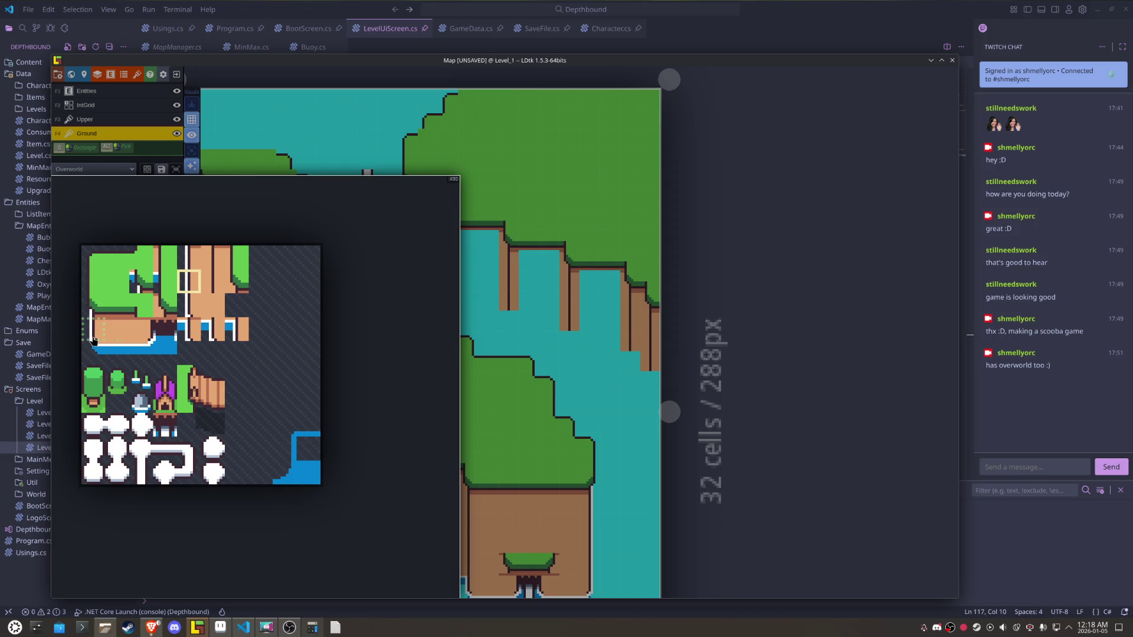
left_click(92, 337)
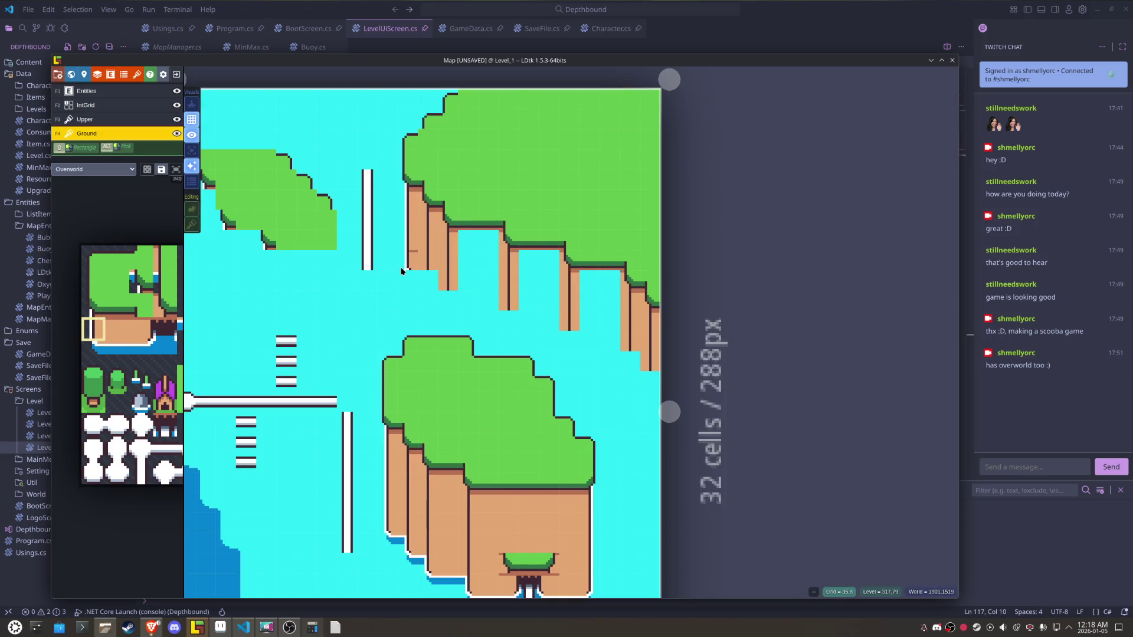
mouse_move(171, 307)
left_click_drag(204, 330, 233, 331)
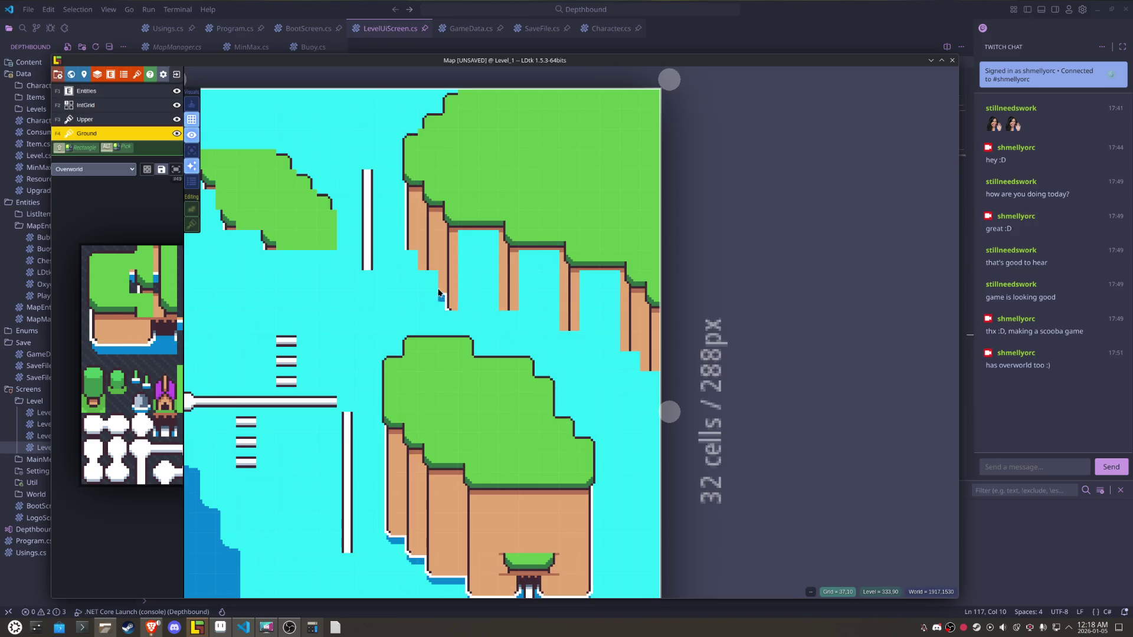
left_click(423, 278)
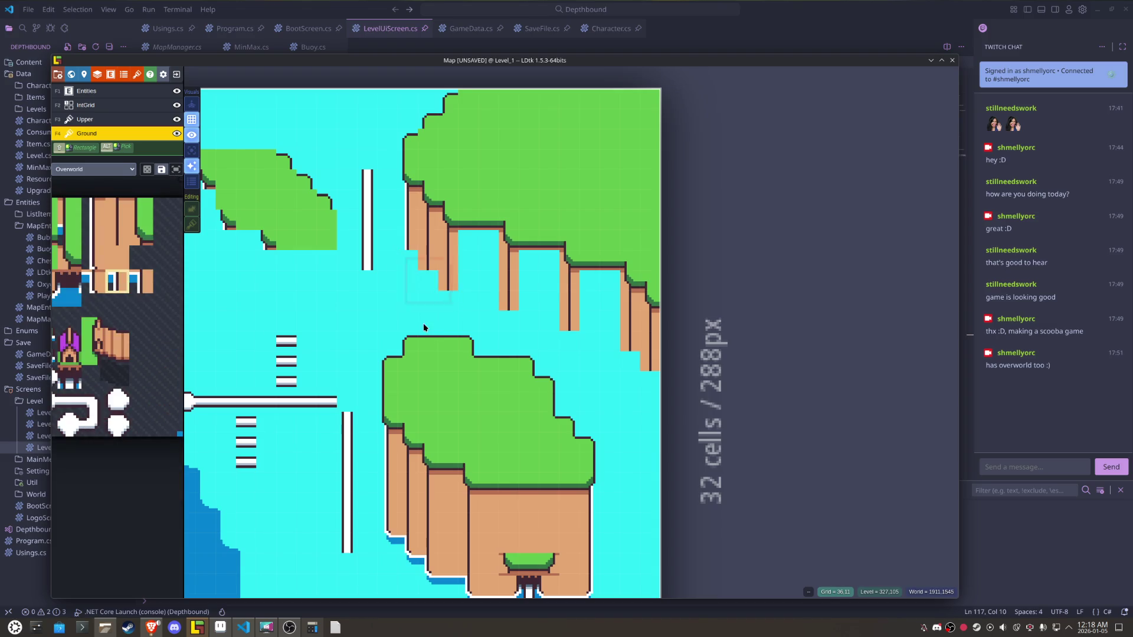
- Add blue water-edge tiles at the base of each of the five cliffs
mouse_move(164, 339)
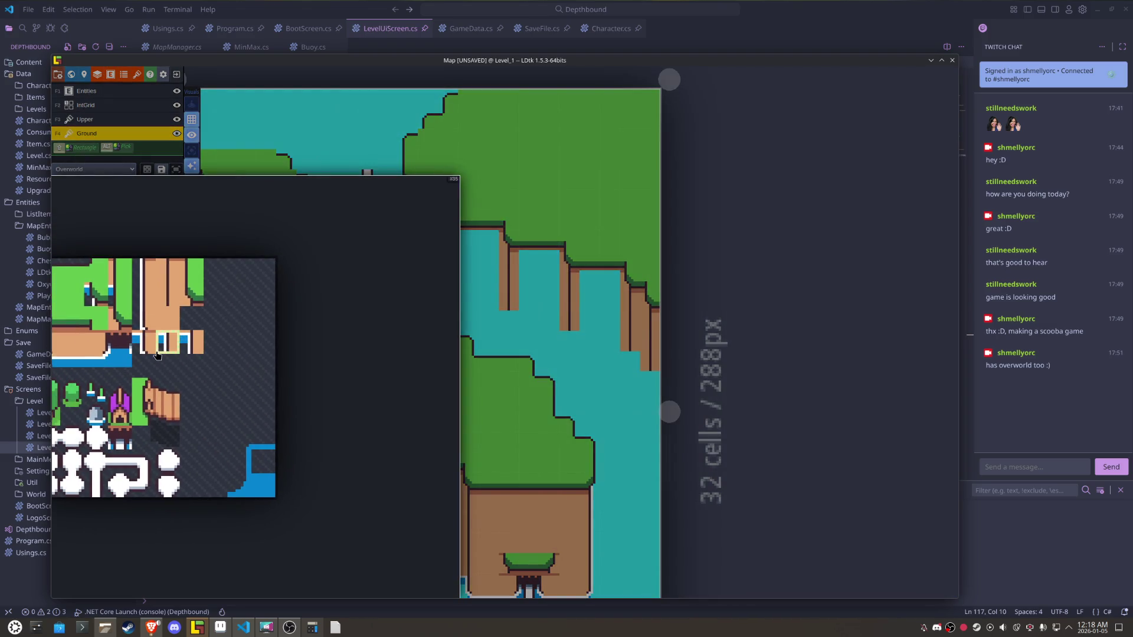
left_click(192, 343)
left_click_drag(150, 313, 168, 315)
mouse_move(144, 338)
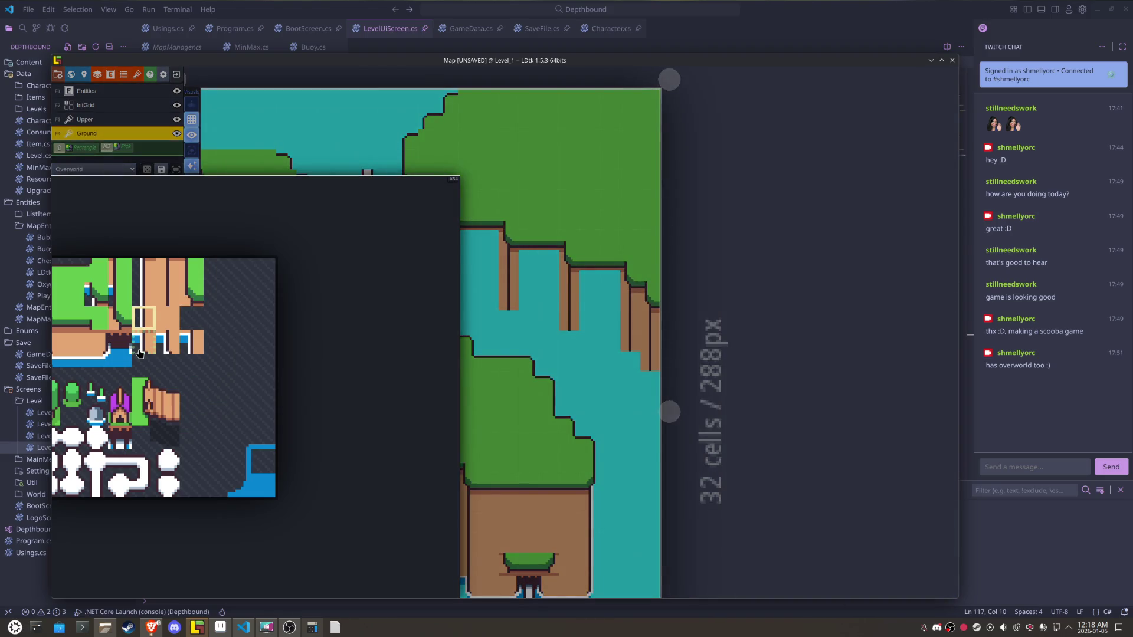
left_click(170, 345)
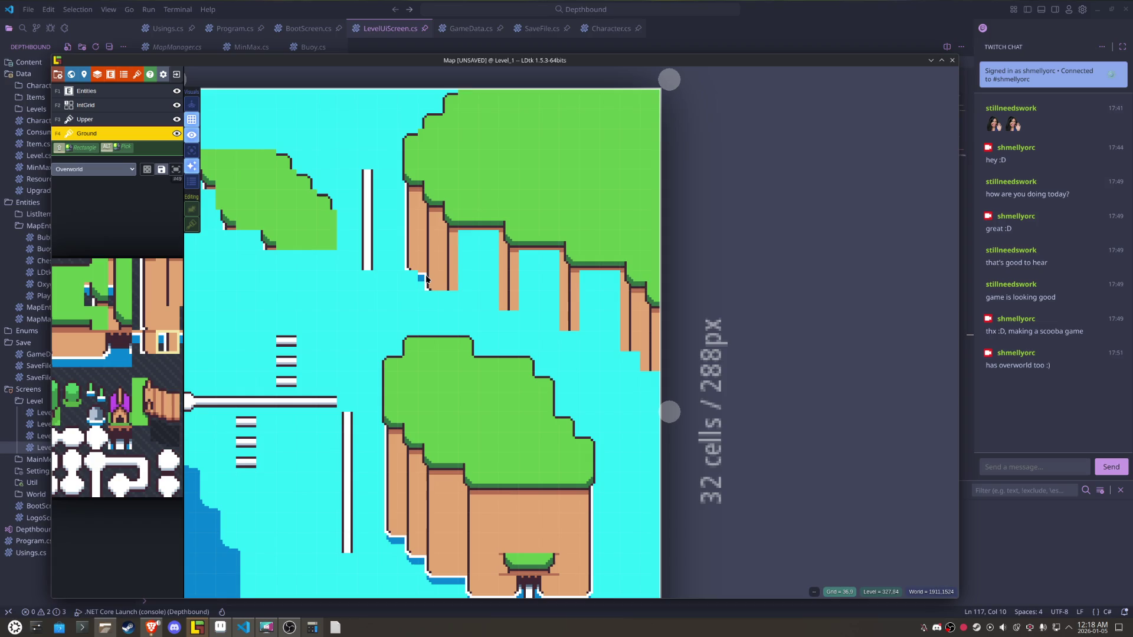
left_click(442, 299)
left_click(506, 321)
left_click(567, 342)
left_click(624, 362)
left_click(654, 393)
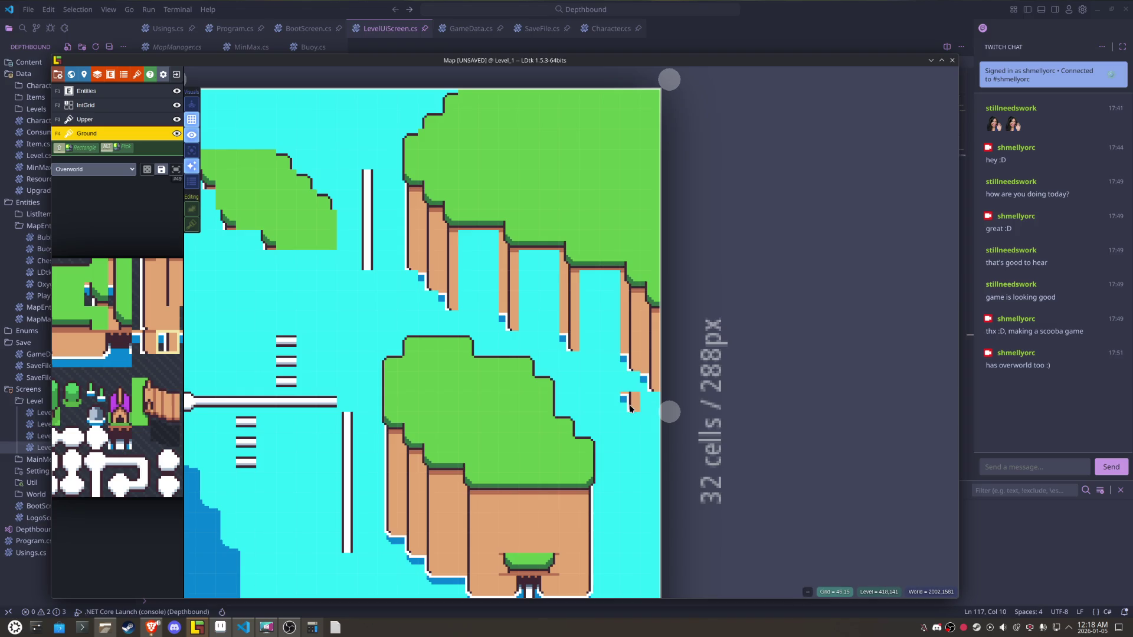
scroll(630, 407, "up", 1)
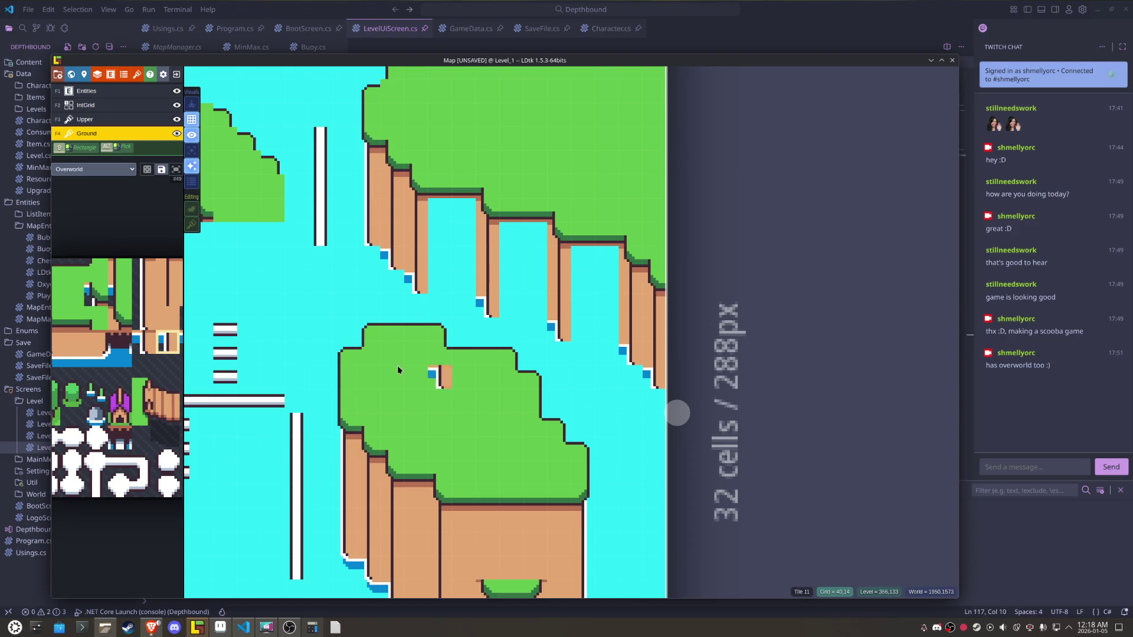
- Line the bottoms of the left, middle and right pools with water-edge tiles
mouse_move(158, 343)
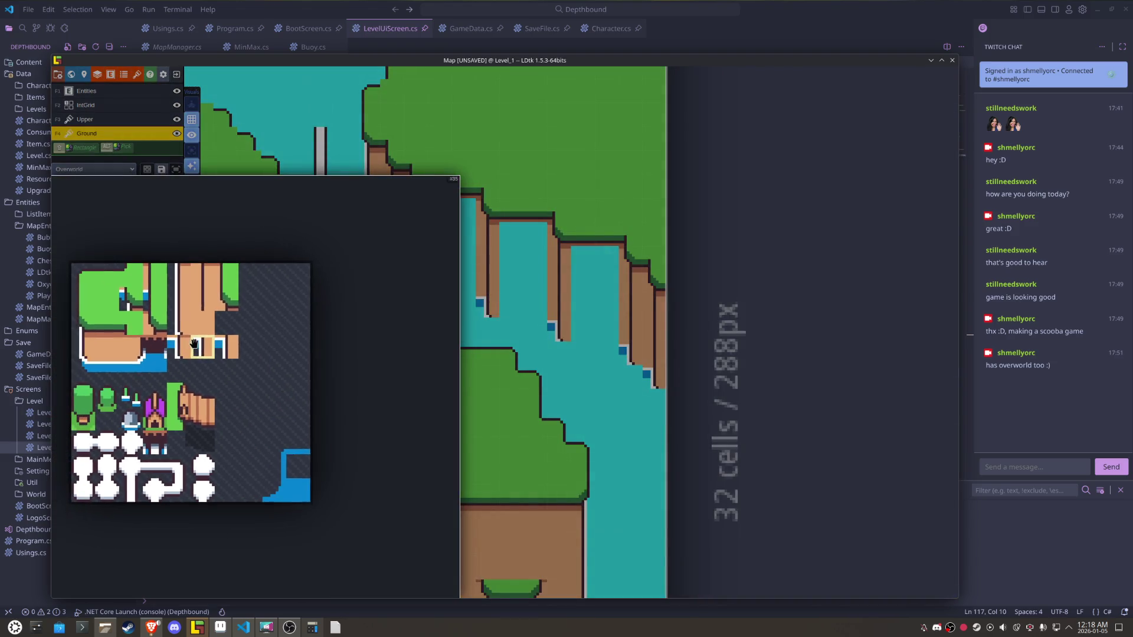
left_click(111, 372)
left_click_drag(617, 356, 519, 329)
left_click(453, 306)
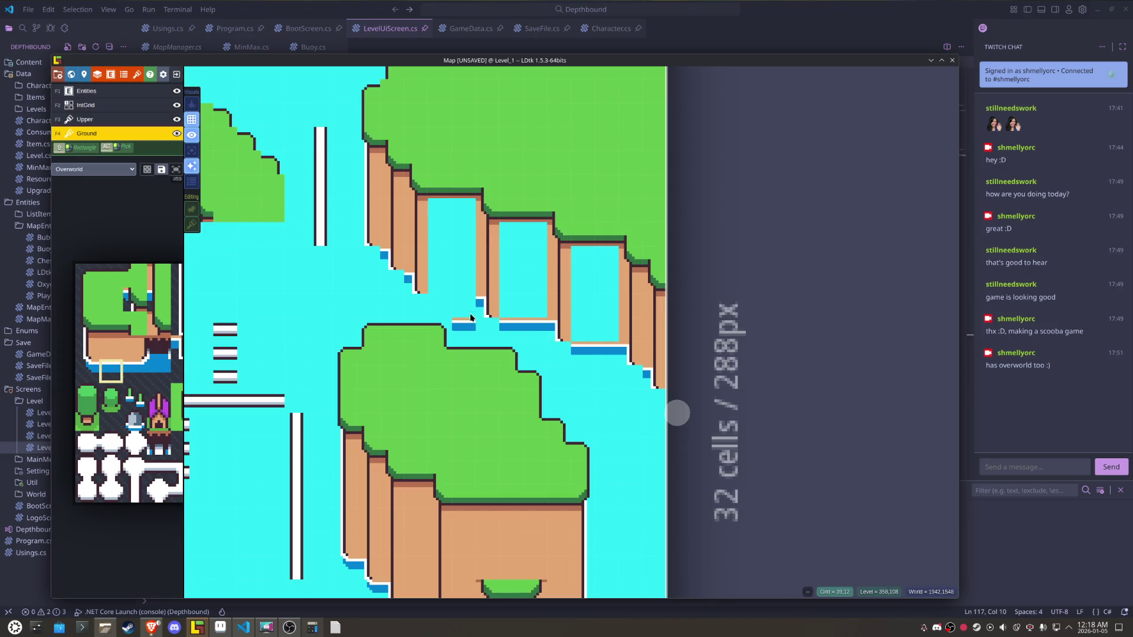
- Extend the blue shoreline strip under the cliffs and fill its remaining gap
mouse_move(141, 351)
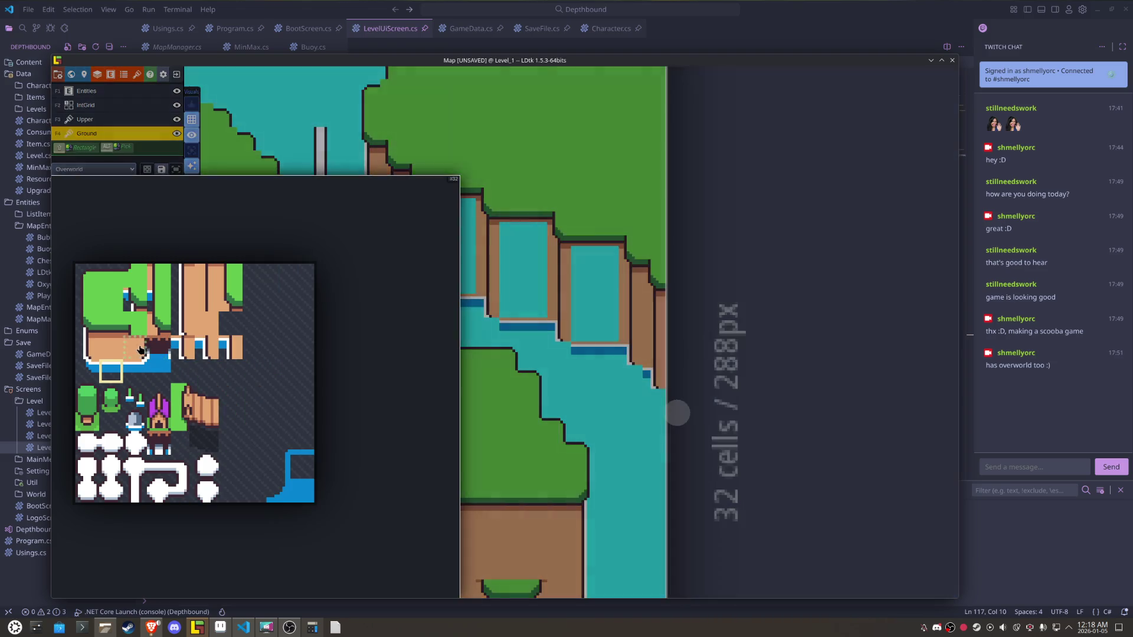
left_click(88, 370)
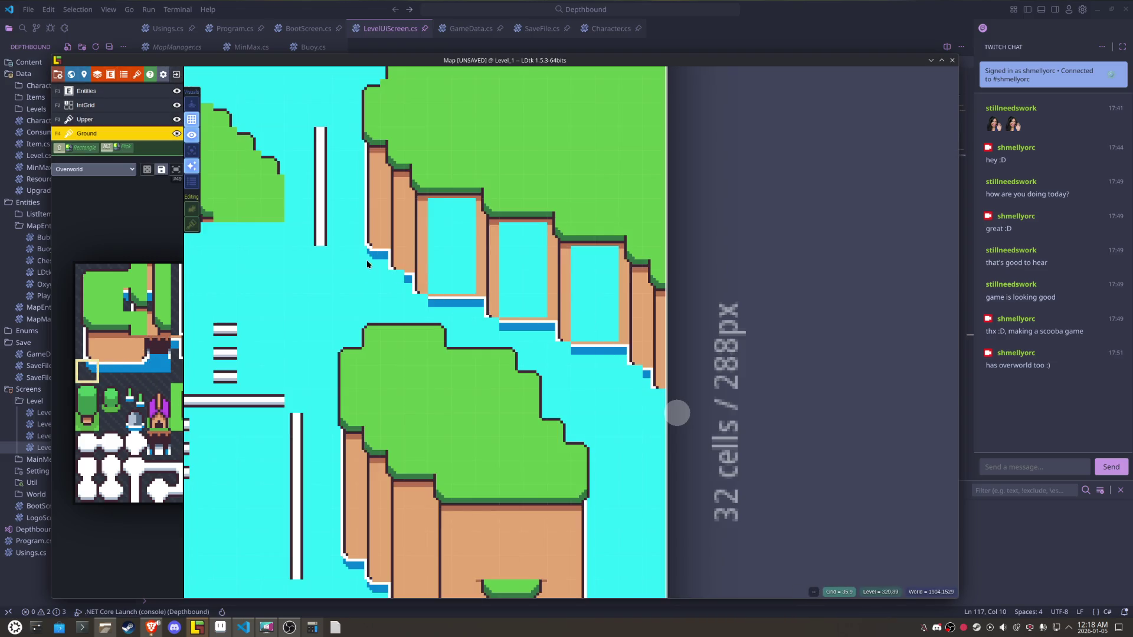
left_click(396, 288)
left_click(421, 302)
left_click(493, 326)
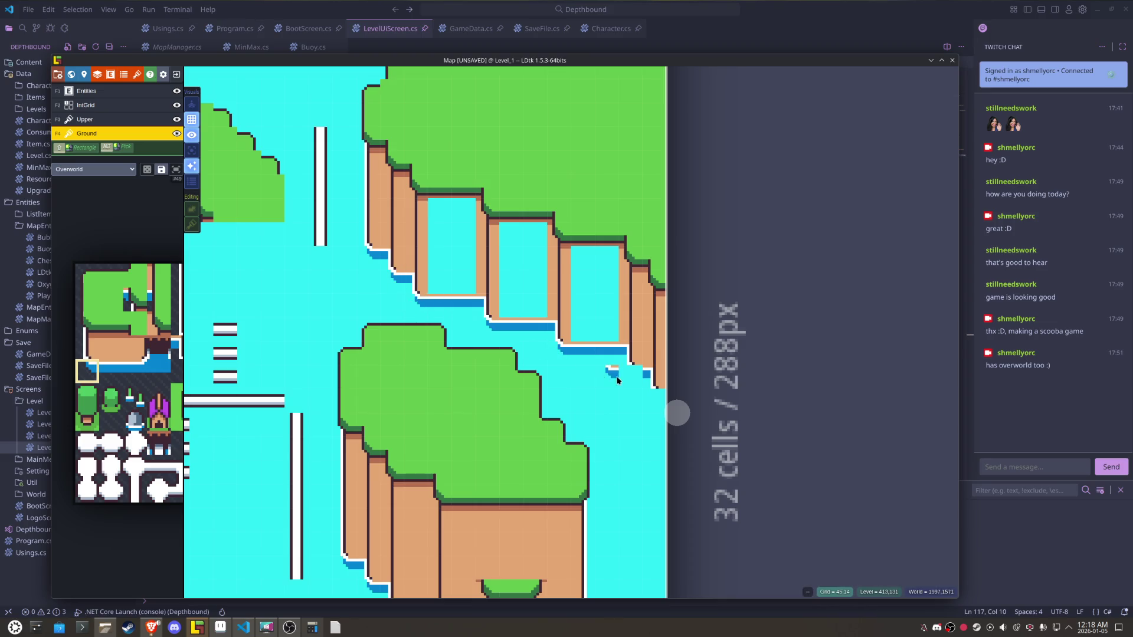
left_click(638, 377)
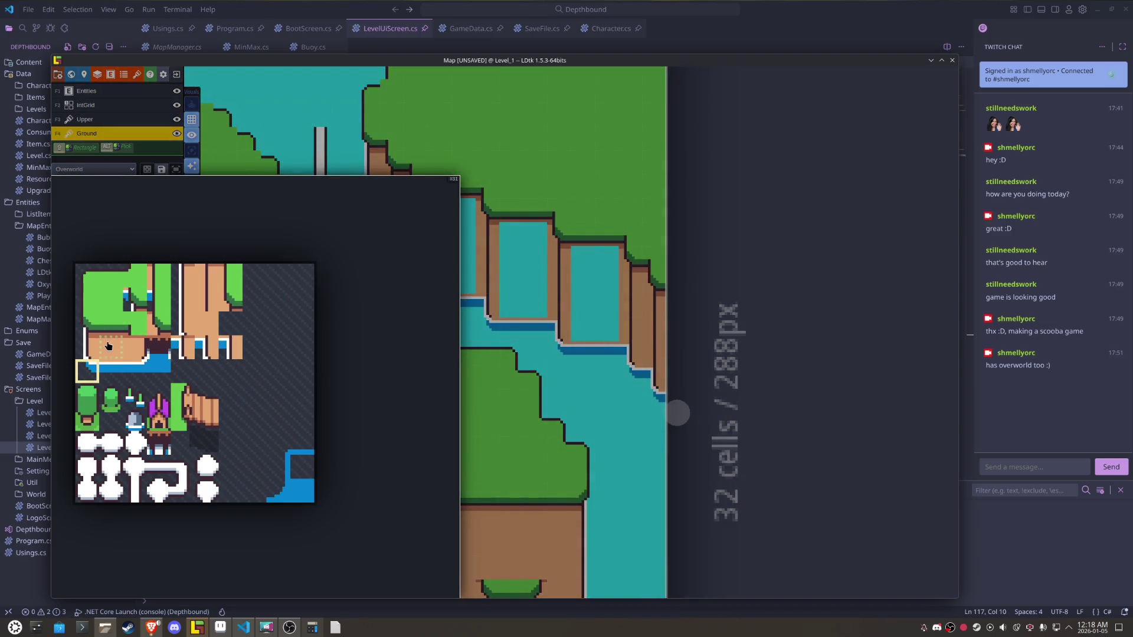
- Cover both water pools with brown cliff ground and repaint the dark ledge strip to match
left_click(117, 352)
left_click(204, 325)
mouse_move(525, 274)
left_mouse_down()
mouse_move(458, 248)
mouse_move(419, 248)
left_mouse_up()
left_click(105, 346)
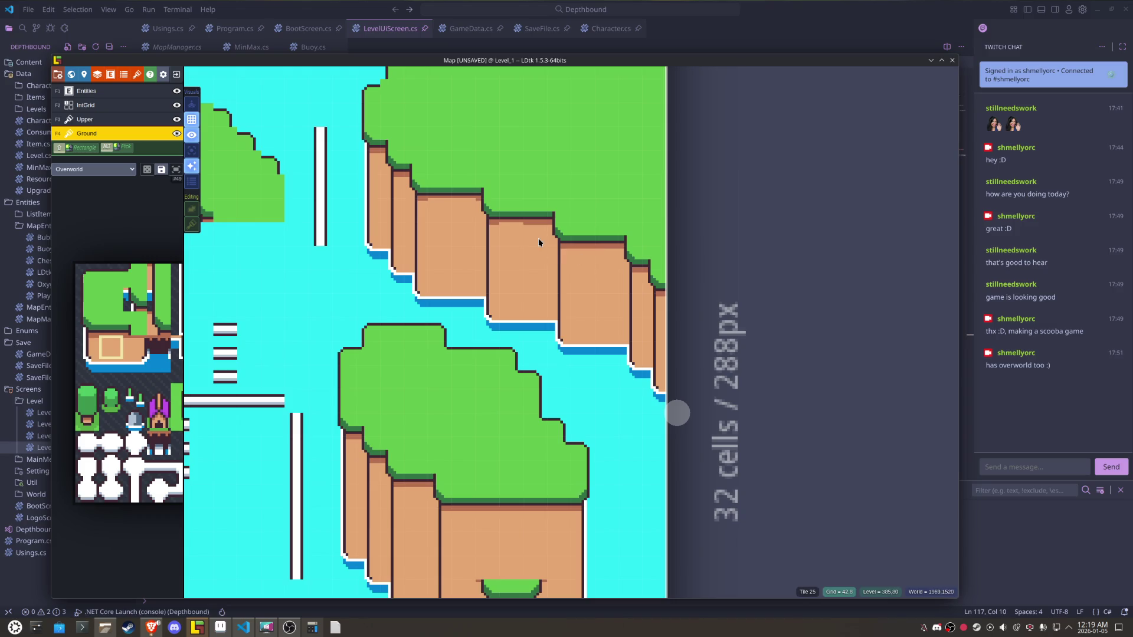
left_click(466, 218)
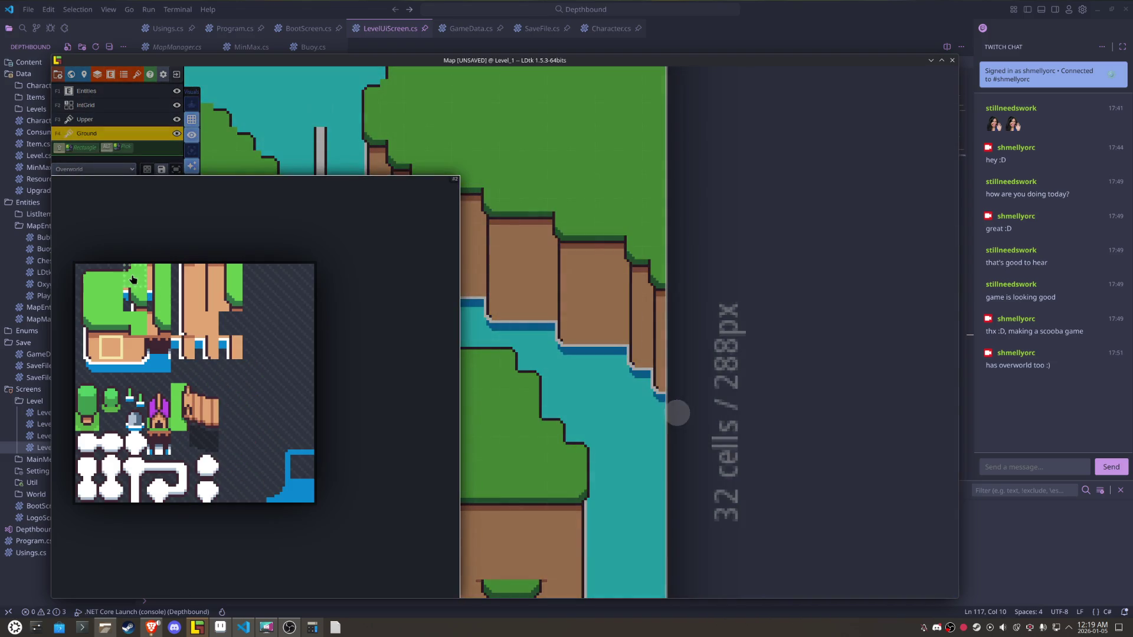
left_click(135, 276)
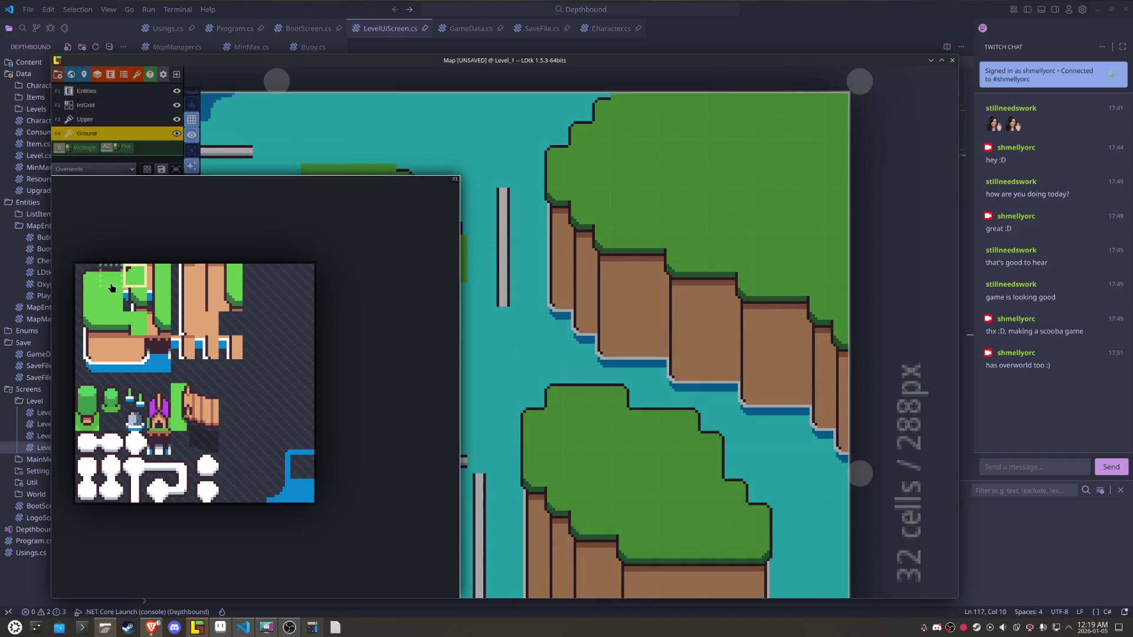
left_click(87, 276)
- Place a grass corner and top edge tiles on the small island's top-left
left_click(320, 178)
left_click(111, 276)
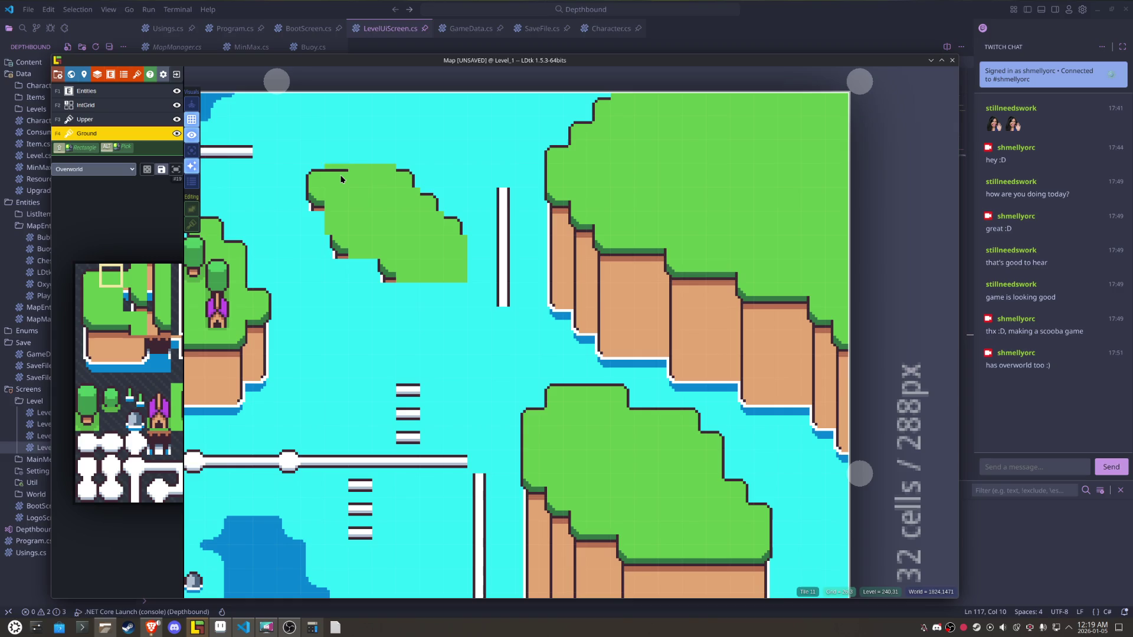
left_click(383, 169)
- Stamp a mirrored four-by-two block of grass edge tiles onto the small island
mouse_move(163, 298)
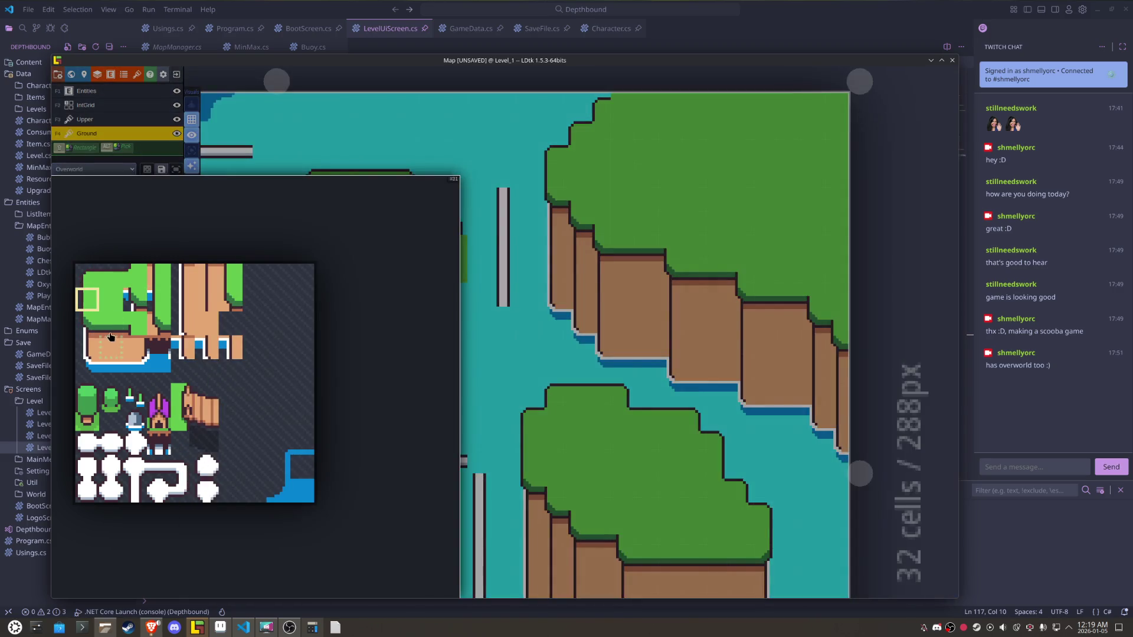
left_click(111, 324)
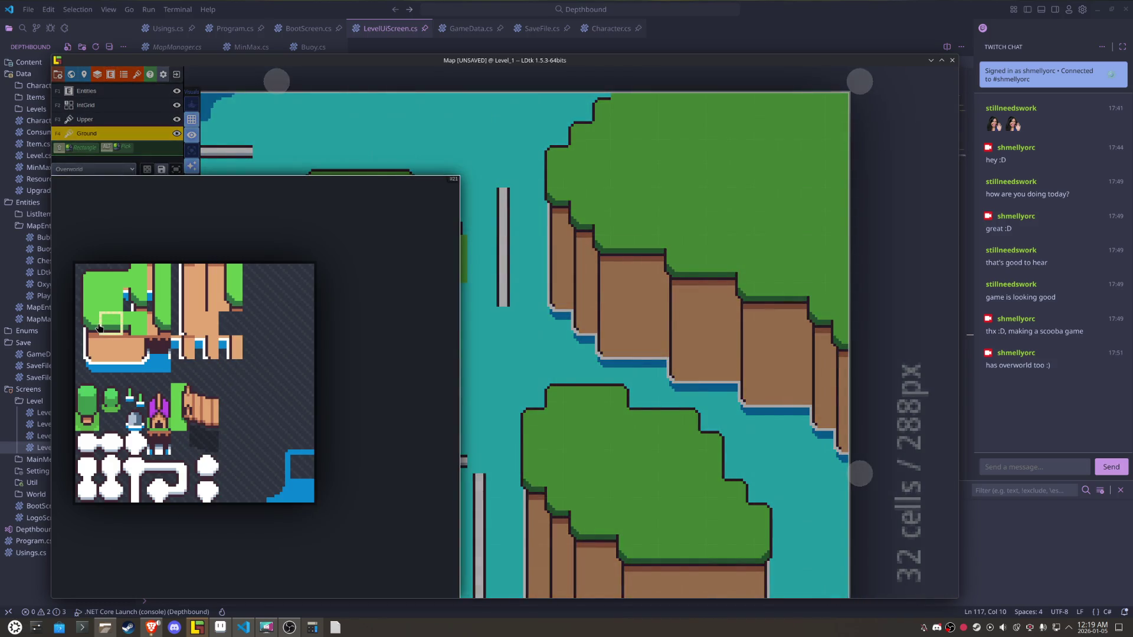
left_click(86, 323)
key("x")
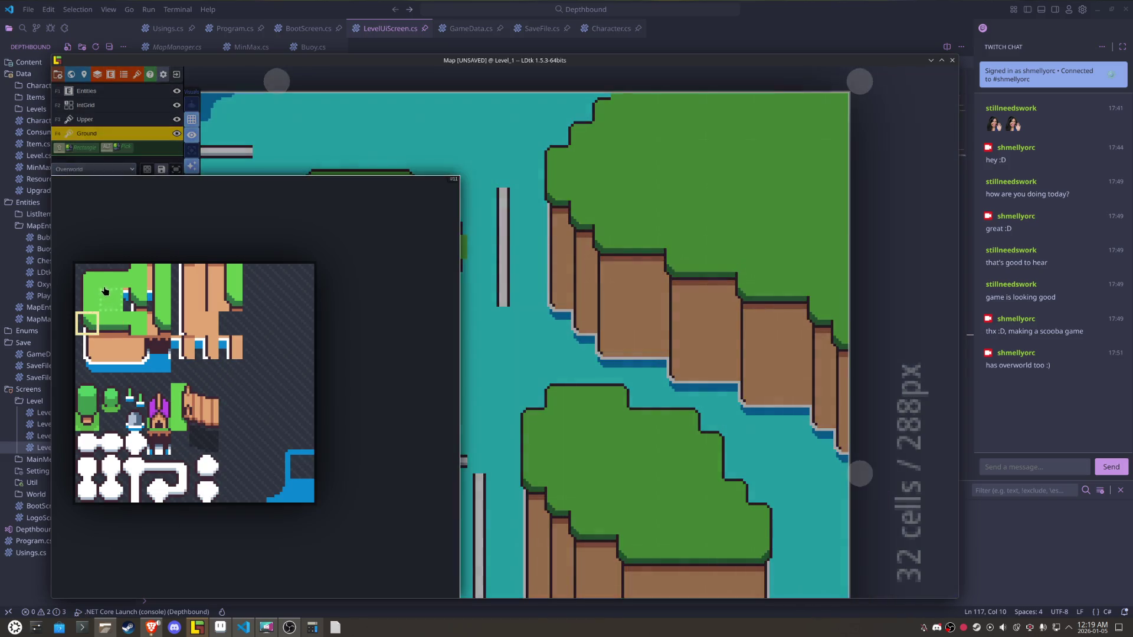
left_click(87, 299)
key("x")
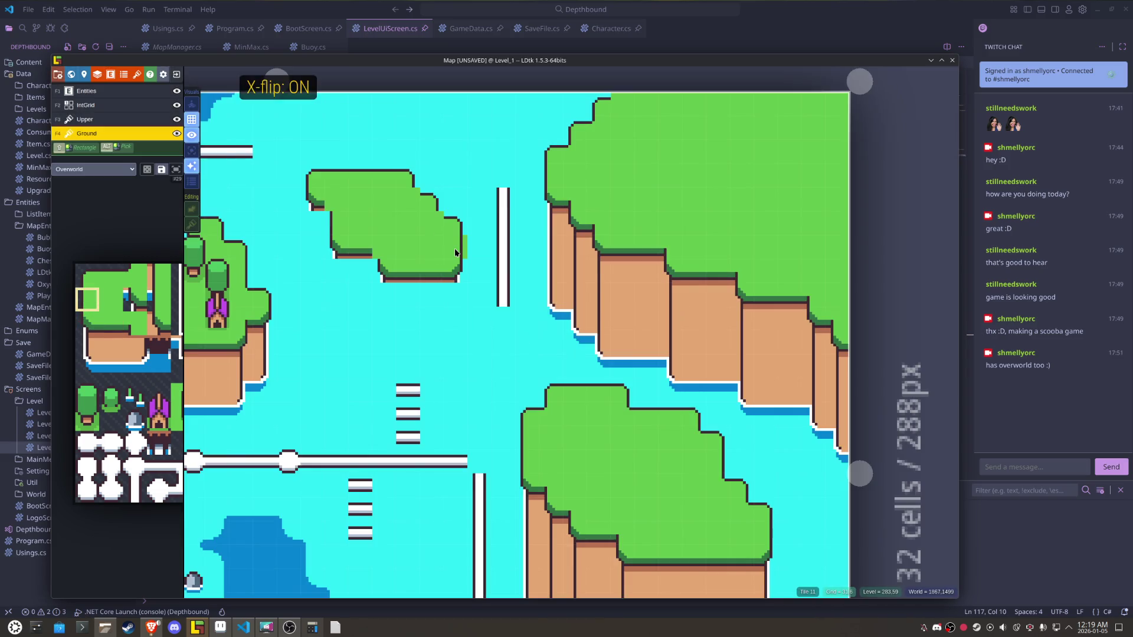
mouse_move(90, 295)
left_click(135, 273)
key("x")
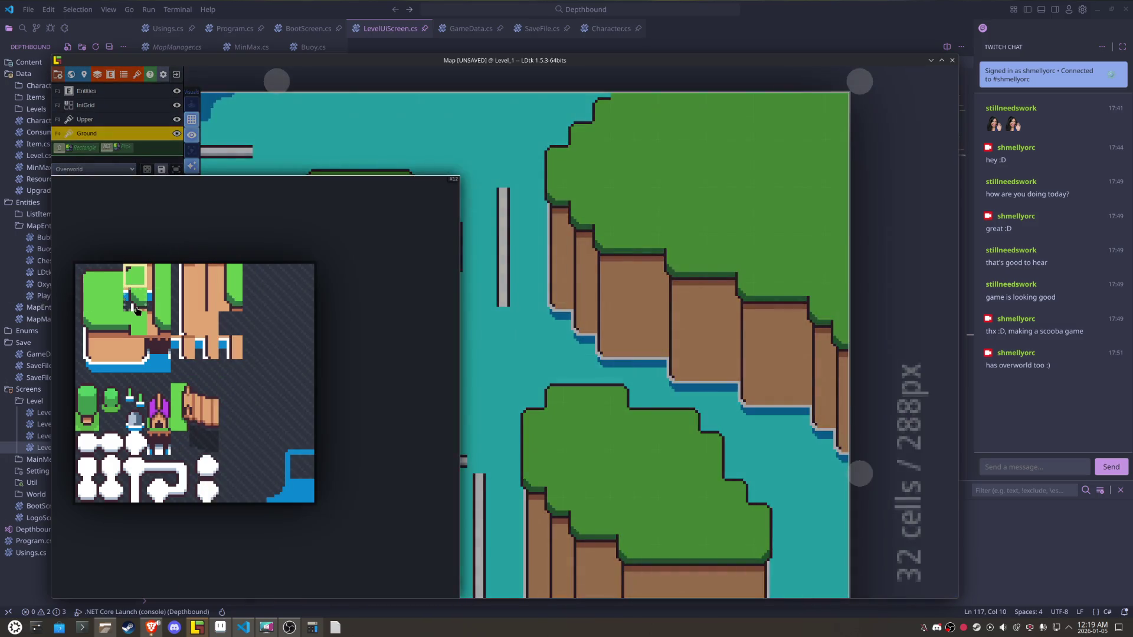
left_click_drag(129, 318, 165, 330)
left_click(401, 253)
- Choose and mirror cliff side tiles for the small island's underside
mouse_move(121, 326)
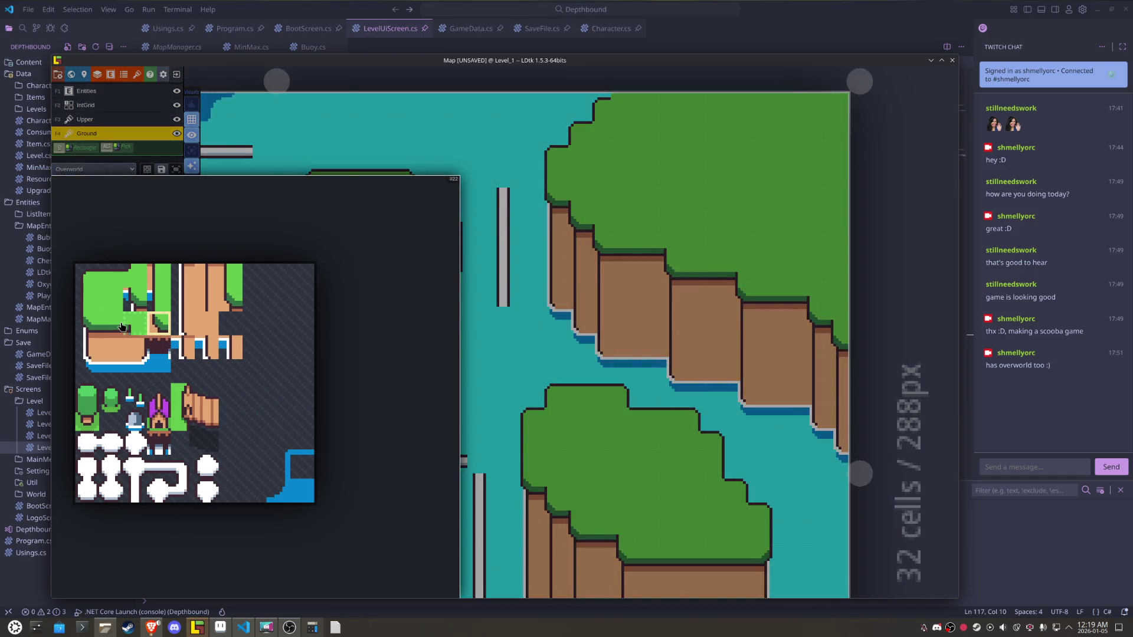
left_click(133, 323)
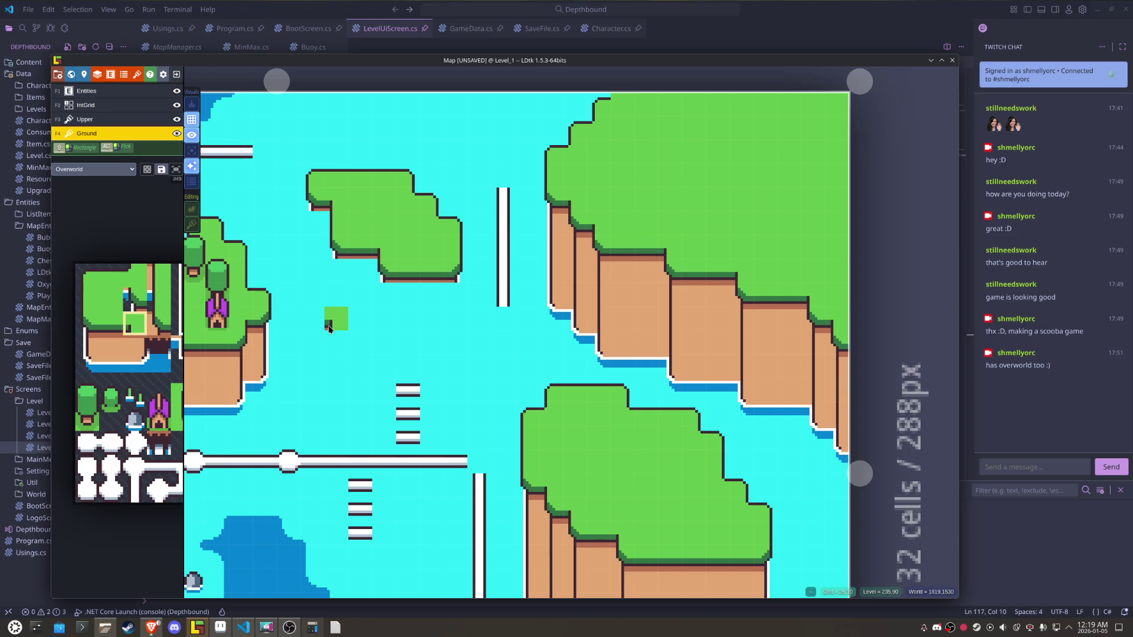
mouse_move(185, 341)
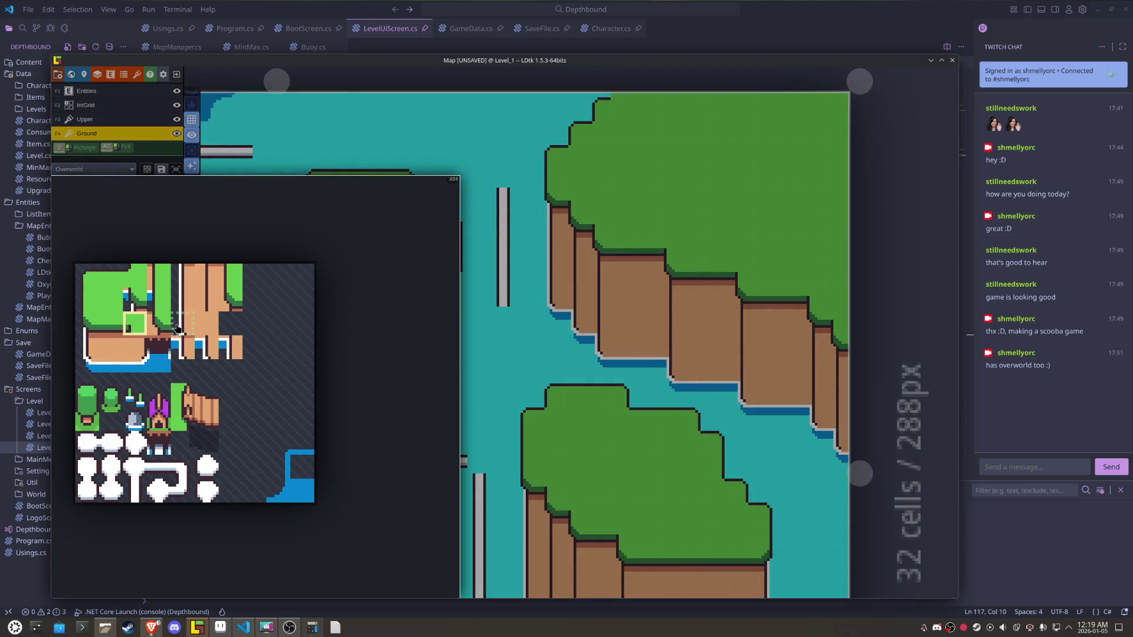
left_click(158, 323)
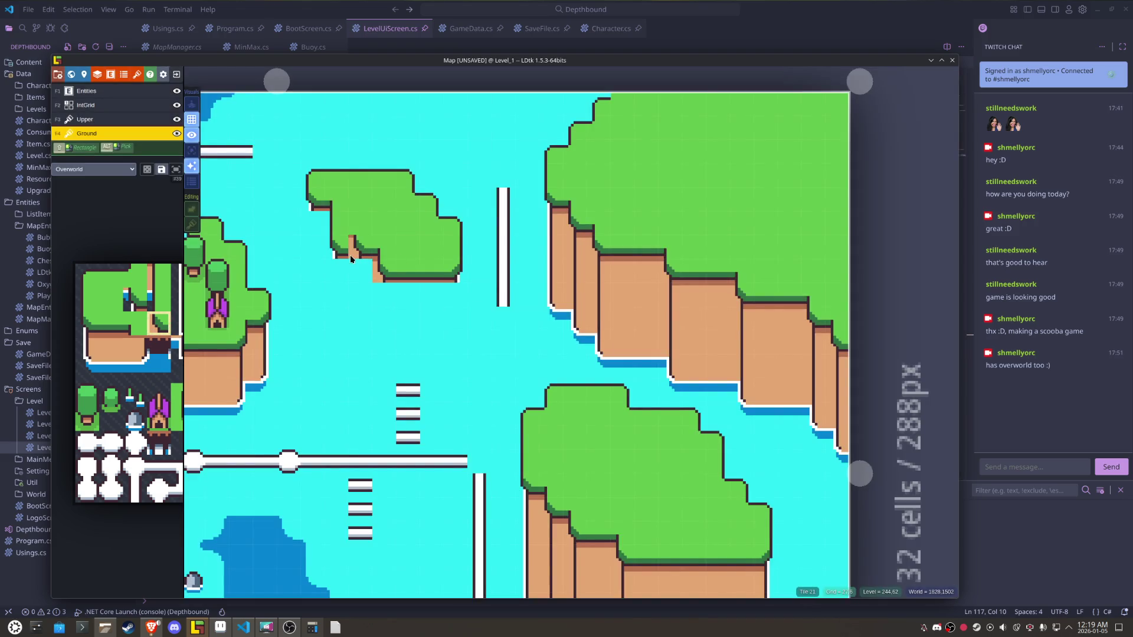
key("space")
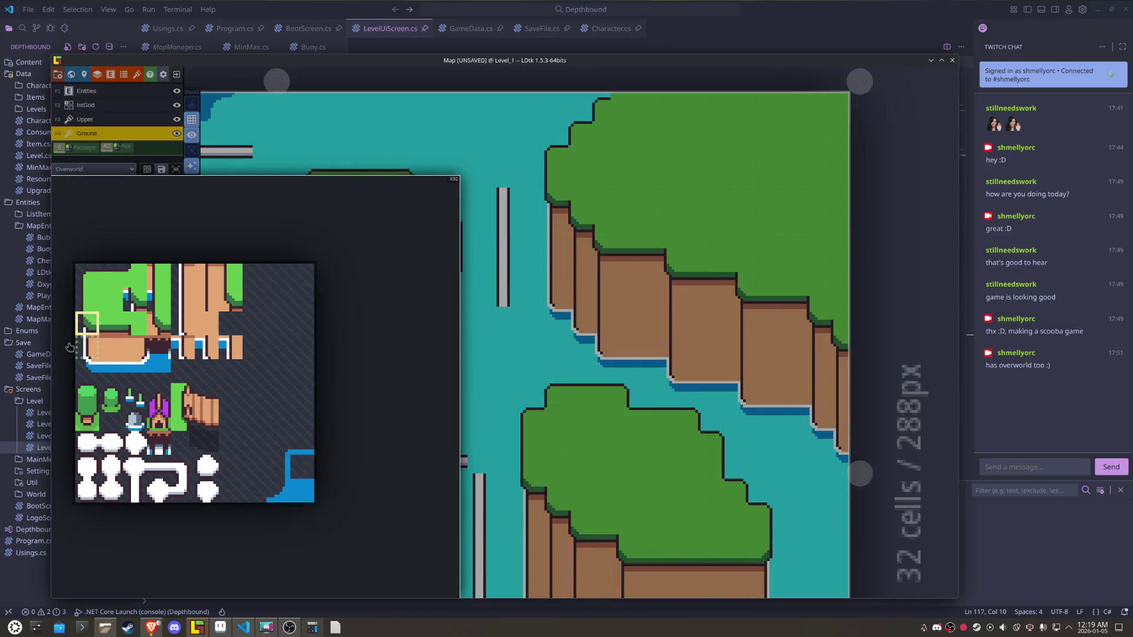
left_click(82, 346)
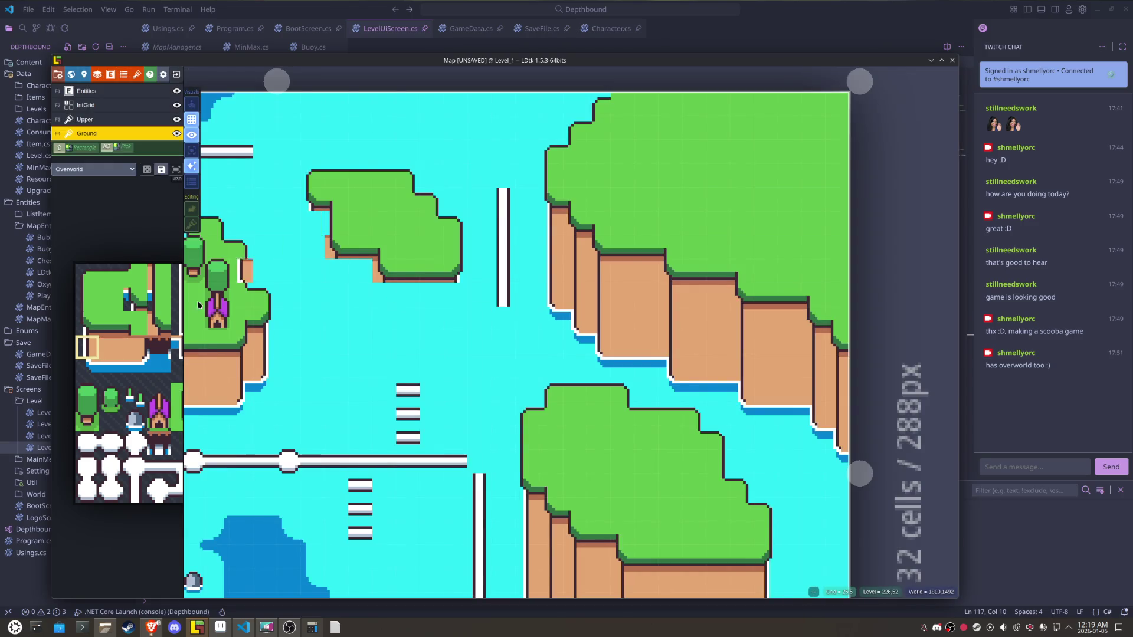
mouse_move(196, 283)
left_click(186, 285)
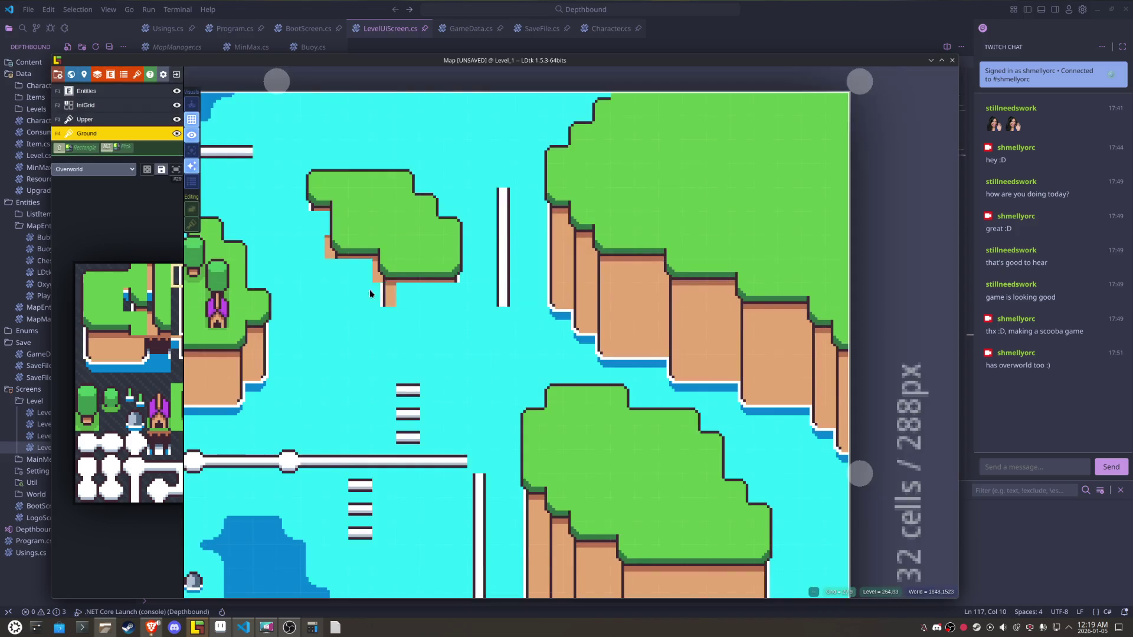
key("x")
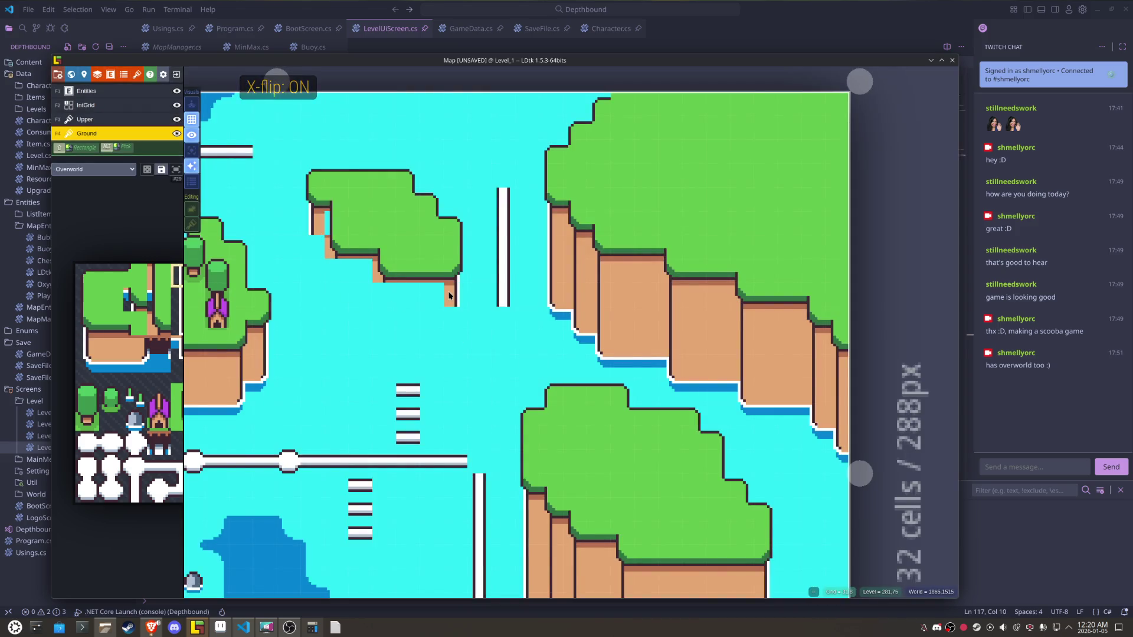
key("space")
left_click(187, 301)
key("x")
key("x")
key("x")
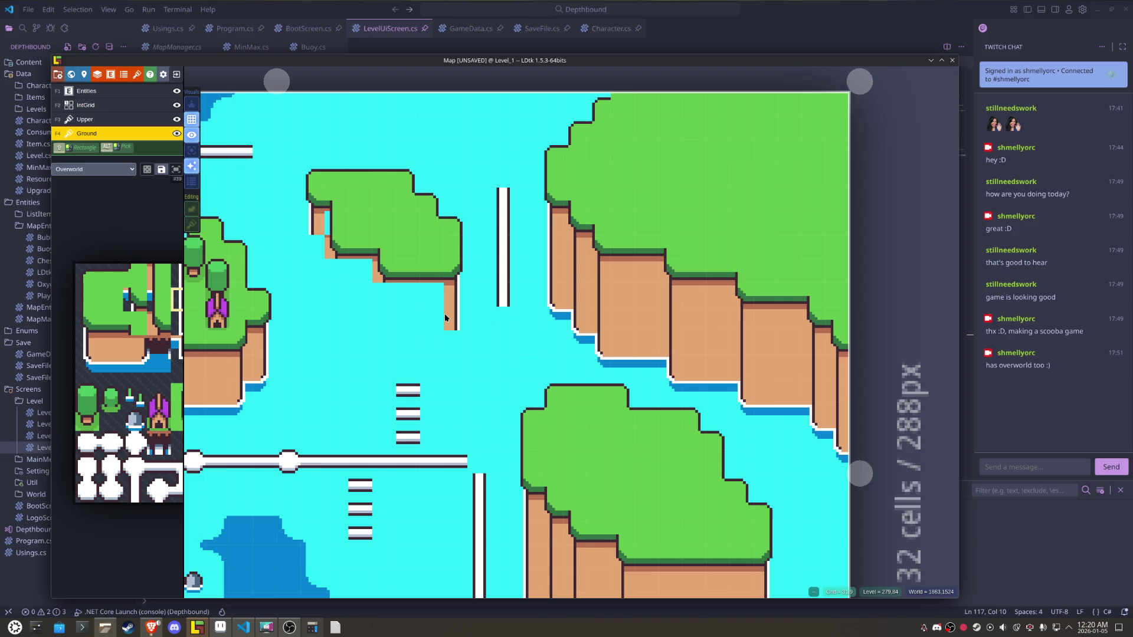
scroll(445, 317, "down", 3)
- Extend the floating island's two cliff columns downward by one cell
scroll(446, 318, "up", 2)
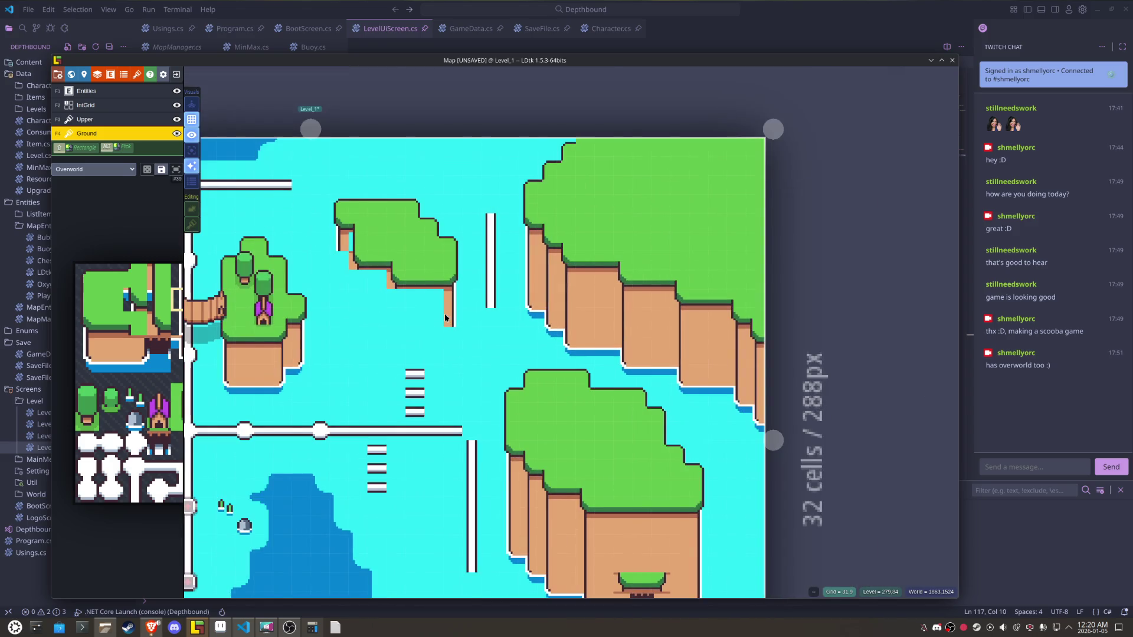
scroll(413, 350, "down", 2)
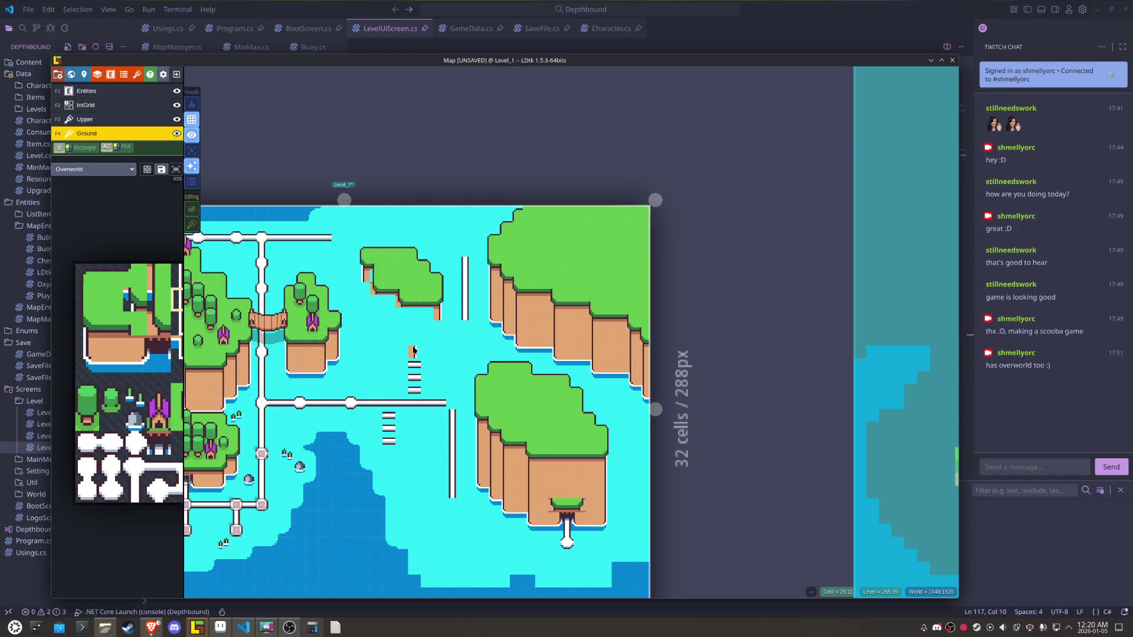
mouse_move(413, 350)
left_mouse_down()
mouse_move(496, 337)
mouse_move(484, 349)
left_mouse_up()
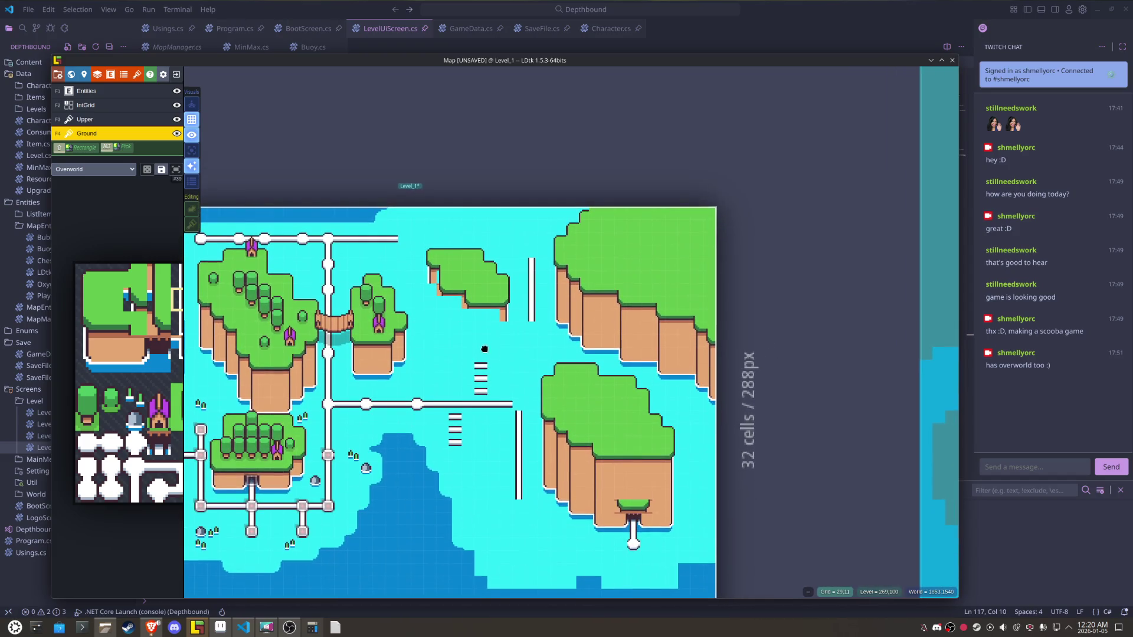
scroll(501, 337, "up", 1)
scroll(502, 336, "up", 2)
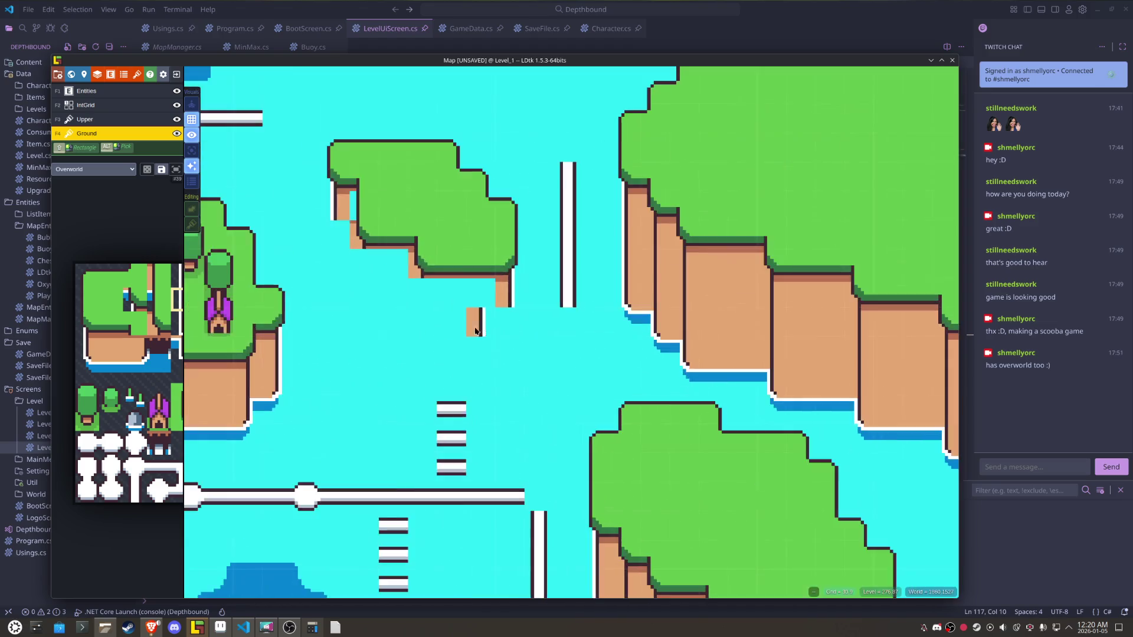
left_click(92, 356)
key("x")
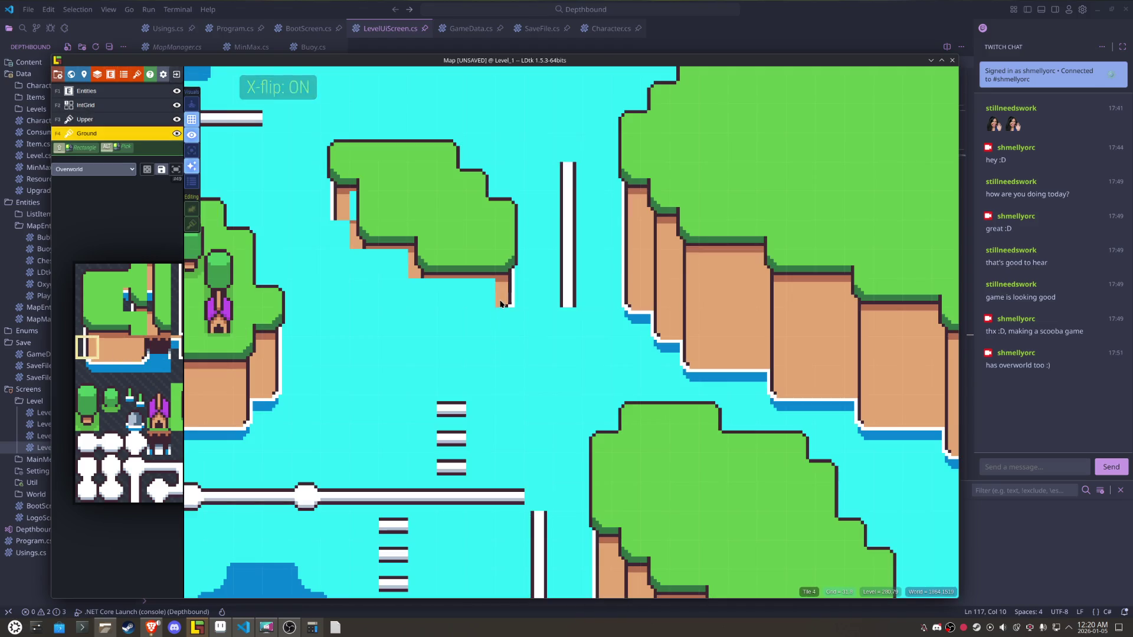
key("x")
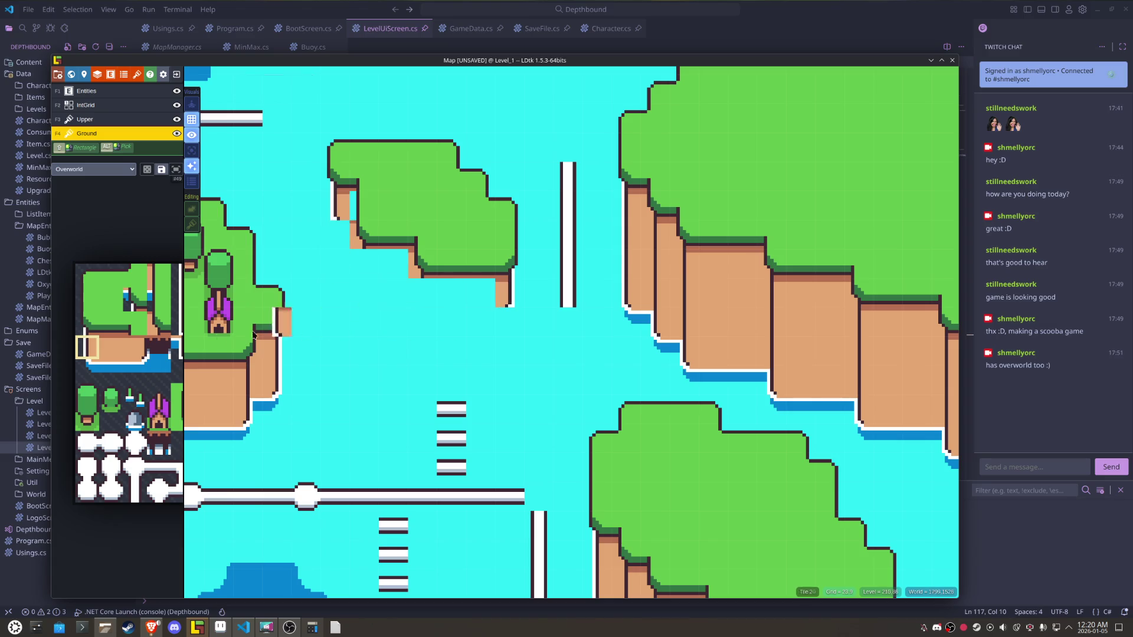
mouse_move(126, 367)
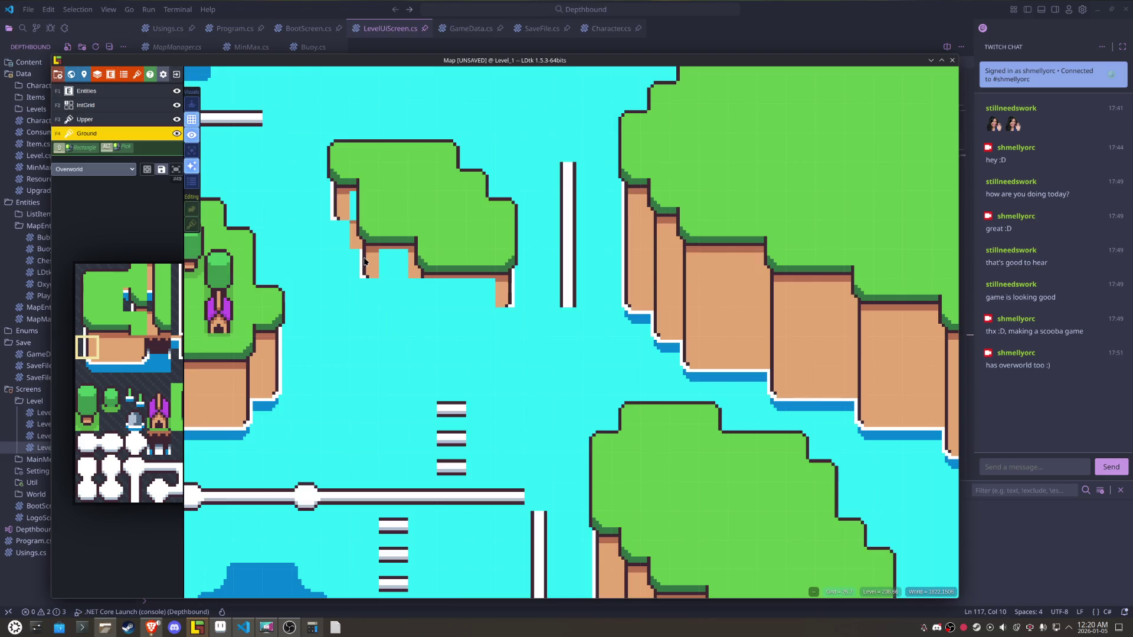
left_click(428, 294)
left_click(370, 294)
- Test-paint grass-topped cliff and grass tiles in the sea beside the island, then switch to Aseprite
mouse_move(147, 361)
left_click(159, 324)
left_click(333, 345)
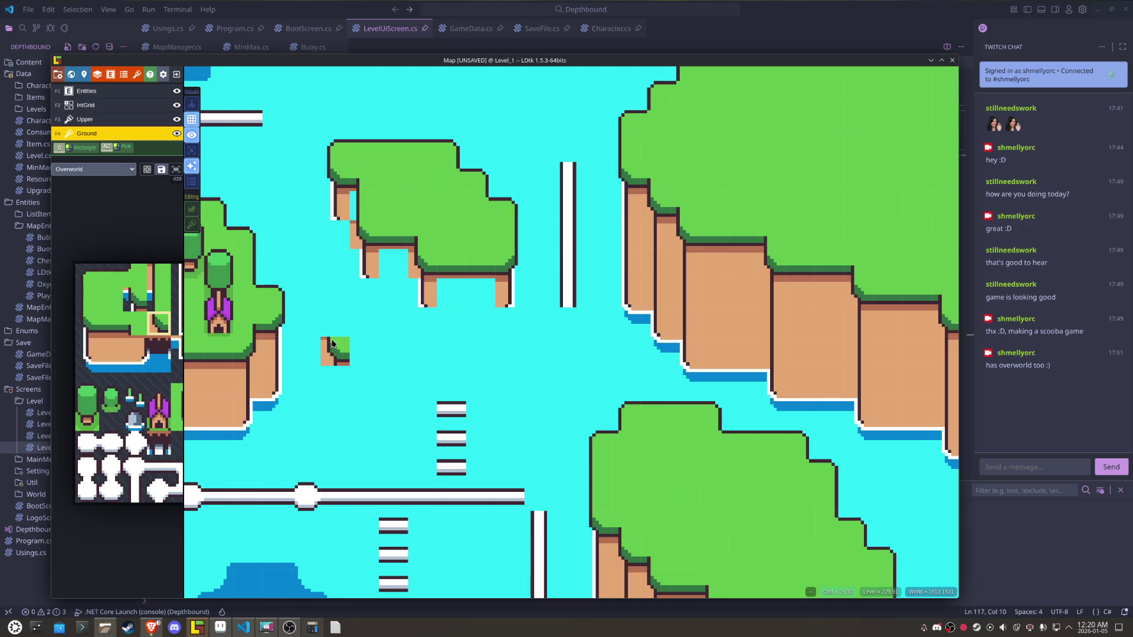
mouse_move(134, 340)
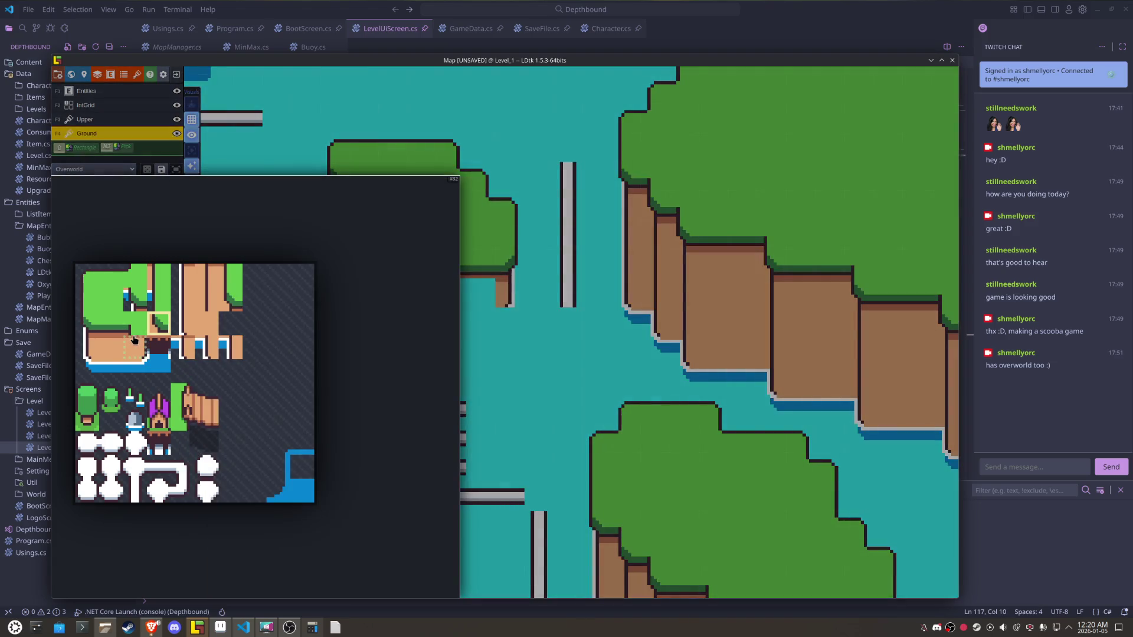
left_click(227, 303)
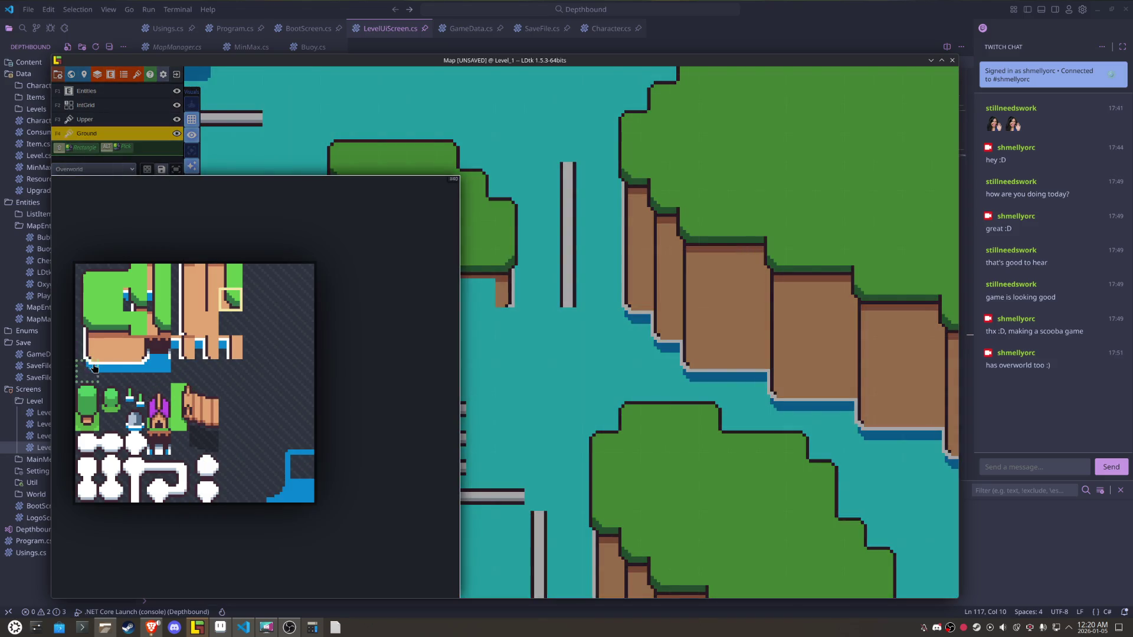
left_click(91, 369)
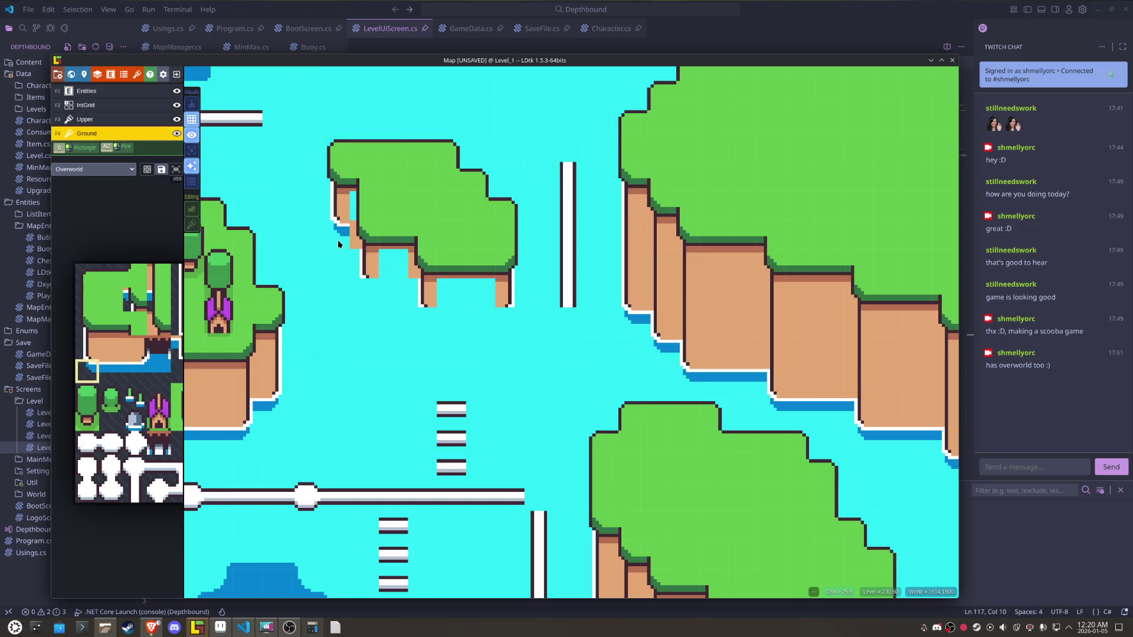
mouse_move(125, 395)
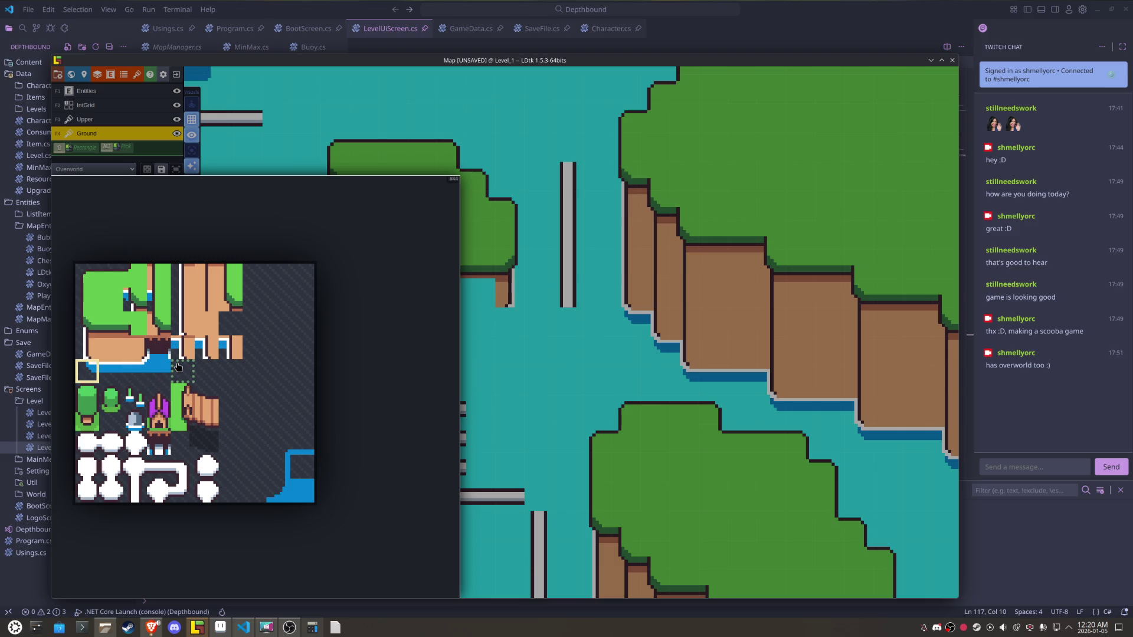
left_click(162, 308)
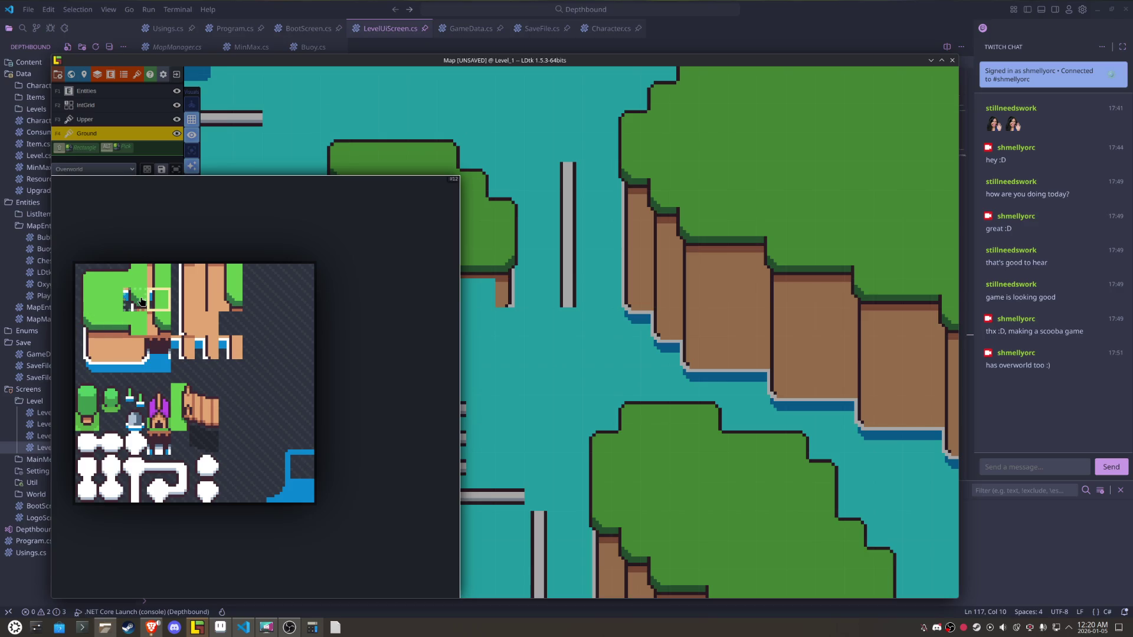
left_click(134, 299)
left_click(349, 236)
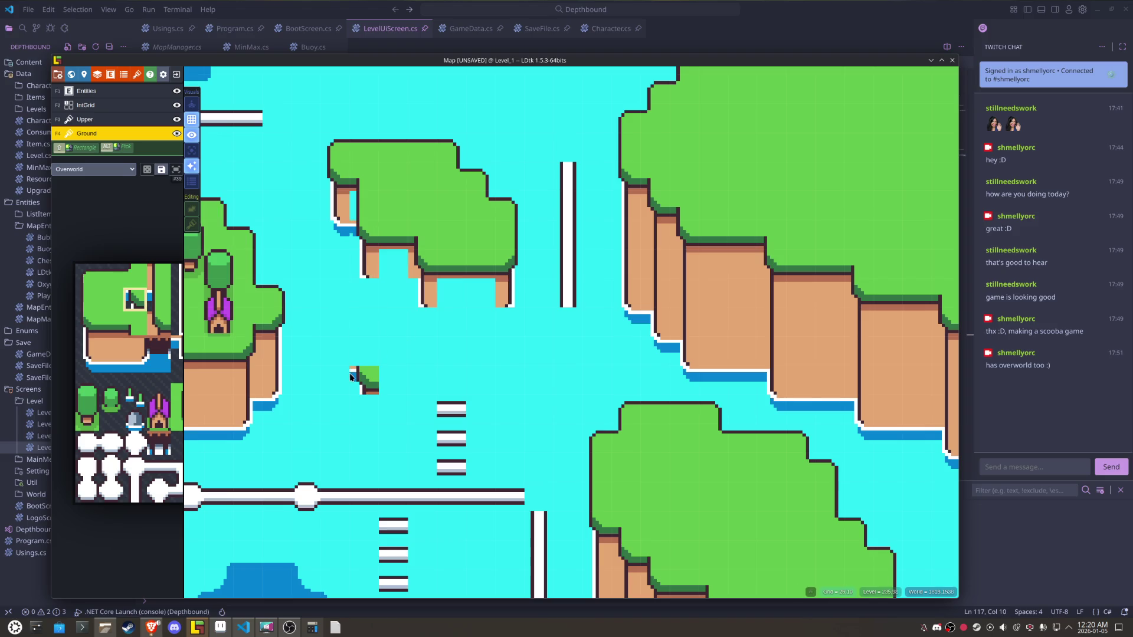
left_click(220, 627)
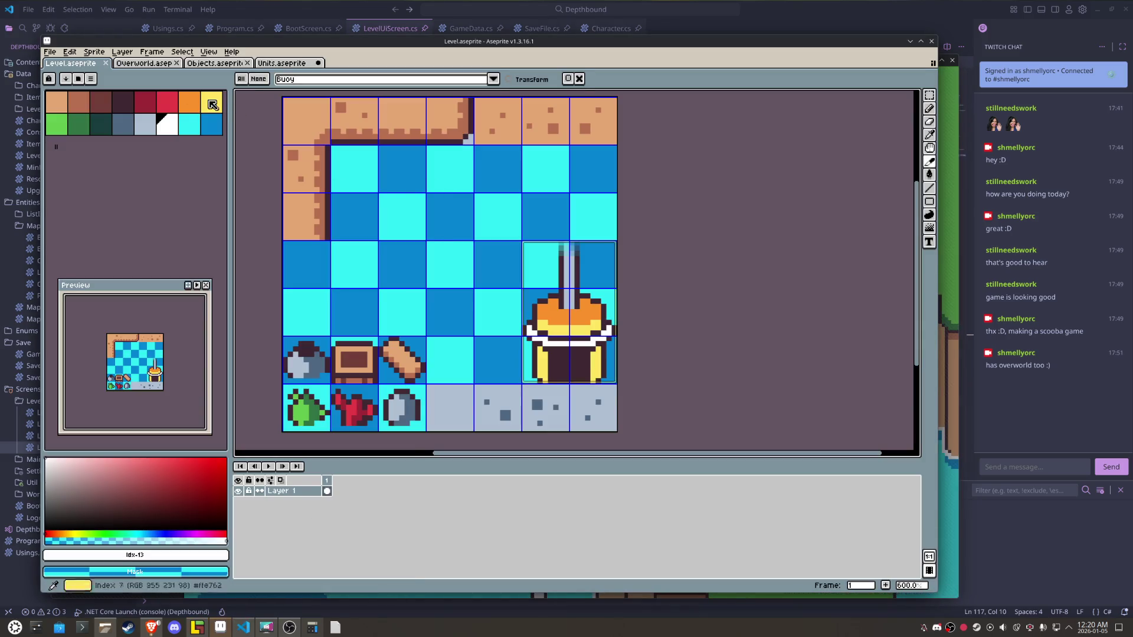
- Touch up the Overworld tileset's water tiles and save Overworld.aseprite
key("ctrl+Tab")
left_click_drag(446, 281, 445, 299)
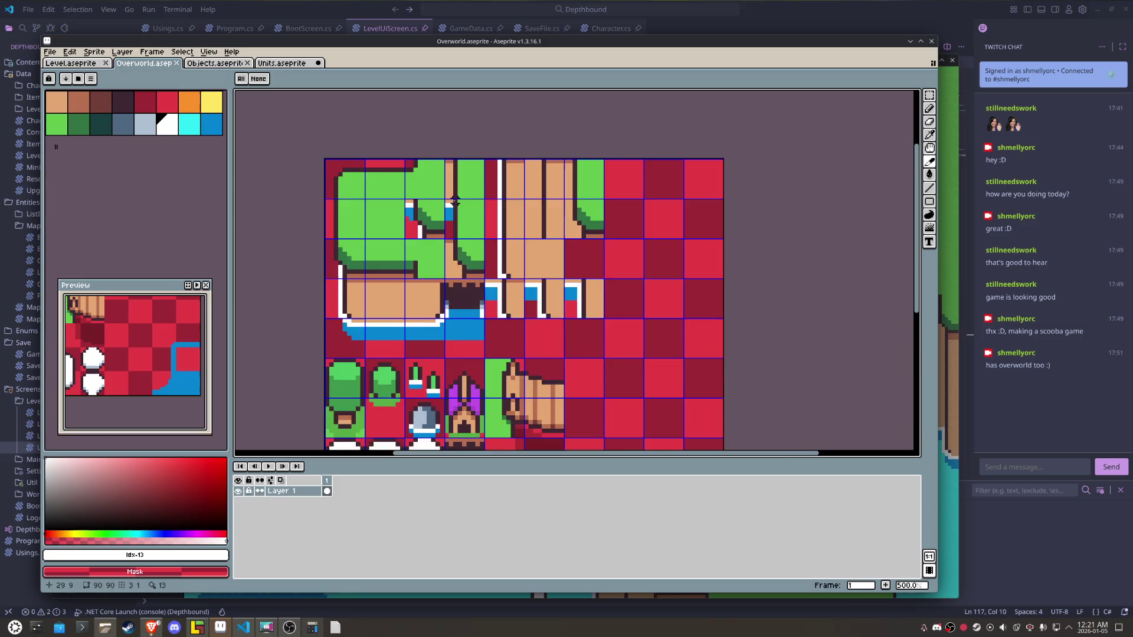
scroll(391, 215, "up", 2)
left_click(381, 226, "alt")
key("ctrl+s")
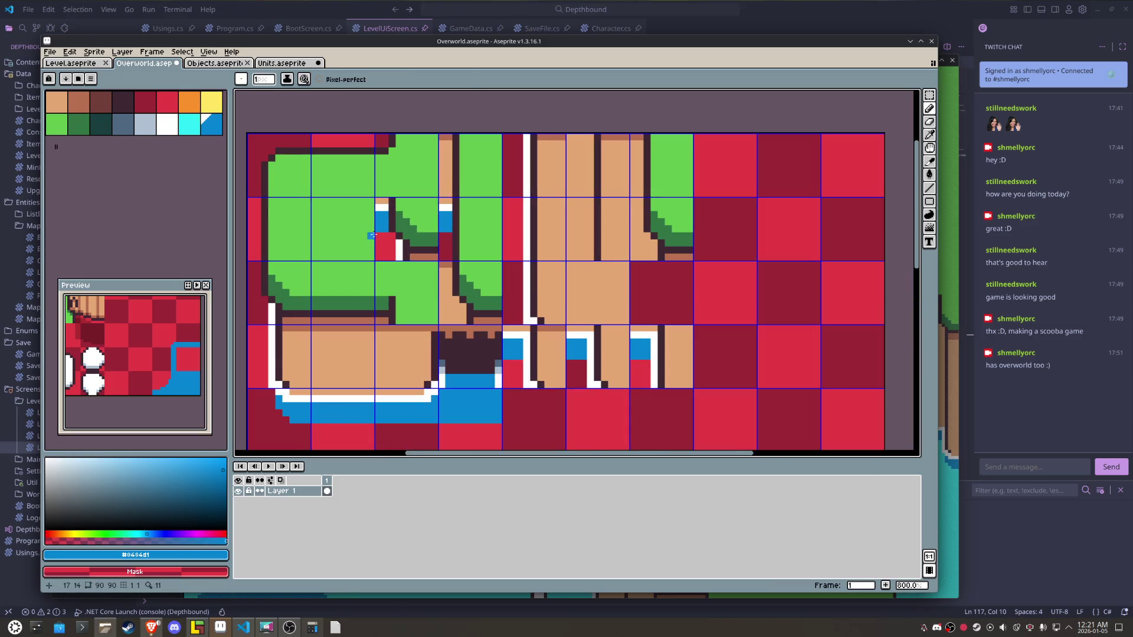
- Export the tileset as Overworld.png and return to LDtk
left_click(51, 52)
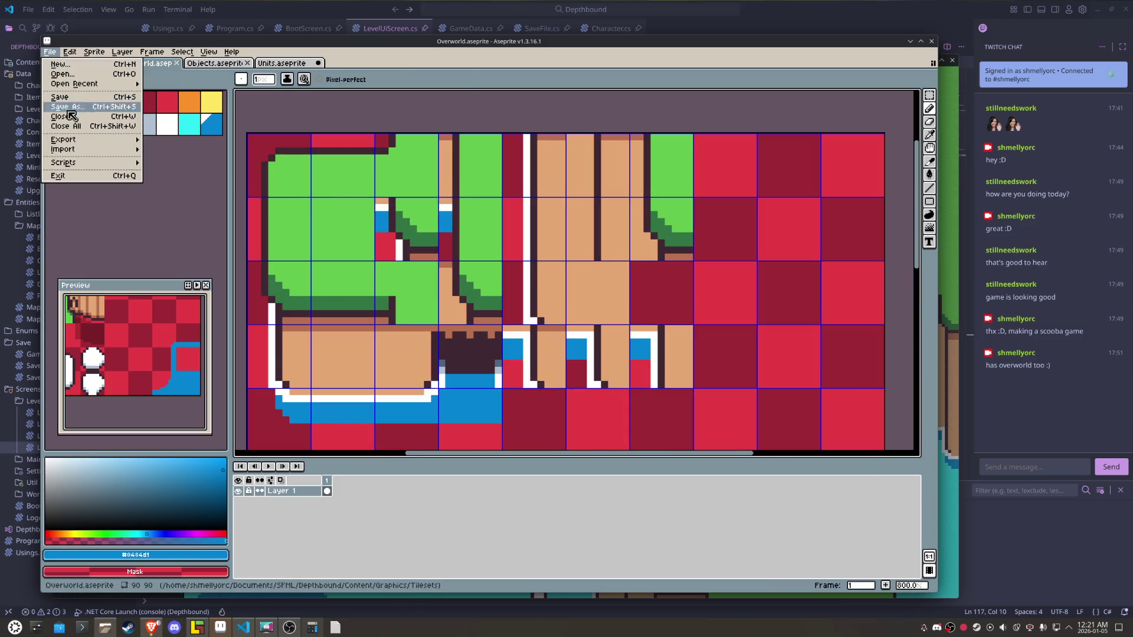
mouse_move(114, 146)
left_click(174, 142)
left_click(672, 413)
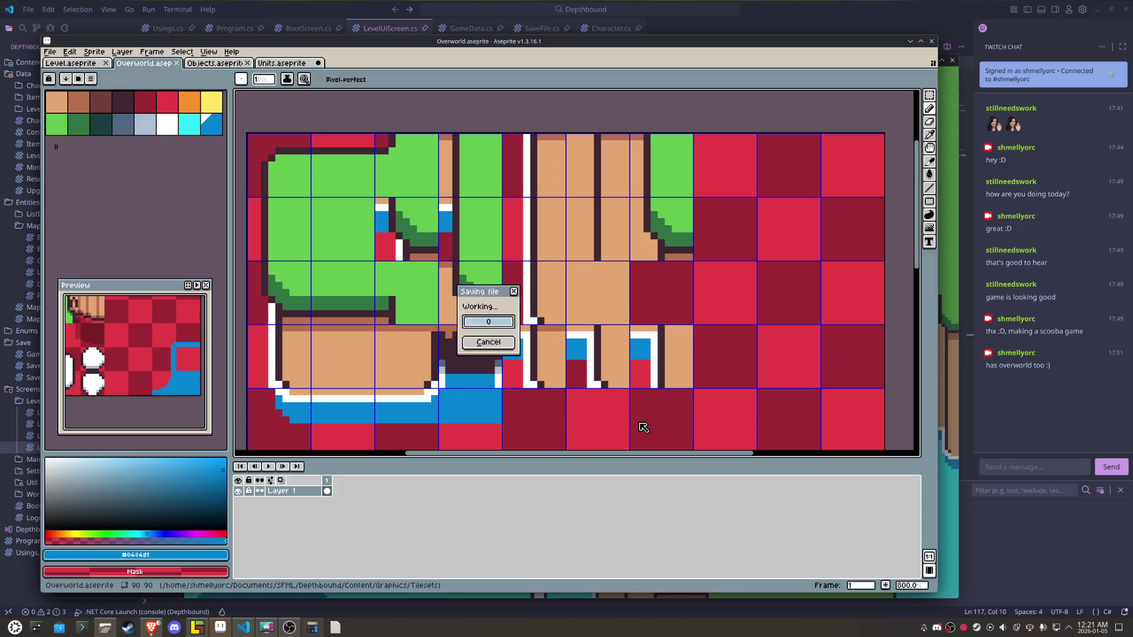
left_click(197, 627)
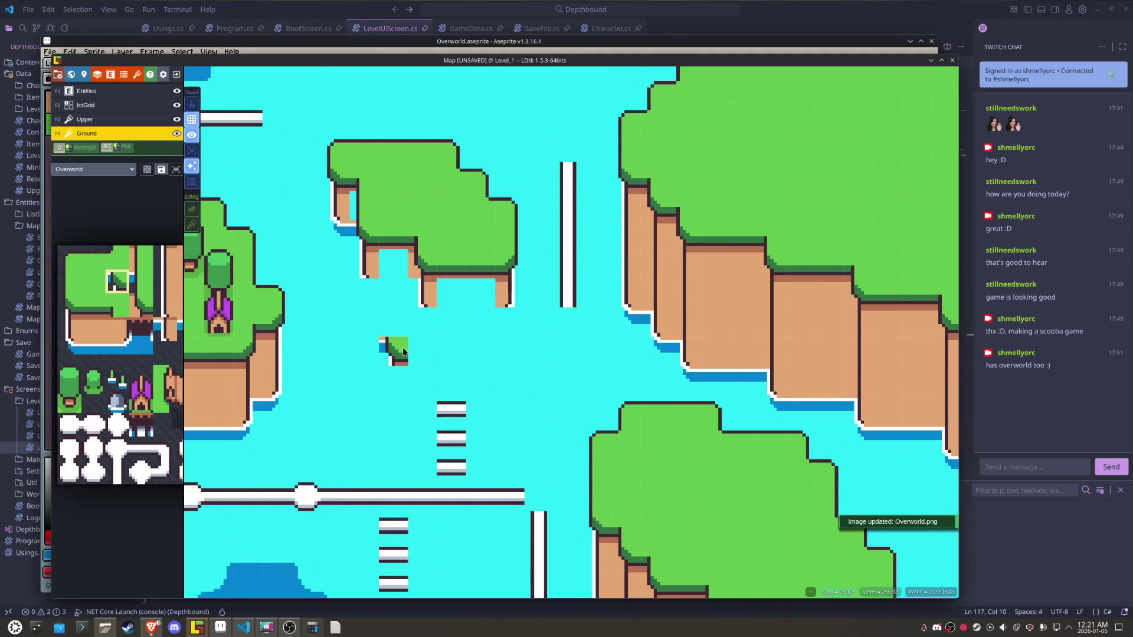
- Fill a gap between the island's cliff legs with a brown ground tile from the tileset
mouse_move(118, 312)
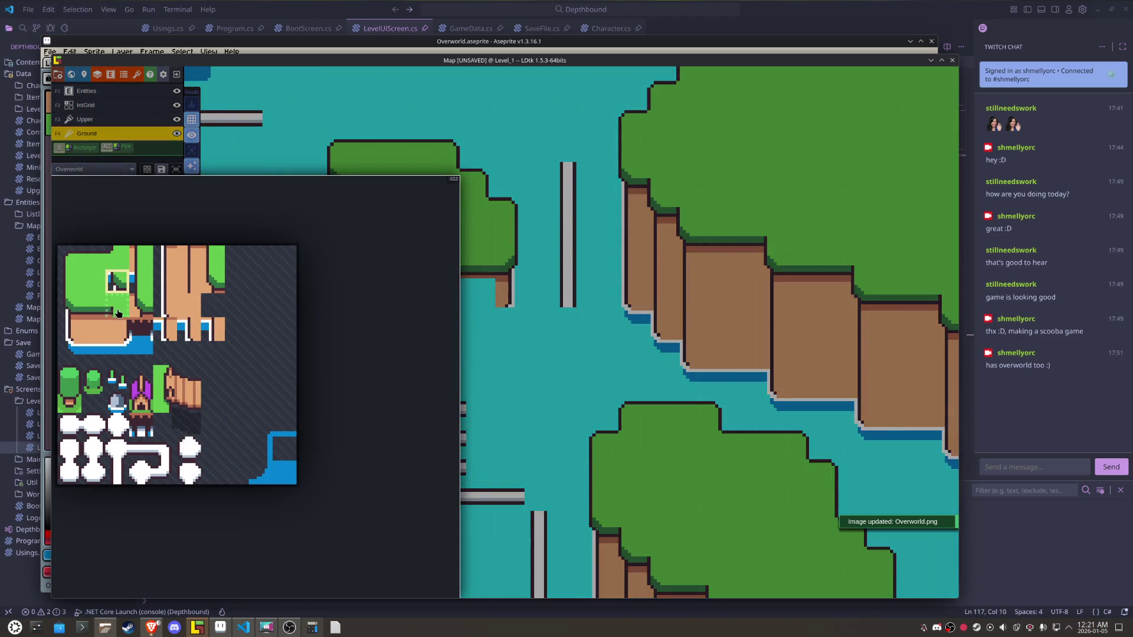
left_click(215, 263)
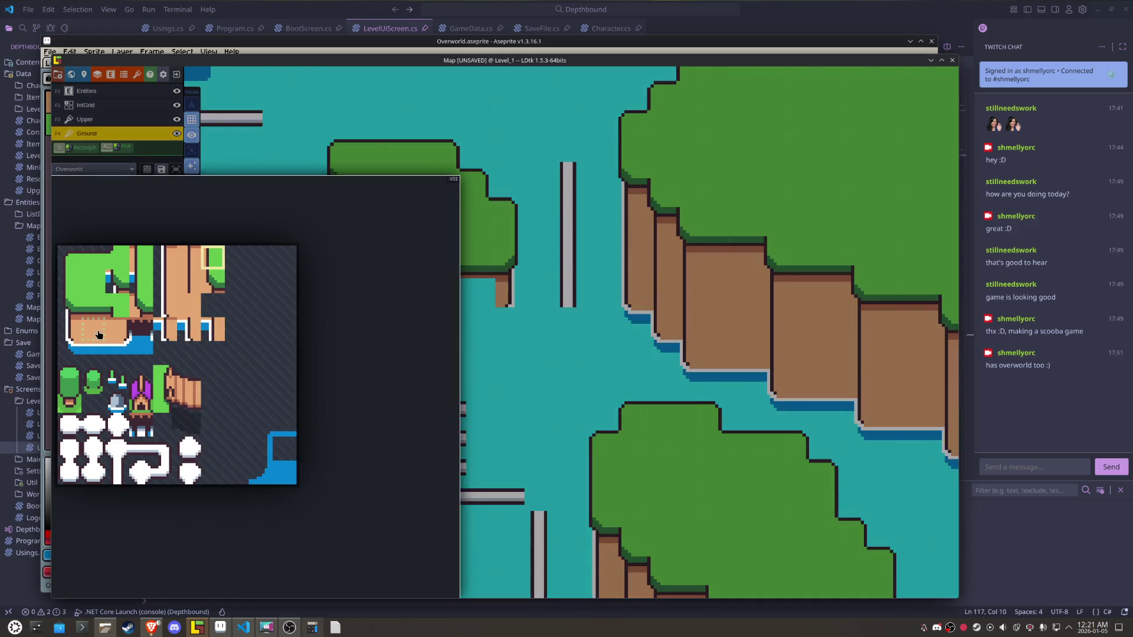
left_click(94, 329)
left_click(395, 269)
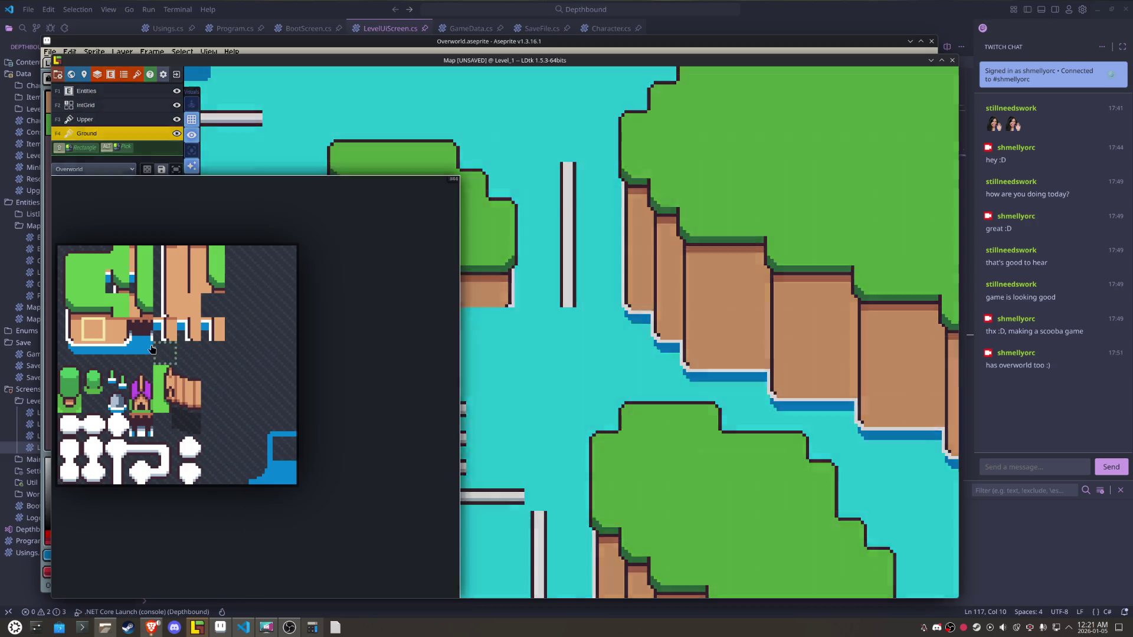
- Paint water-edge tiles under the island, one X-flipped and one unflipped
left_click(70, 354)
key("x")
left_click(425, 319)
key("x")
left_click(370, 287)
- Pick further base tiles for the island from the tileset and shift the map view
mouse_move(127, 328)
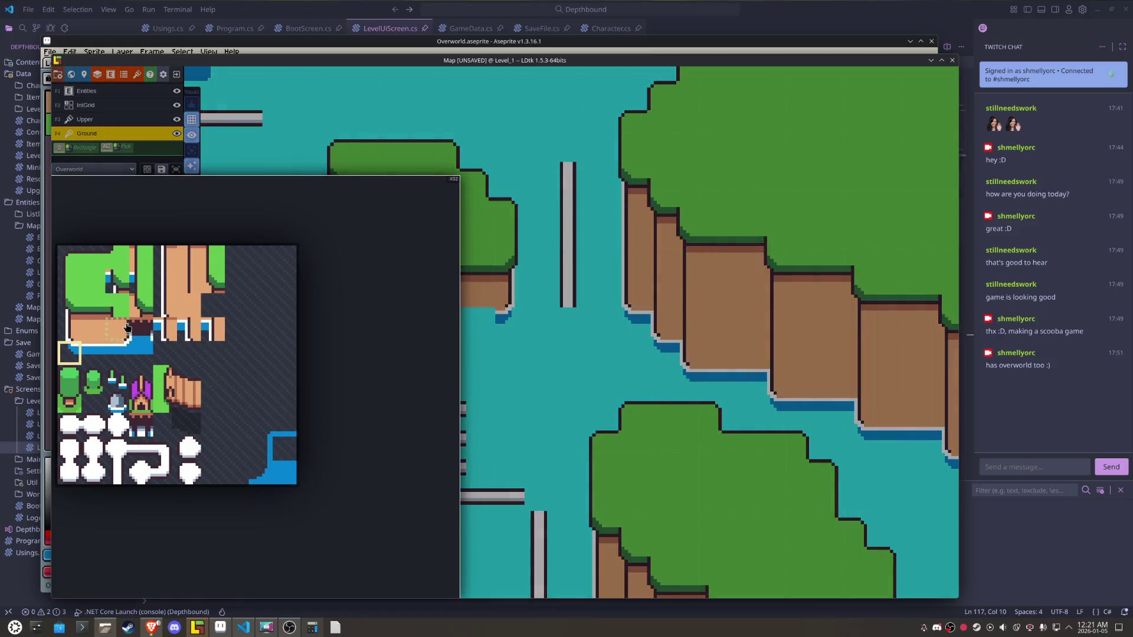
left_click(92, 351)
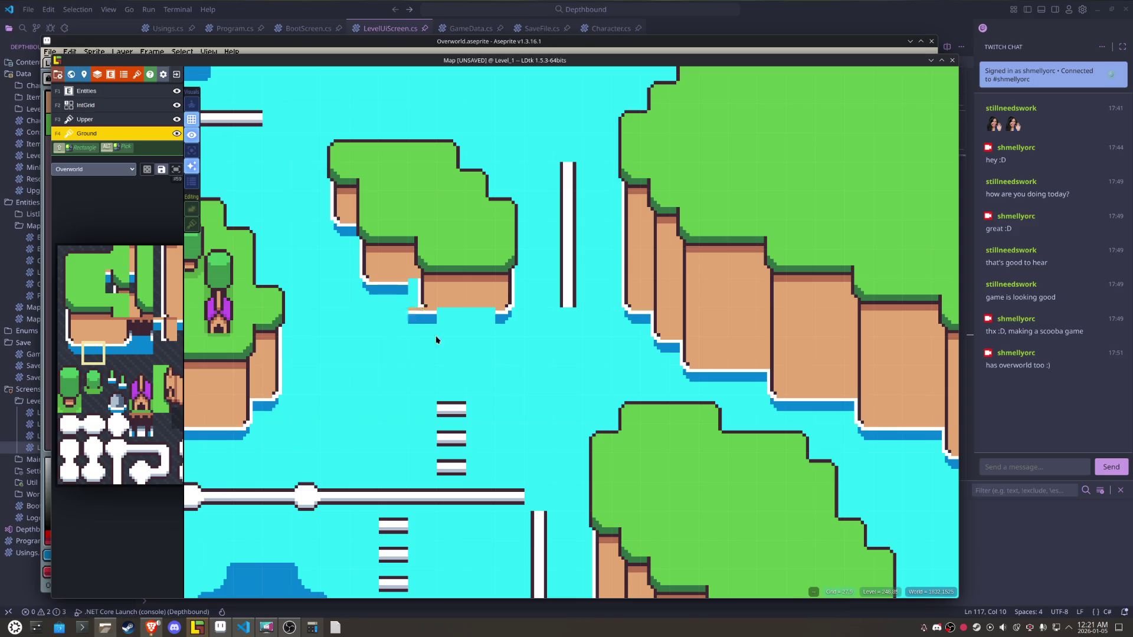
mouse_move(140, 347)
left_click(187, 337)
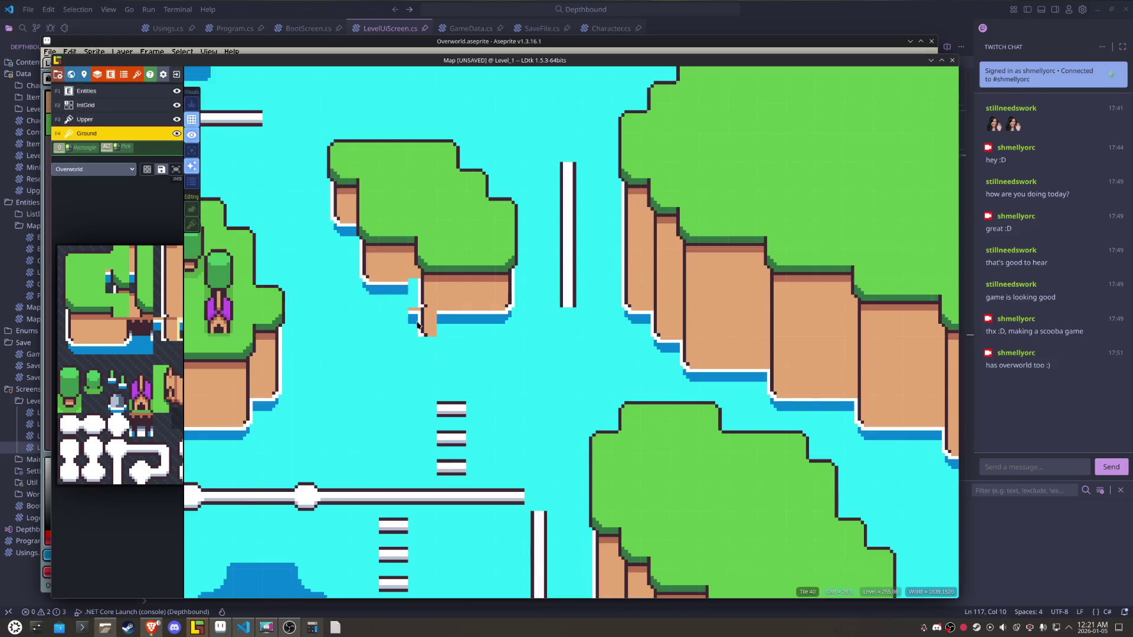
mouse_move(175, 330)
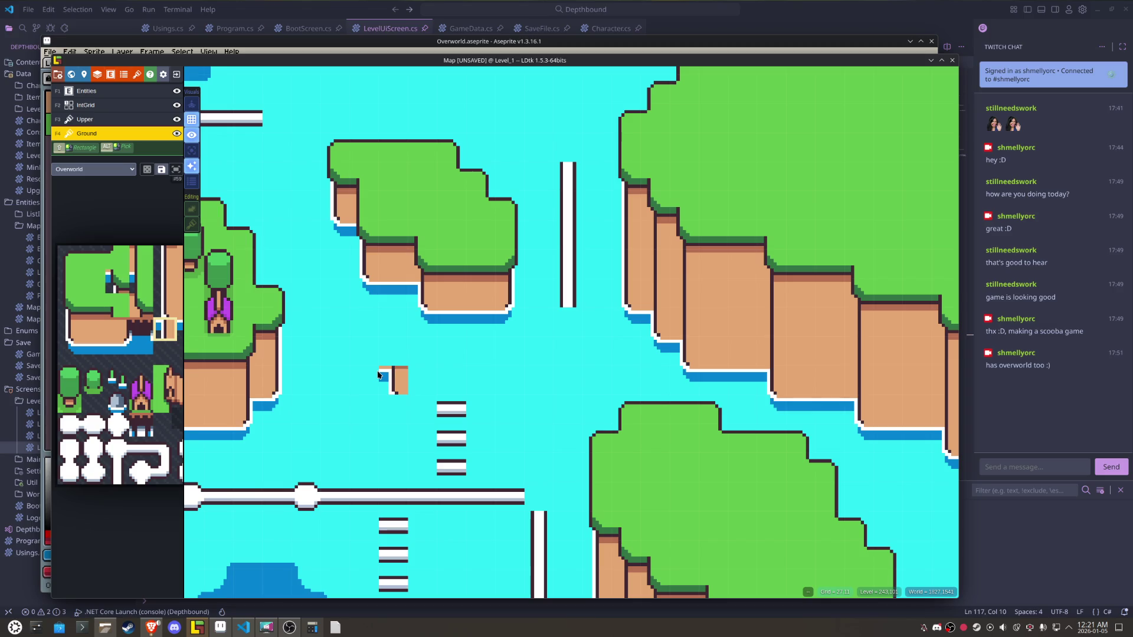
mouse_move(379, 374)
left_mouse_down()
mouse_move(456, 360)
mouse_move(476, 384)
left_mouse_up()
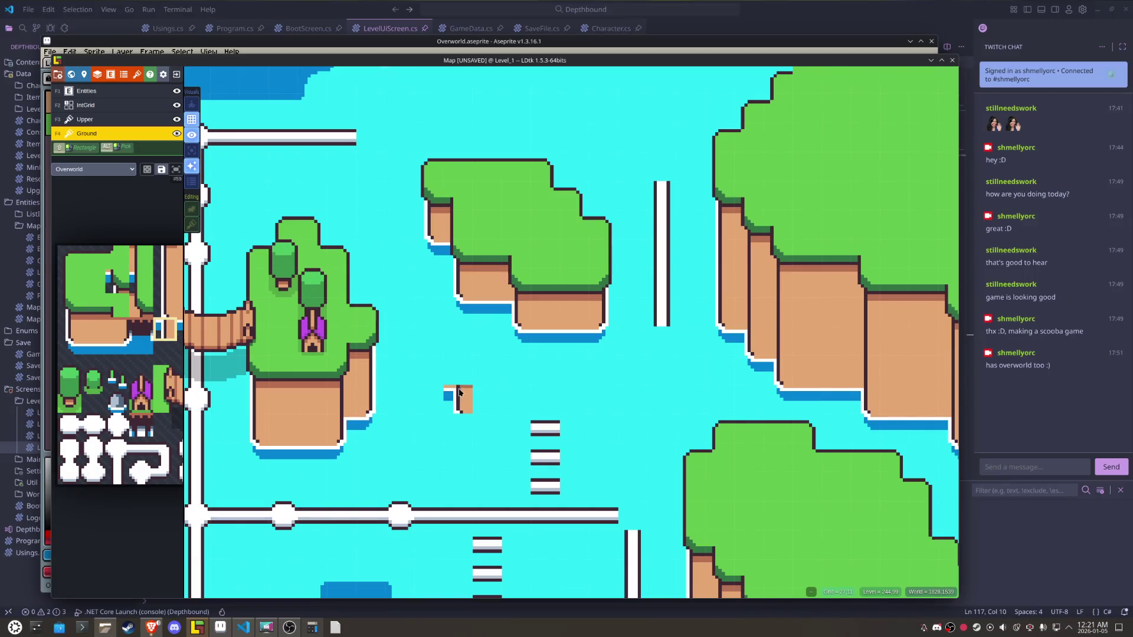
- Save the LDtk project with Ctrl+S
scroll(444, 395, "down", 3)
scroll(513, 345, "up", 1)
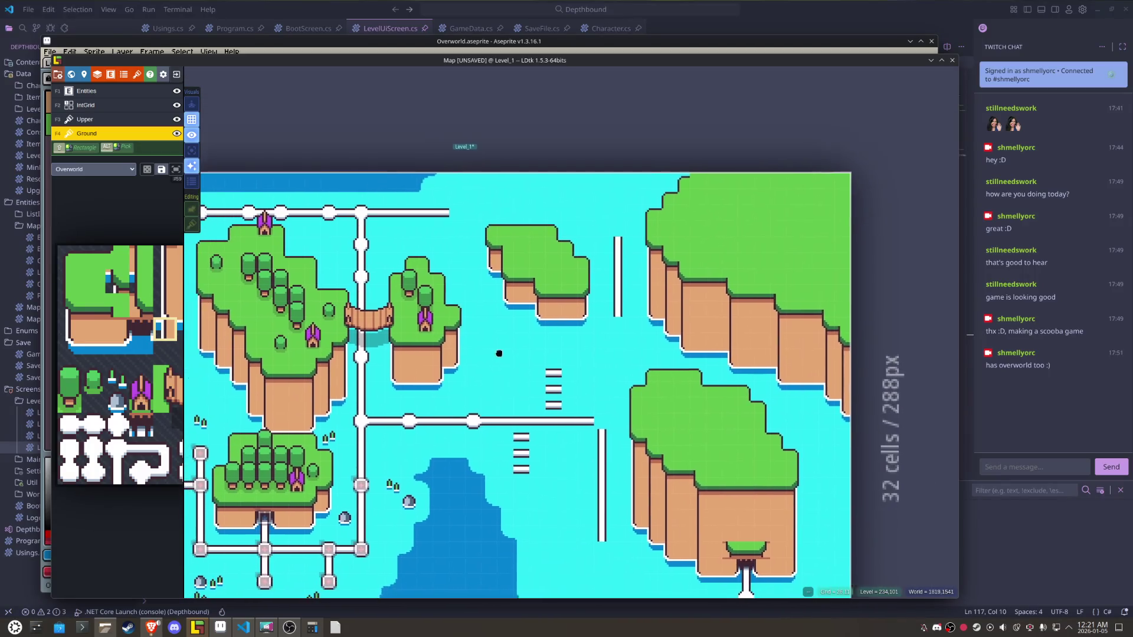
key("ctrl+s")
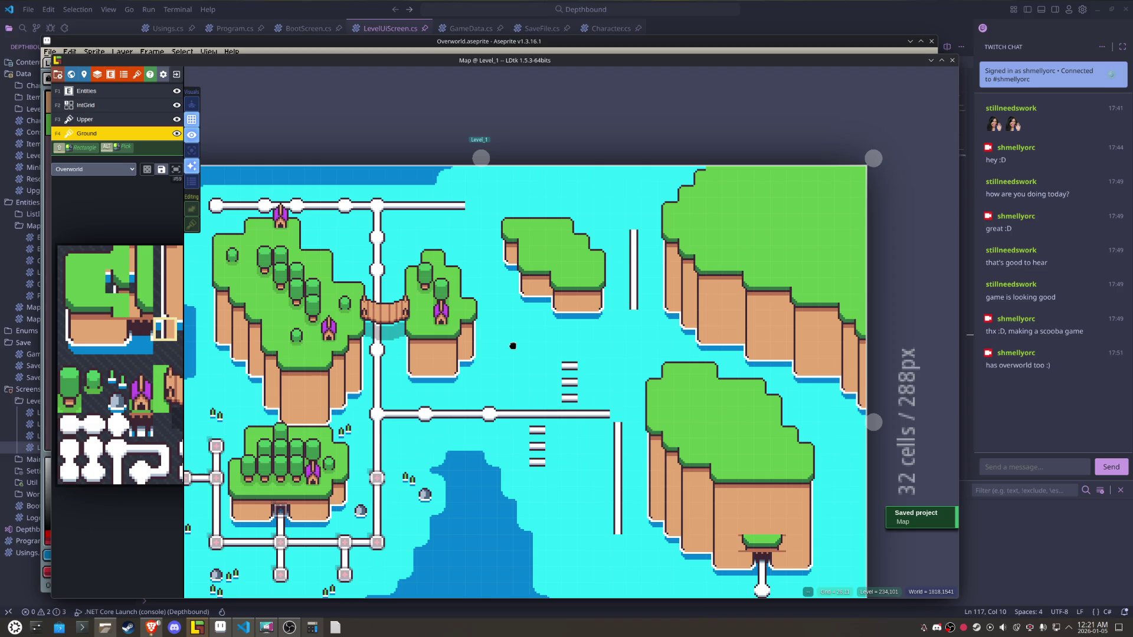
- Extend the white bar below the island and paint a column of white steps downward
left_click_drag(513, 346, 445, 298)
left_click(493, 324, "alt")
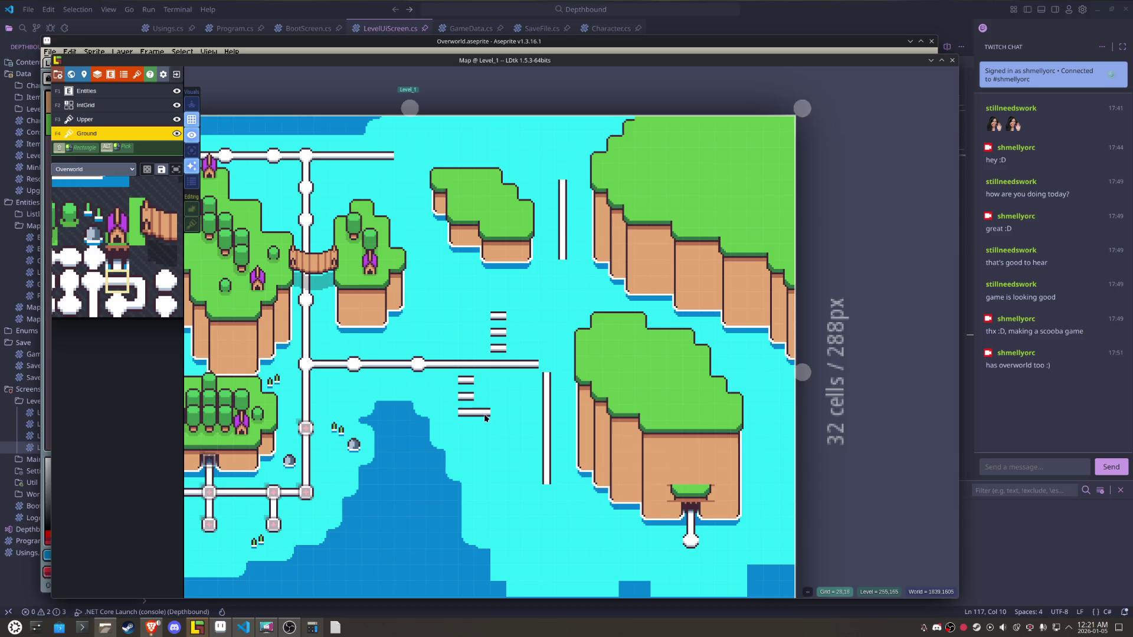
scroll(495, 354, "down", 3)
left_click(497, 376)
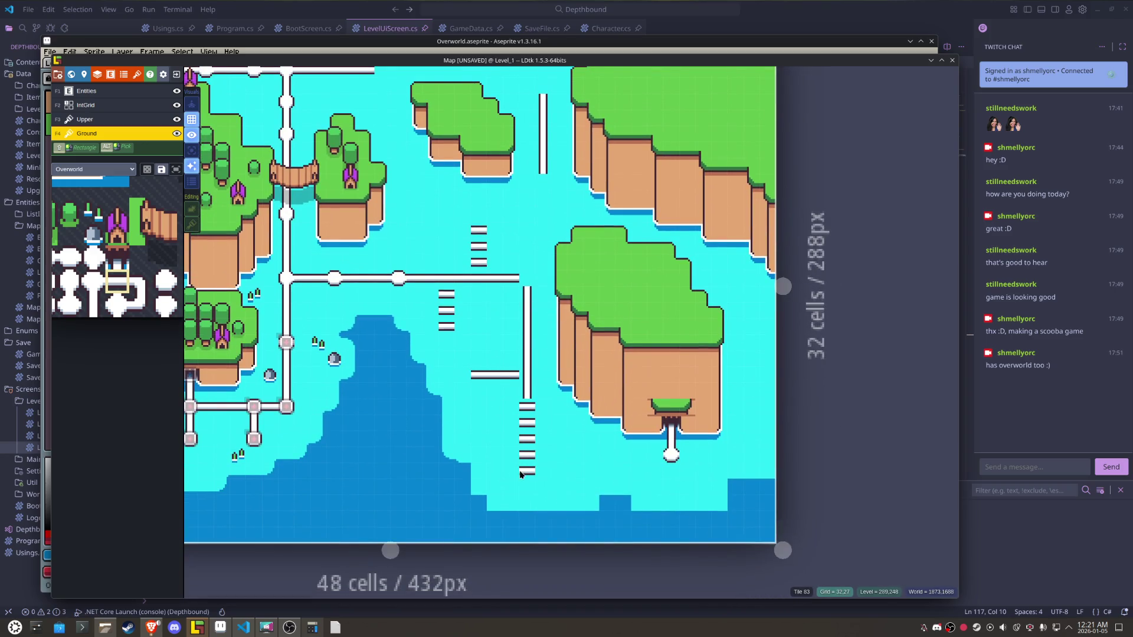
mouse_move(648, 454)
left_mouse_down()
mouse_move(556, 454)
mouse_move(750, 456)
left_mouse_up()
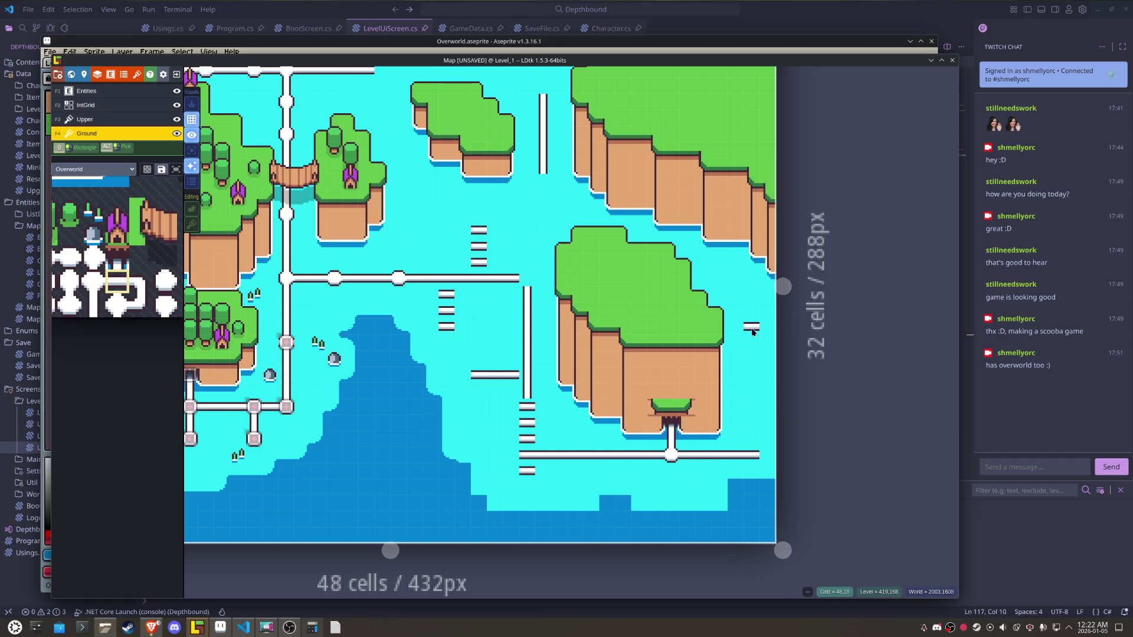
left_click_drag(752, 331, 751, 358)
left_click_drag(751, 398, 750, 437)
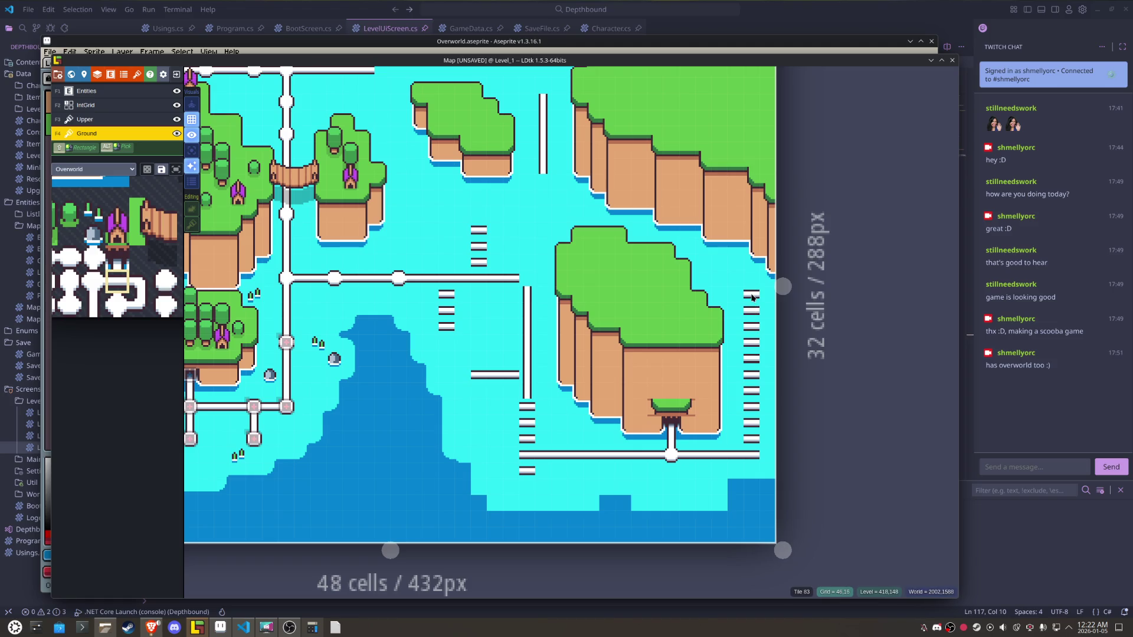
- Erase pieces of the bottom white path, add step tiles, and extend the path leftward
mouse_move(754, 318)
left_mouse_down()
mouse_move(735, 364)
mouse_move(735, 459)
left_mouse_up()
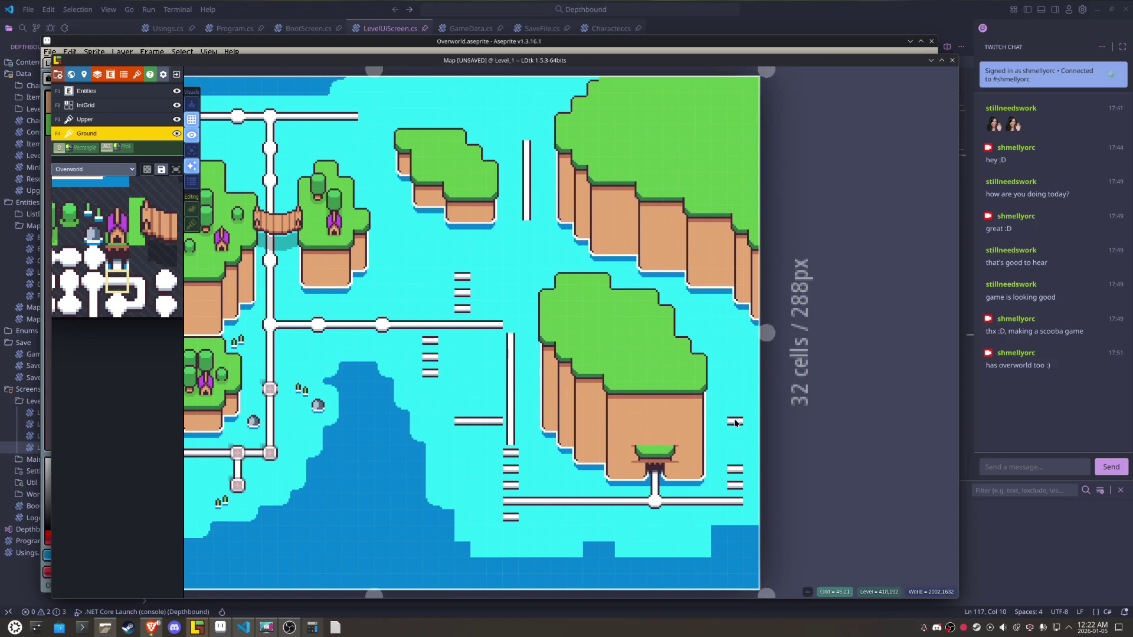
right_click(703, 501)
right_click(623, 501)
left_click(575, 534)
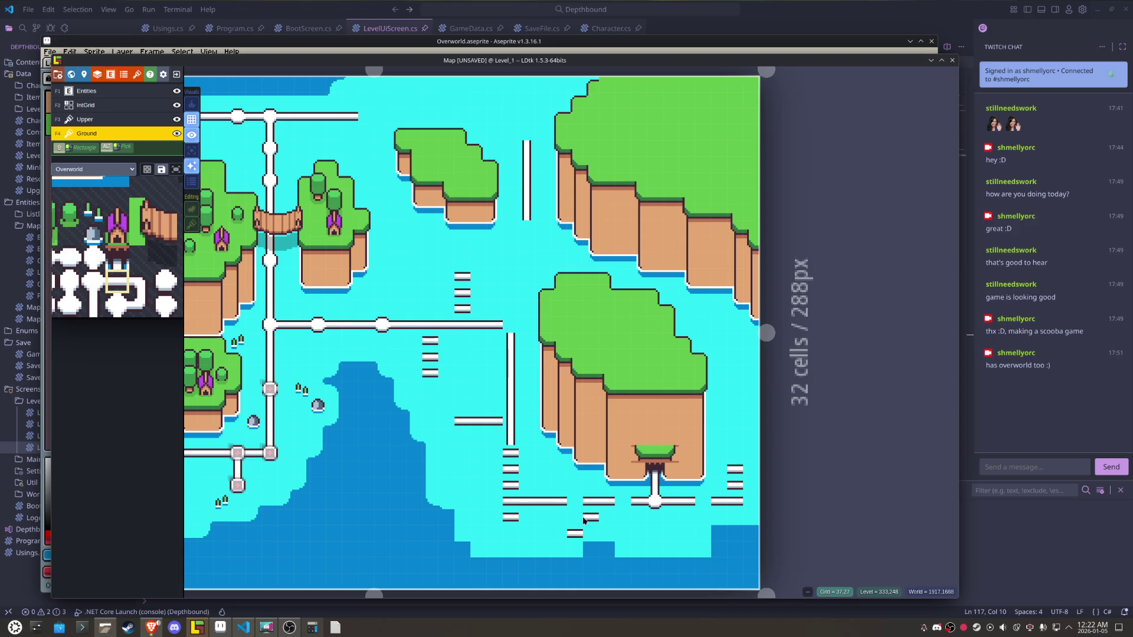
right_click(571, 518)
left_click(511, 534)
left_click(478, 502)
left_click(494, 502)
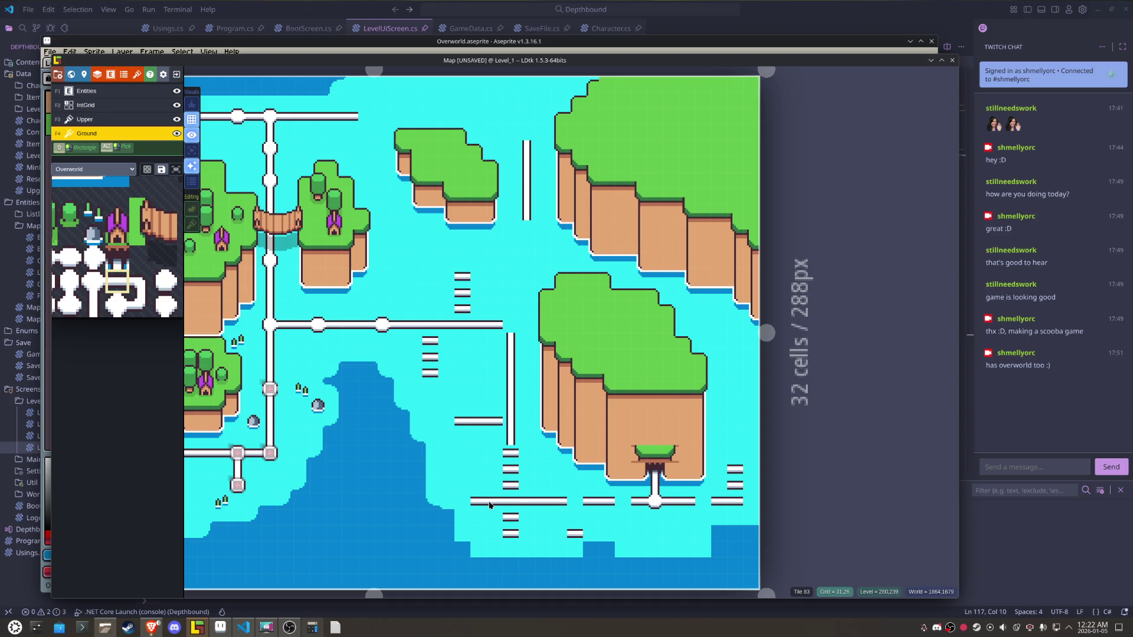
left_click(478, 472)
- Stack white bar tiles near the centre, then erase the upper ones and a stray tile
left_click(511, 324)
left_click(511, 307)
left_click(508, 292)
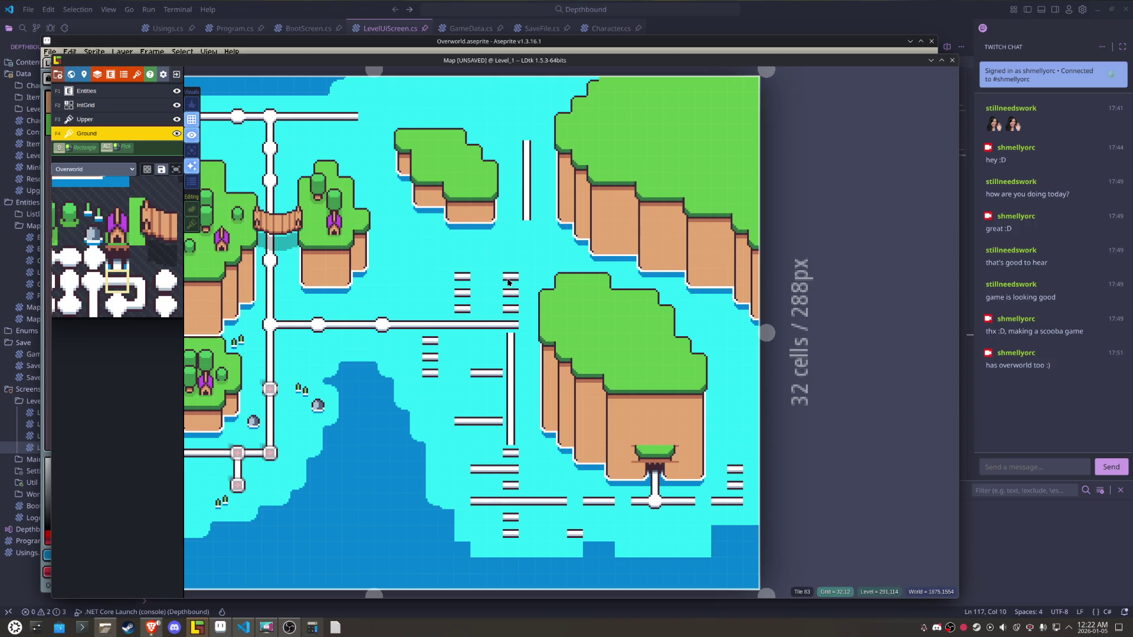
right_click(511, 276)
right_click(511, 292)
right_click(461, 292)
- Rework the left bar column, erasing misplaced tiles and keeping a single bar tile
right_click(430, 356)
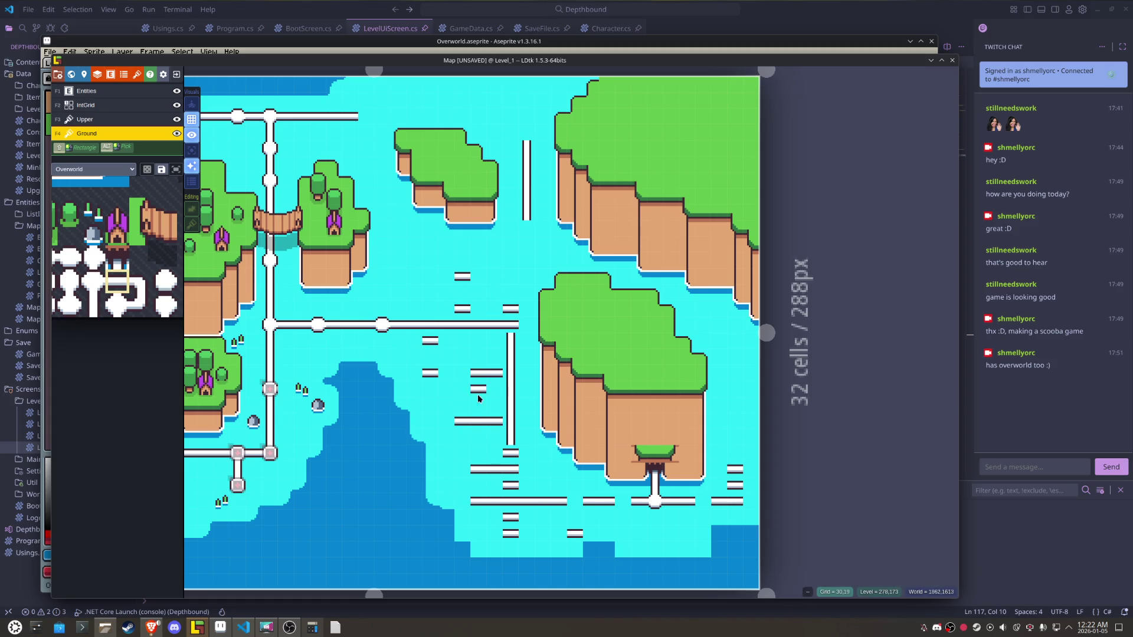
left_click(432, 406)
right_click(430, 405)
right_click(430, 340)
left_click(430, 356)
right_click(430, 373)
- Choose the single node tile and place nodes on the lower and vertical paths, erasing stray bars
left_click_drag(116, 305, 140, 304)
left_click(474, 421)
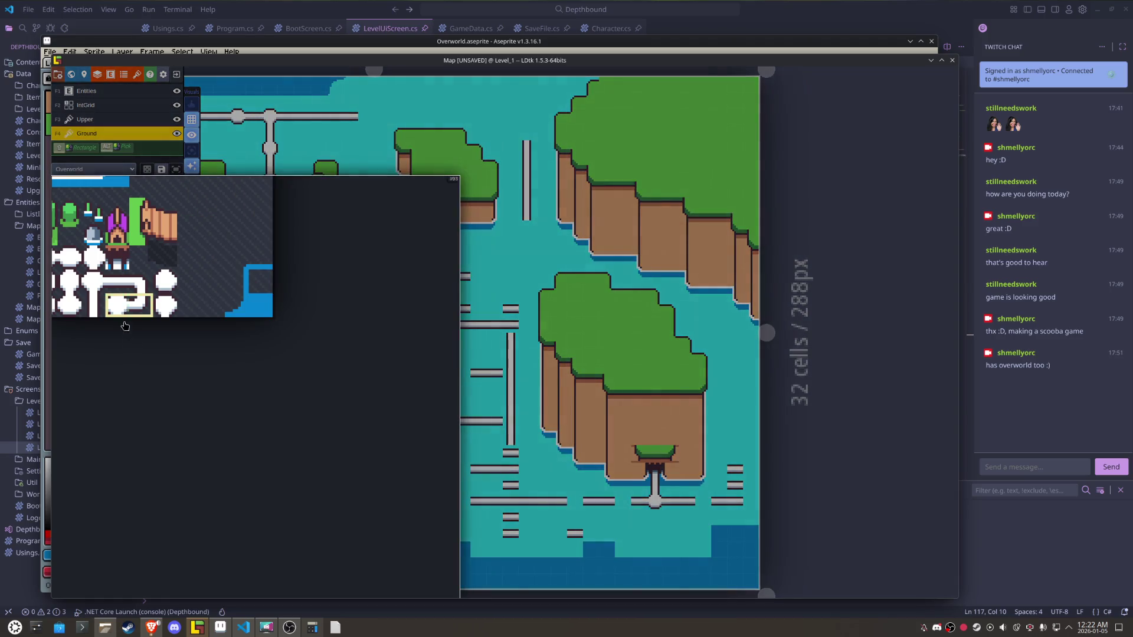
left_click(117, 304)
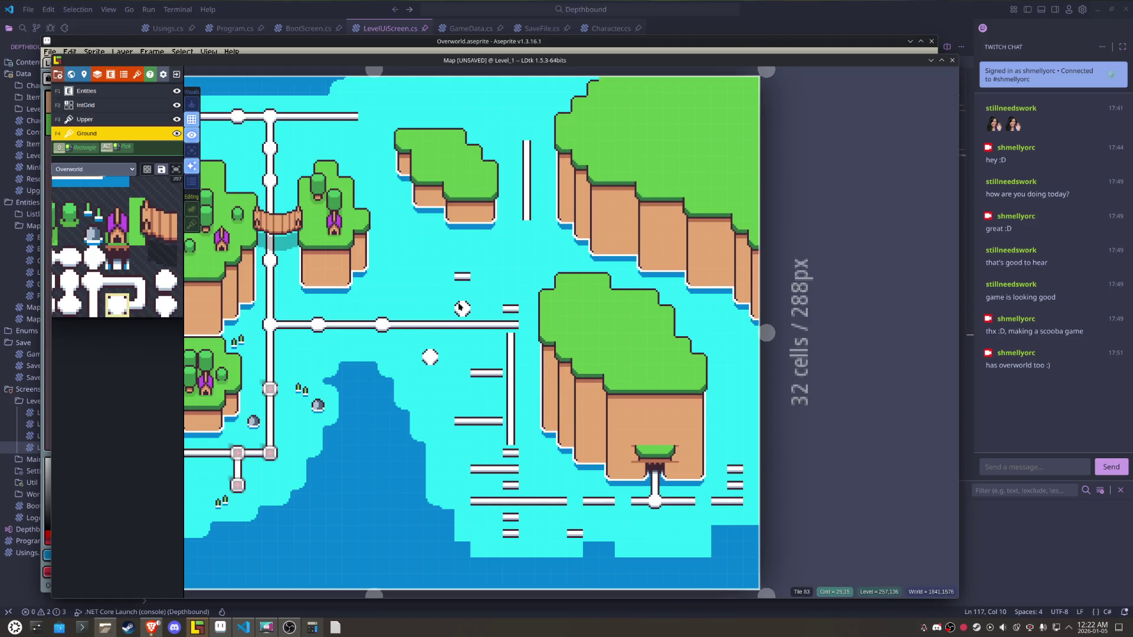
left_click(464, 290)
right_click(462, 277)
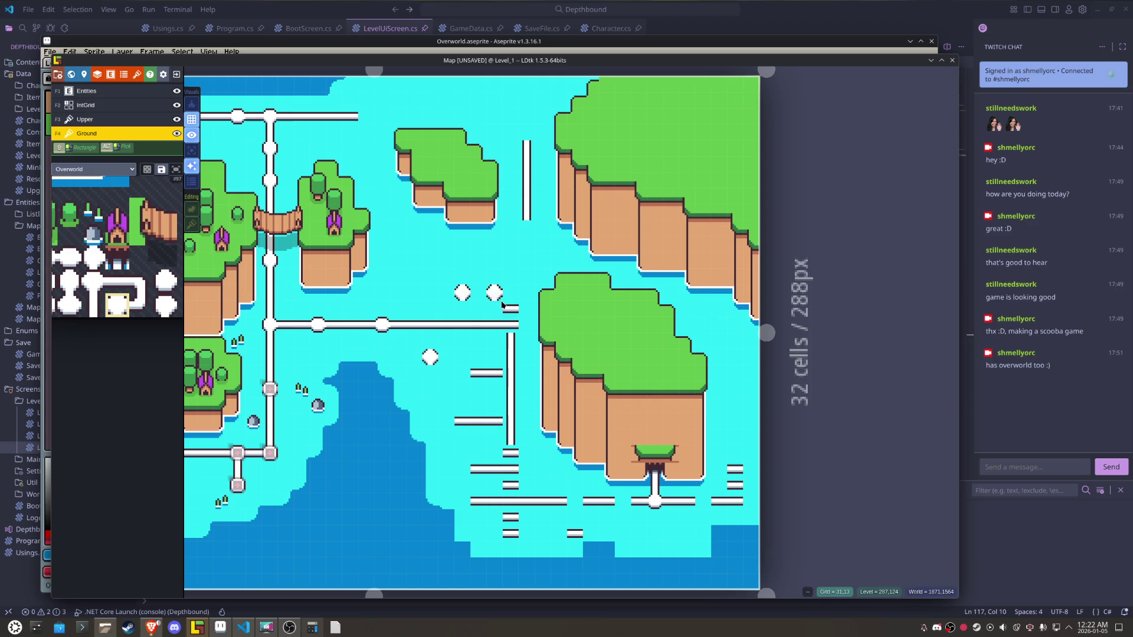
left_click(478, 376)
right_click(494, 373)
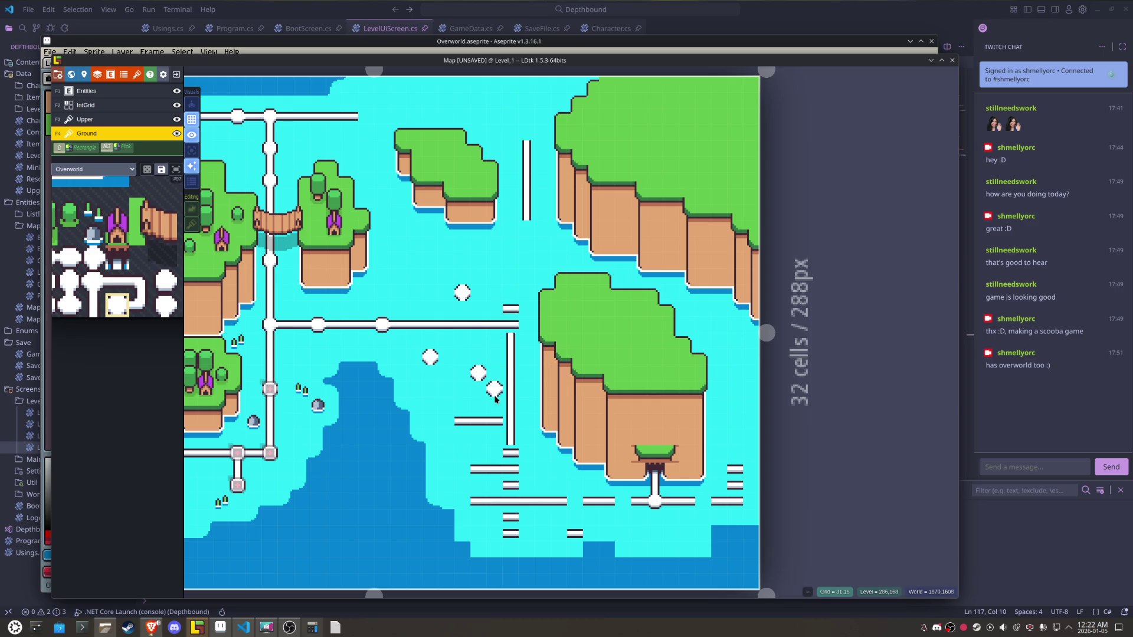
- Cap both ends of the bar with nodes and replace a bar piece with a node
left_click(483, 427)
left_click(447, 425)
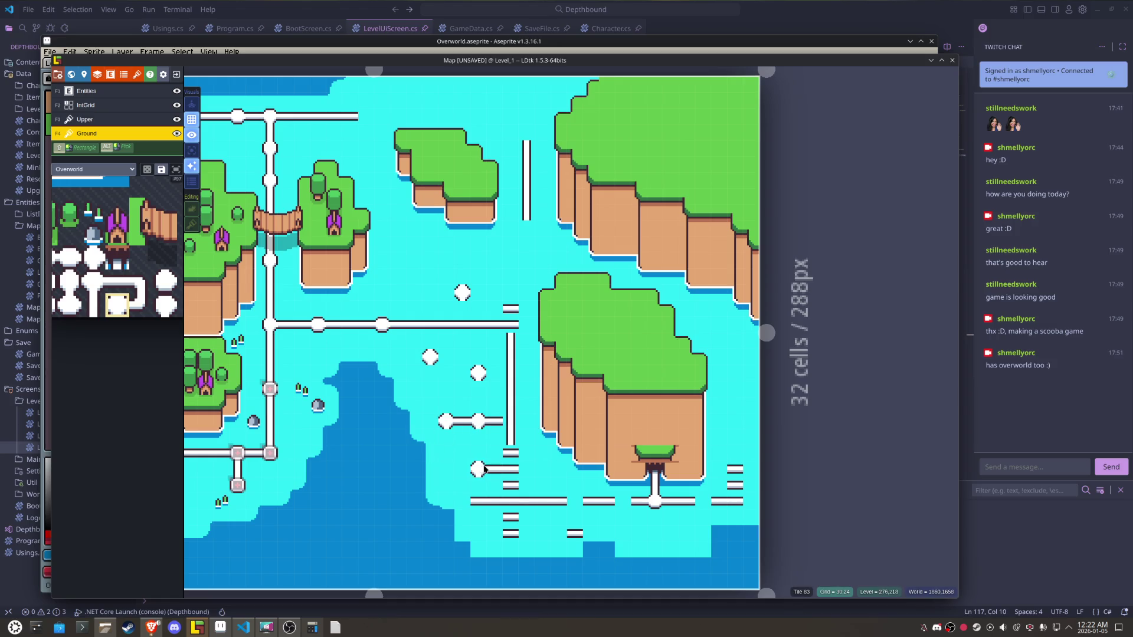
right_click(488, 470)
left_click(479, 470)
- Place three nodes along the lower vertical path and erase the extra node above the corner
mouse_move(179, 349)
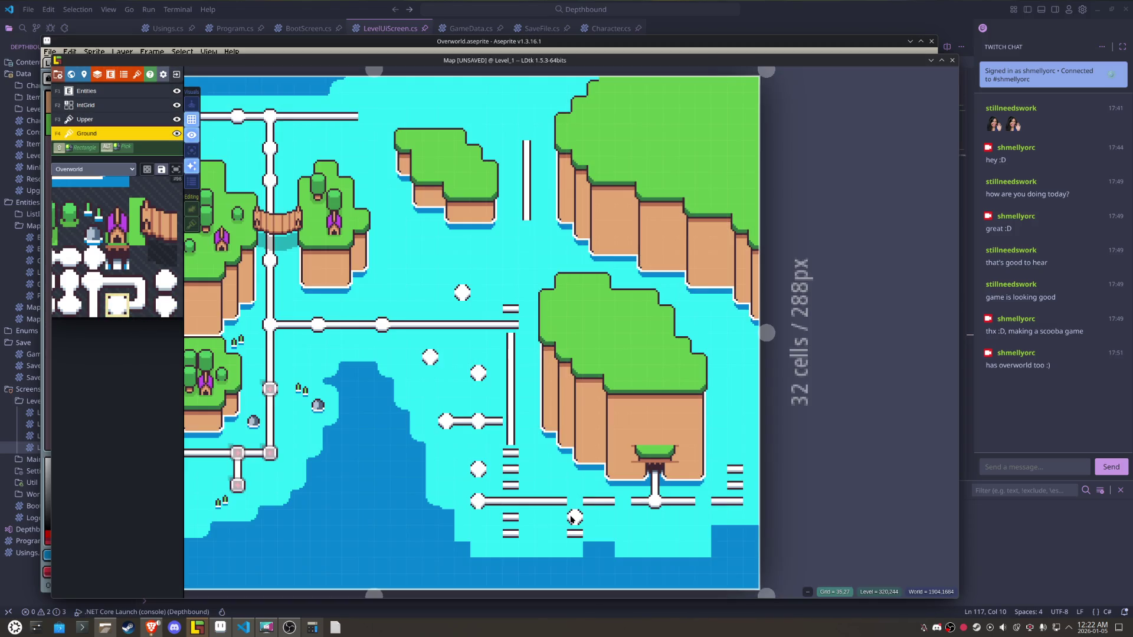
left_click(512, 503)
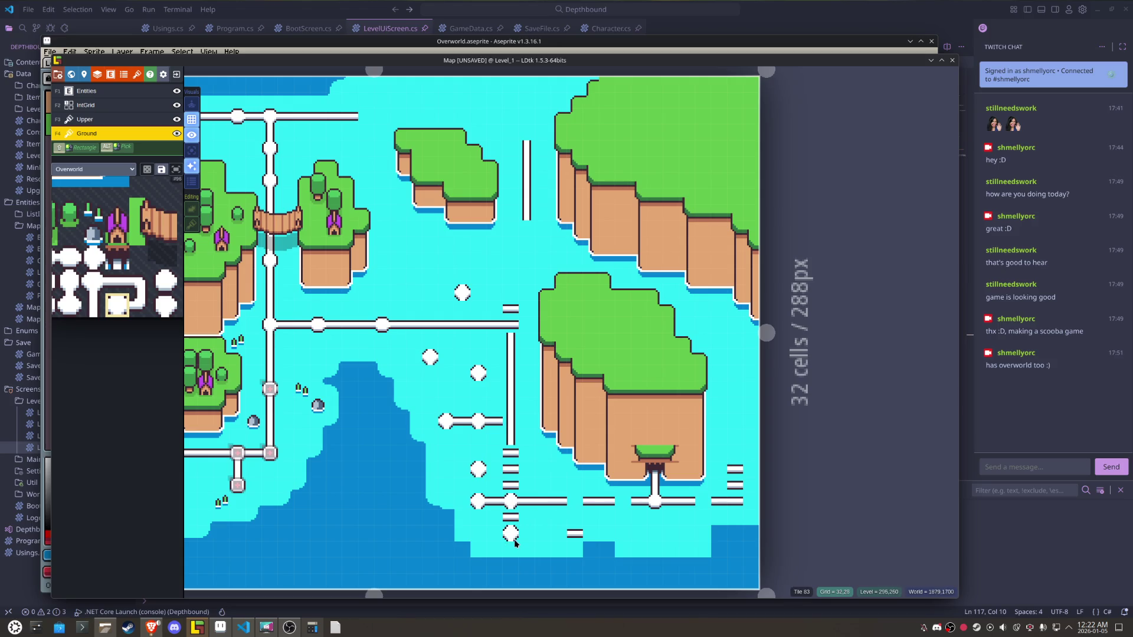
left_click(511, 534)
left_click(512, 469)
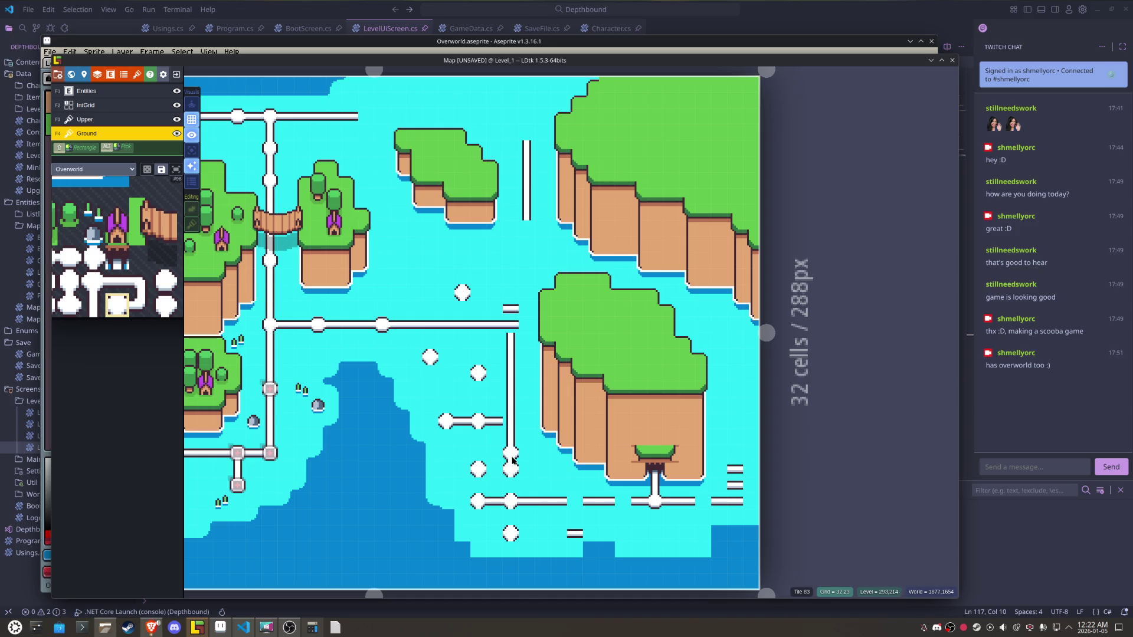
right_click(514, 436)
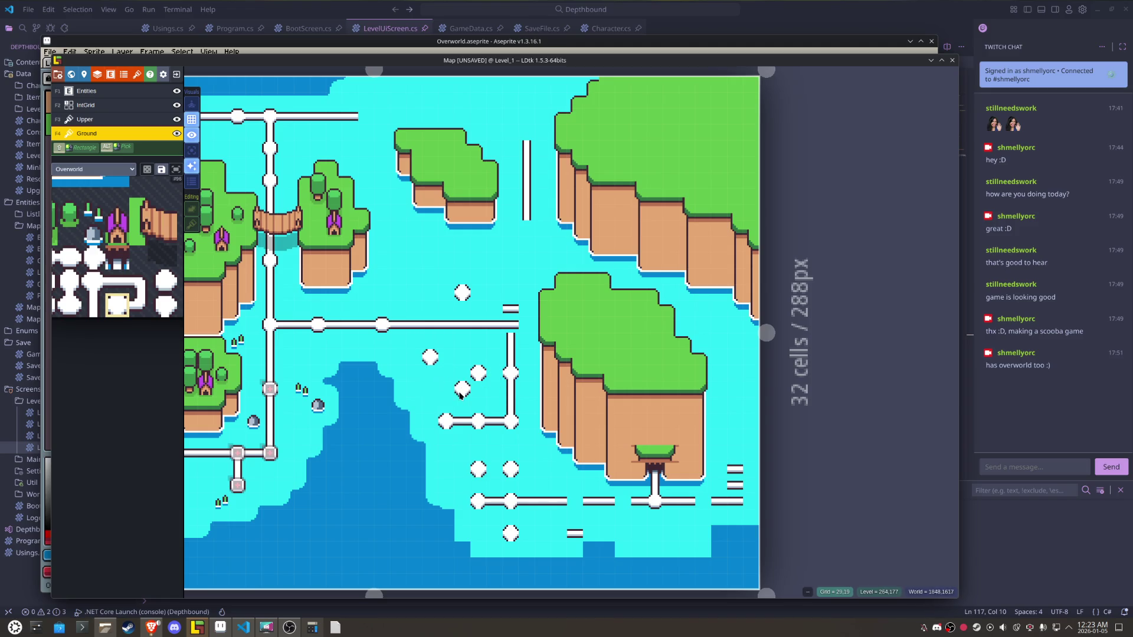
- Fill both bottom-road gaps with nodes, add two nodes at its right end, and clear the dash
left_click(574, 502)
left_click(623, 501)
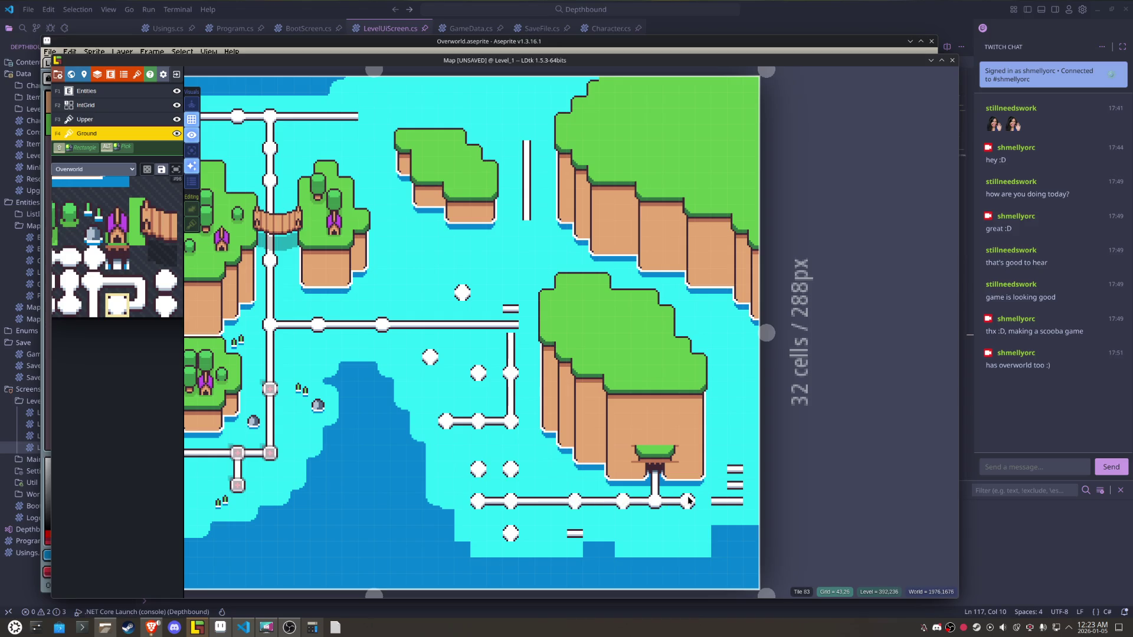
left_click(735, 502)
left_click(734, 469)
right_click(734, 485)
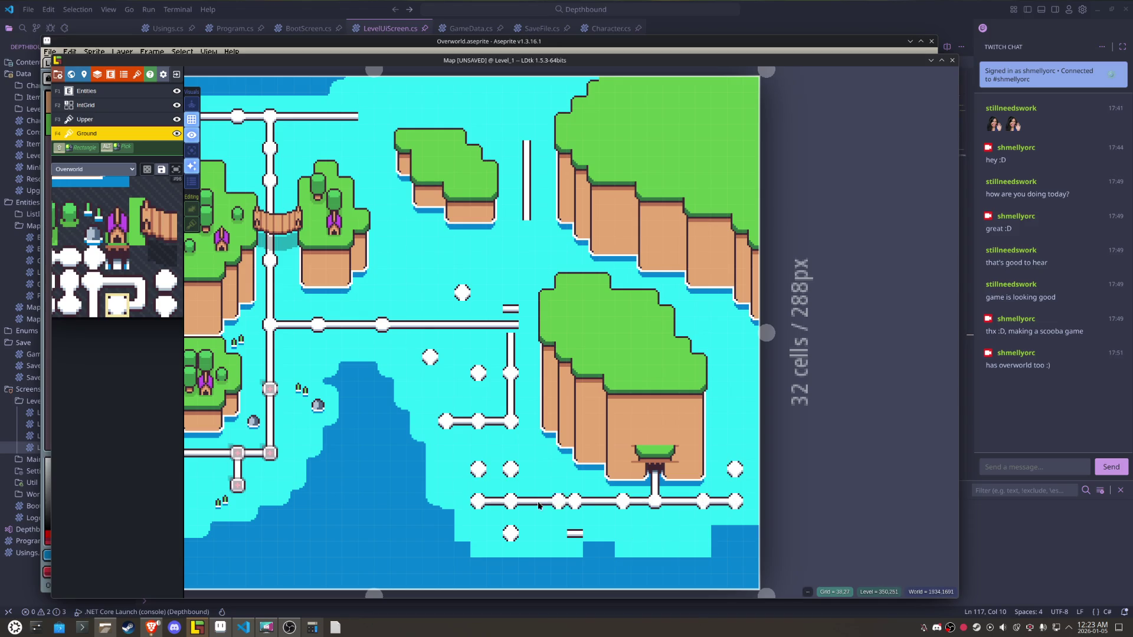
left_click_drag(417, 336, 529, 381)
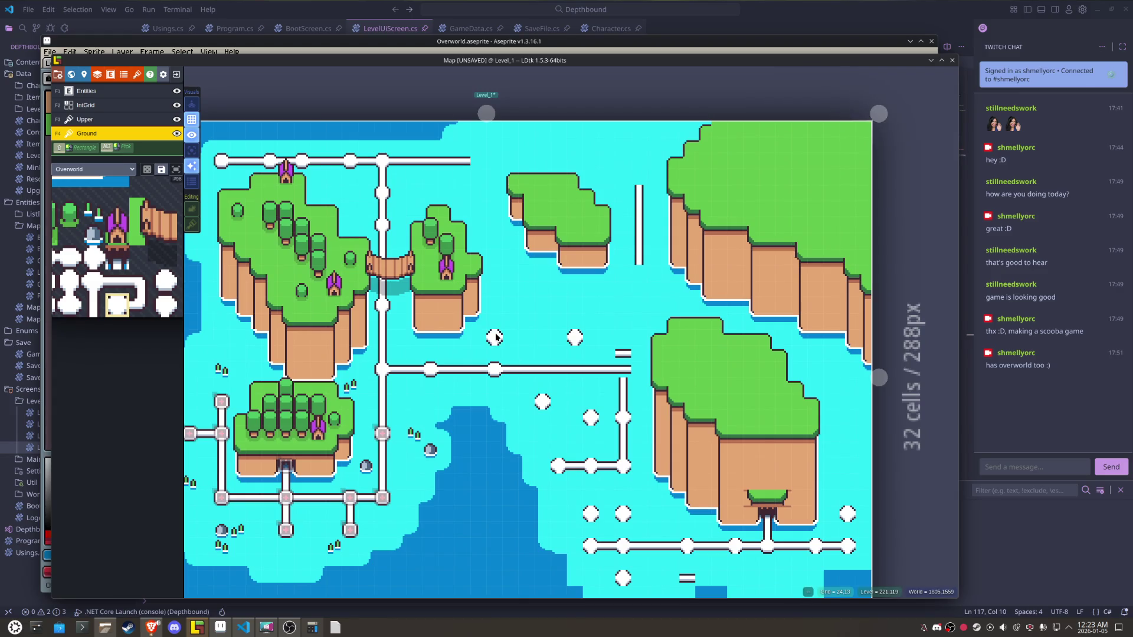
- Scatter node tiles in the central sea and build a node column up the right path
left_click(495, 336)
left_click(431, 401)
left_click(570, 301)
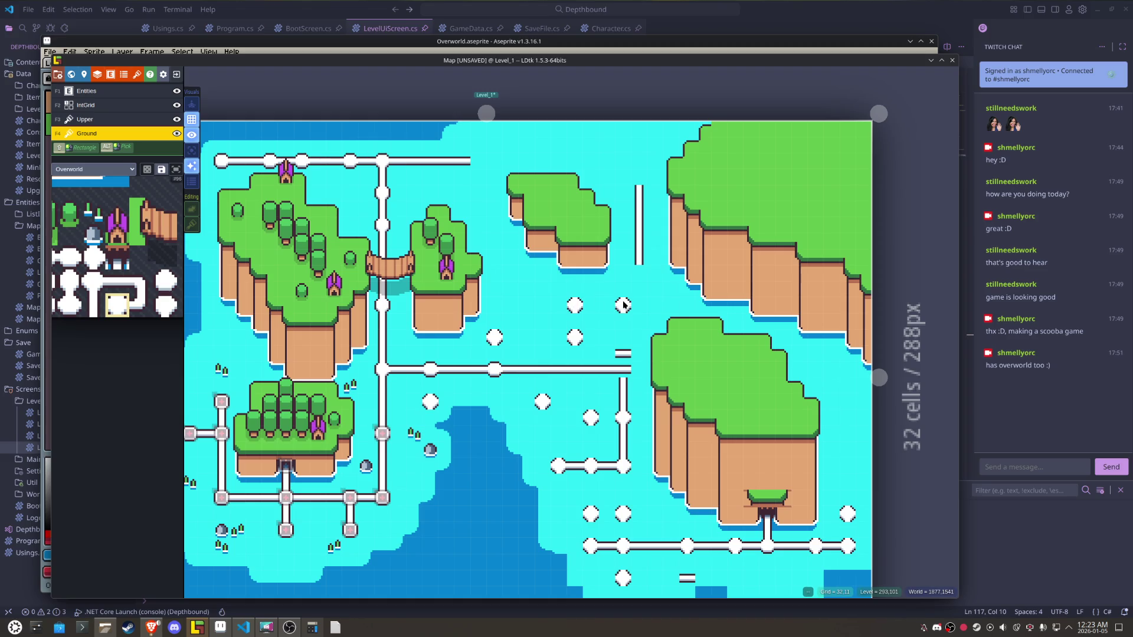
left_click(638, 304)
left_click(642, 273)
left_click(642, 239)
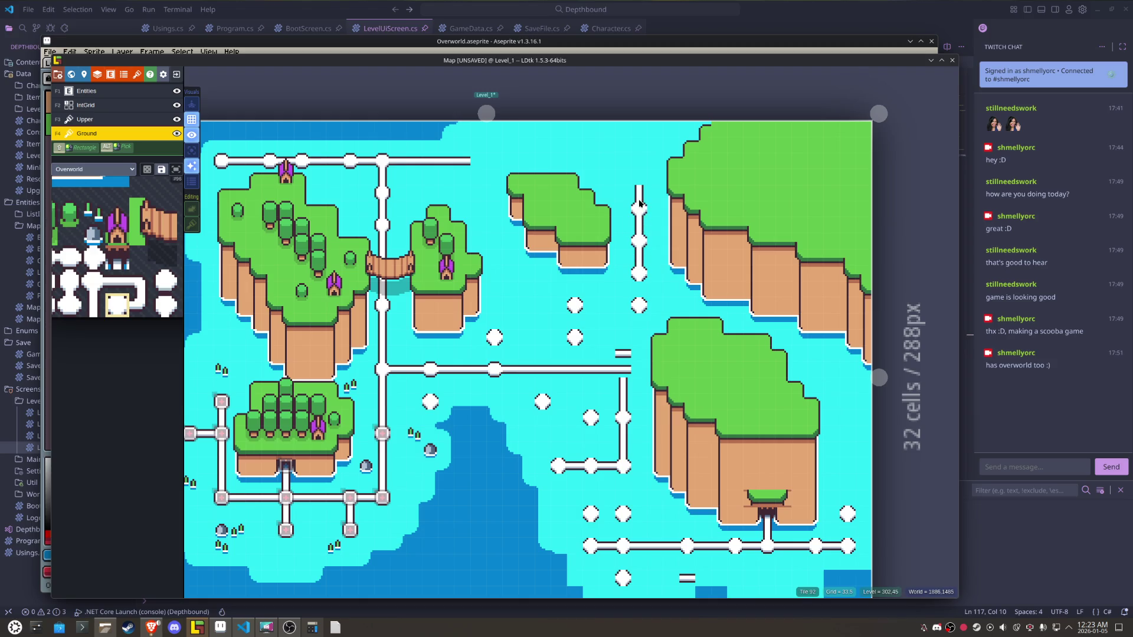
left_click(639, 174)
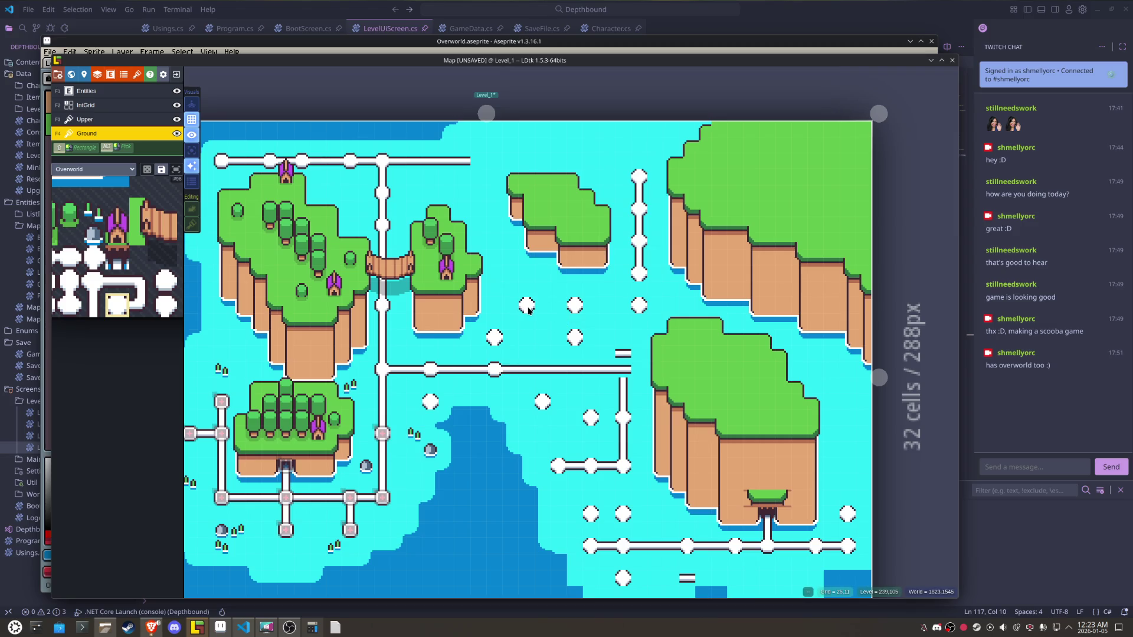
- Add three nodes in the upper sea and extend the top road rightward with two nodes
left_click(528, 310)
left_click(497, 310)
left_click(497, 276)
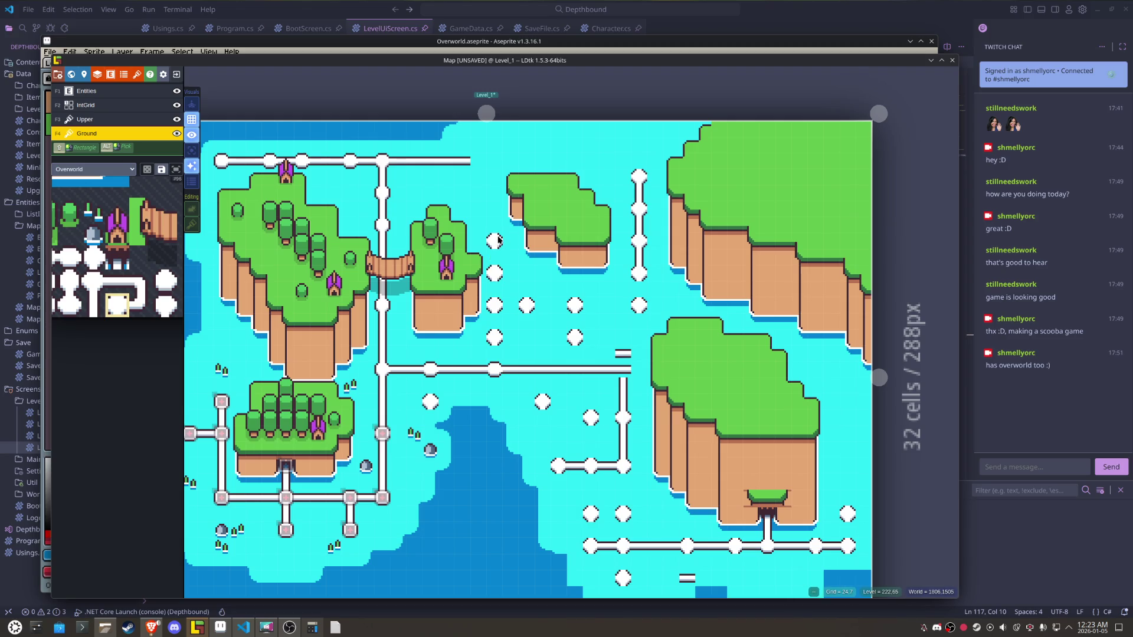
scroll(544, 339, "up", 1)
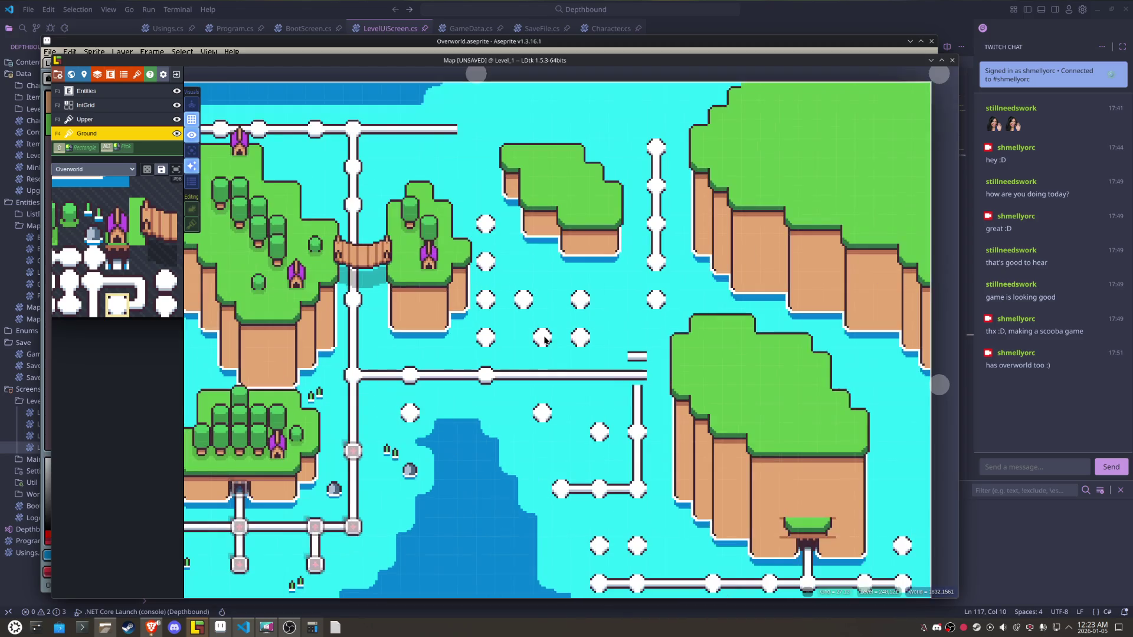
left_click_drag(470, 244, 508, 312)
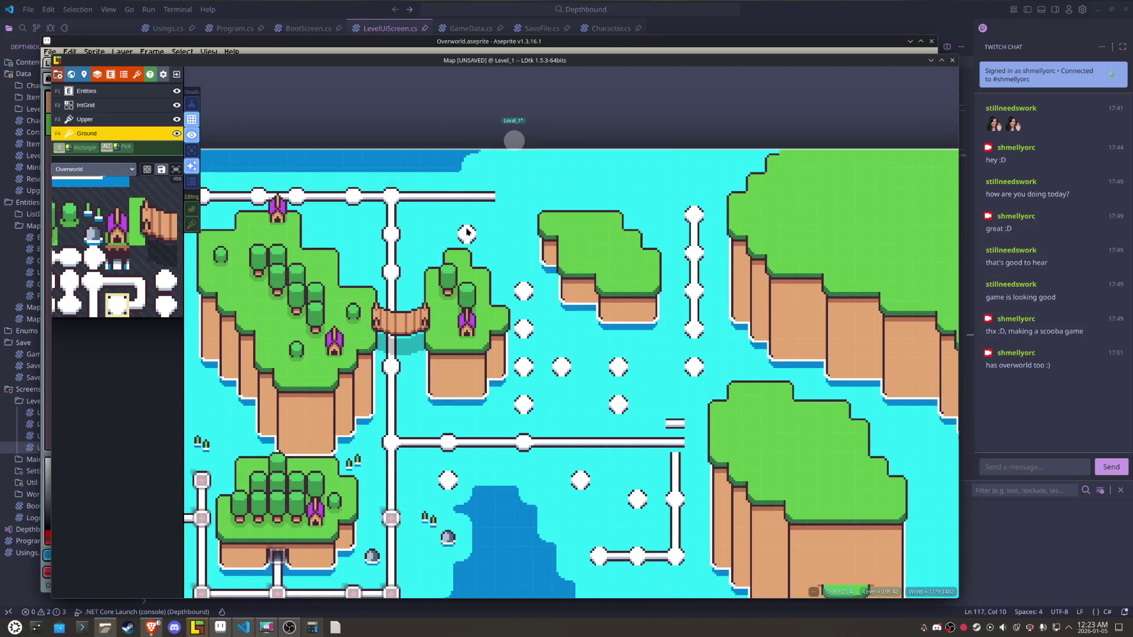
left_click(434, 202)
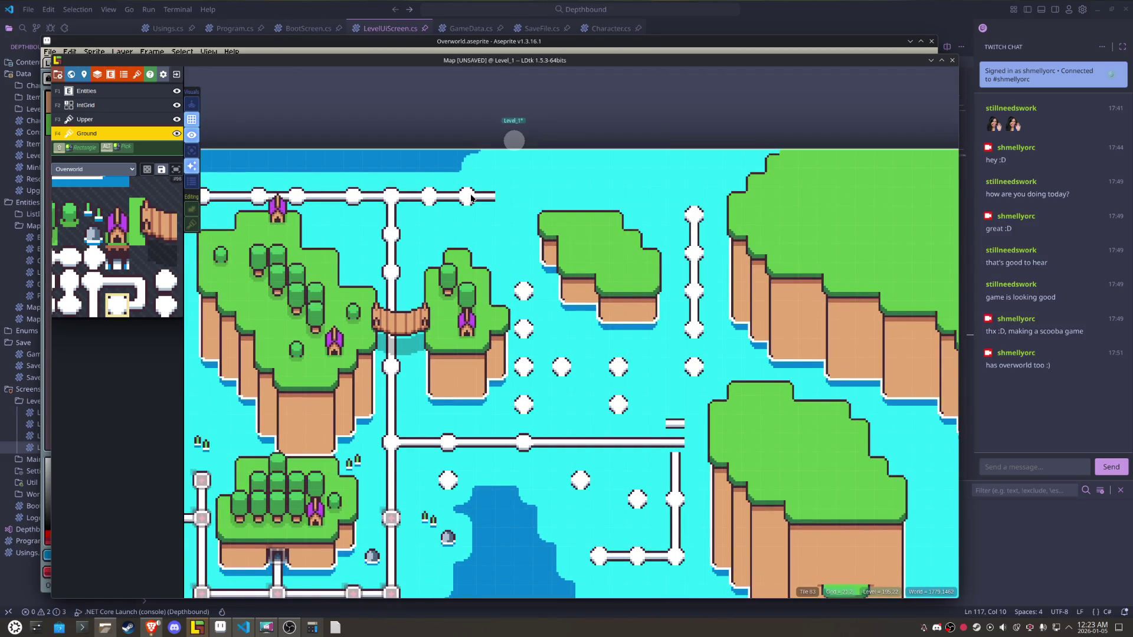
left_click(486, 199)
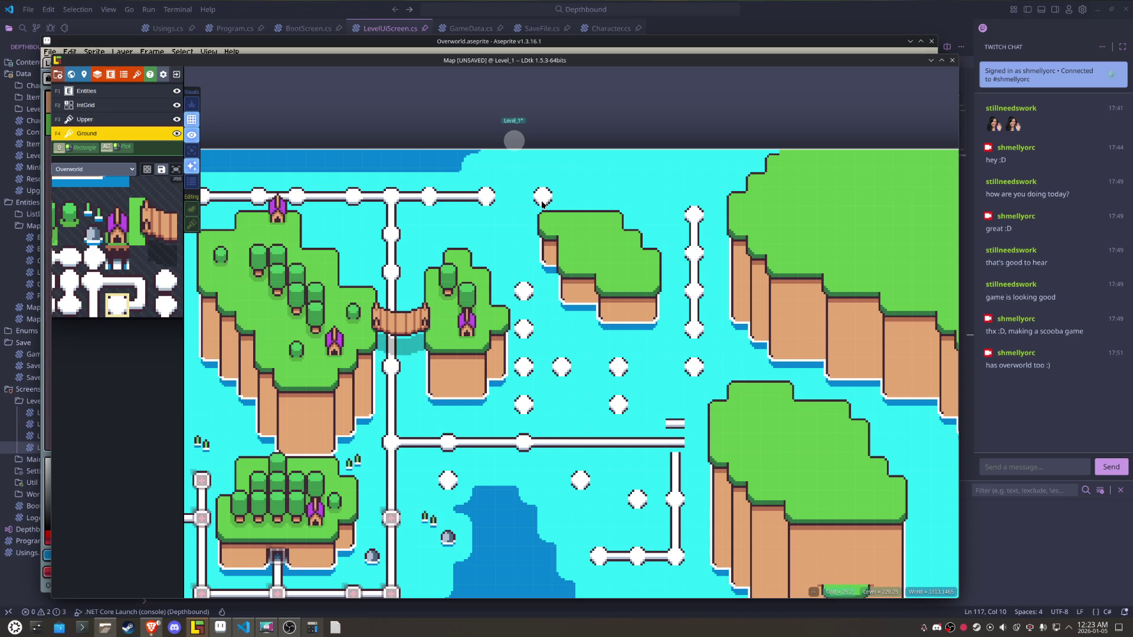
scroll(590, 248, "down", 2)
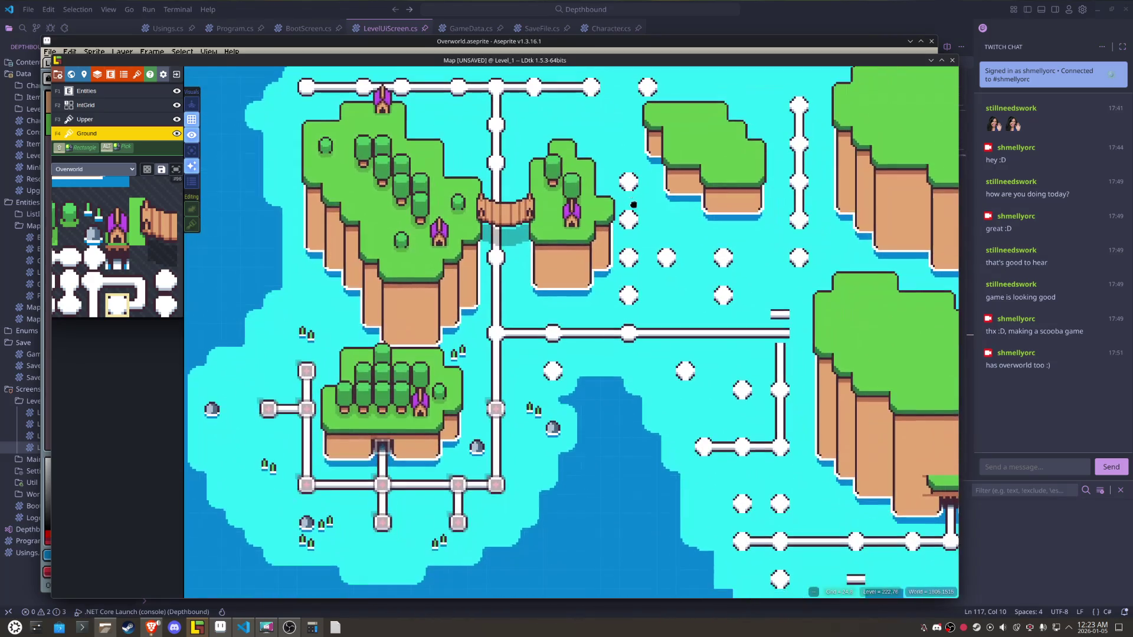
- Place two nodes on the middle horizontal path, including a corner node at the vertical path
scroll(642, 289, "up", 2)
mouse_move(642, 290)
left_mouse_down()
mouse_move(574, 252)
mouse_move(564, 269)
left_mouse_up()
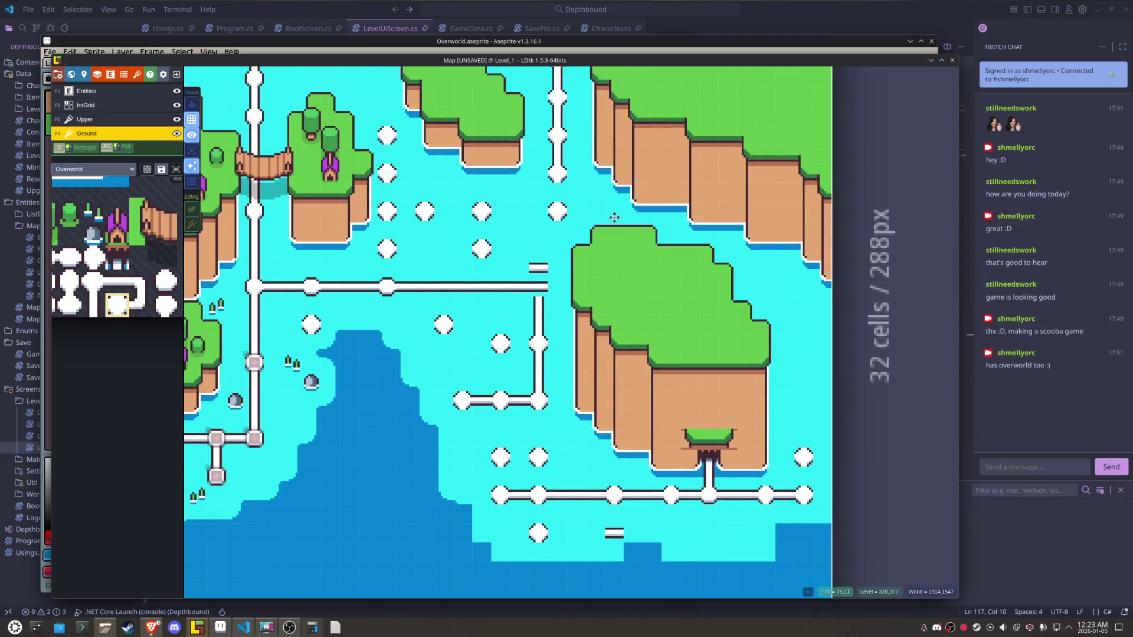
left_click_drag(487, 251, 558, 272)
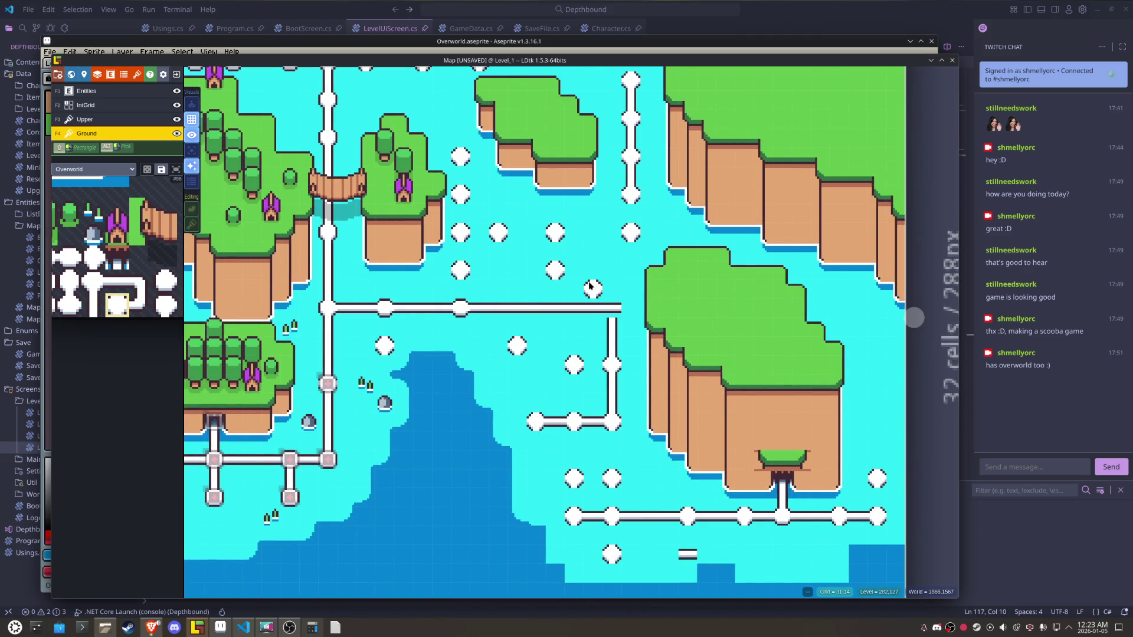
left_click(554, 307)
left_click(612, 307)
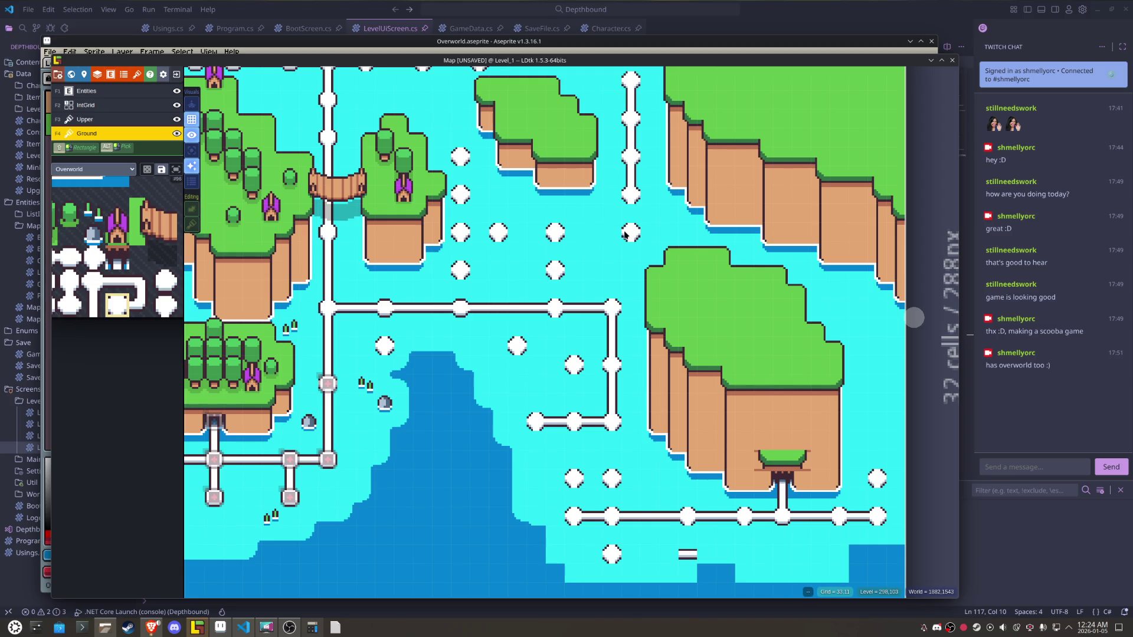
- Eyedrop the vertical road tile and paint it below the junction
mouse_move(463, 320)
left_mouse_down()
mouse_move(662, 324)
mouse_move(695, 310)
mouse_move(651, 386)
mouse_move(620, 413)
mouse_move(557, 412)
mouse_move(496, 320)
mouse_move(521, 314)
left_mouse_up()
mouse_move(629, 459)
left_mouse_down()
mouse_move(618, 461)
mouse_move(664, 469)
mouse_move(665, 501)
left_mouse_up()
left_click(665, 384, "alt")
left_click(664, 440)
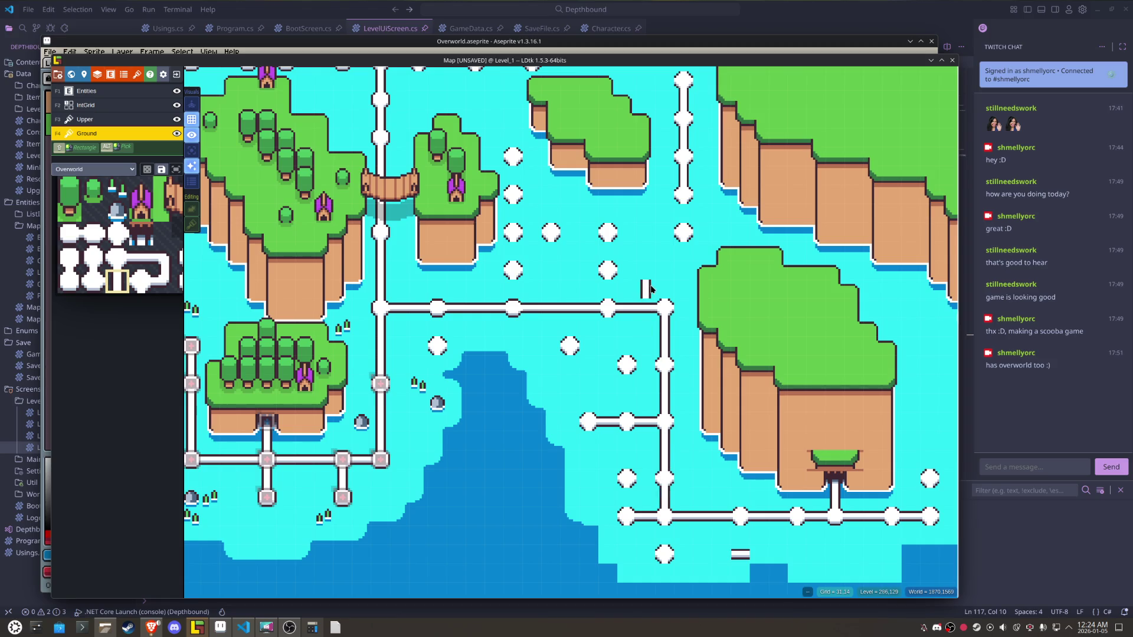
- Paint a vertical road up to the dot and a road running right to the junction
left_click_drag(608, 276, 603, 258)
mouse_move(160, 269)
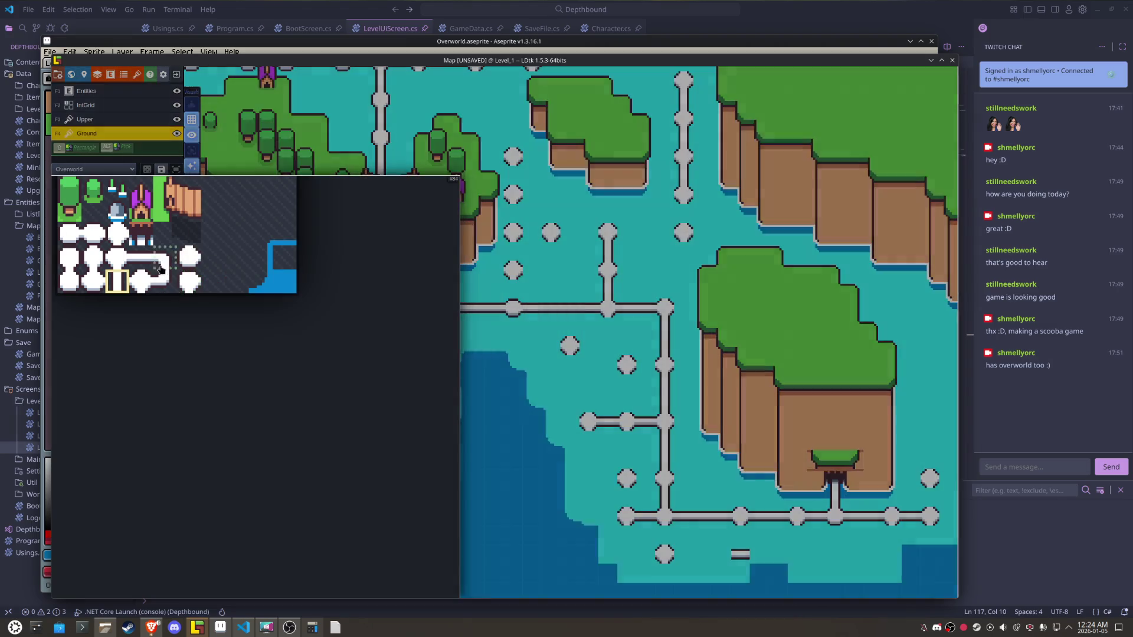
left_click(571, 235)
left_click_drag(574, 233, 655, 235)
left_click(623, 234)
left_click(677, 230, "alt")
left_click(646, 233)
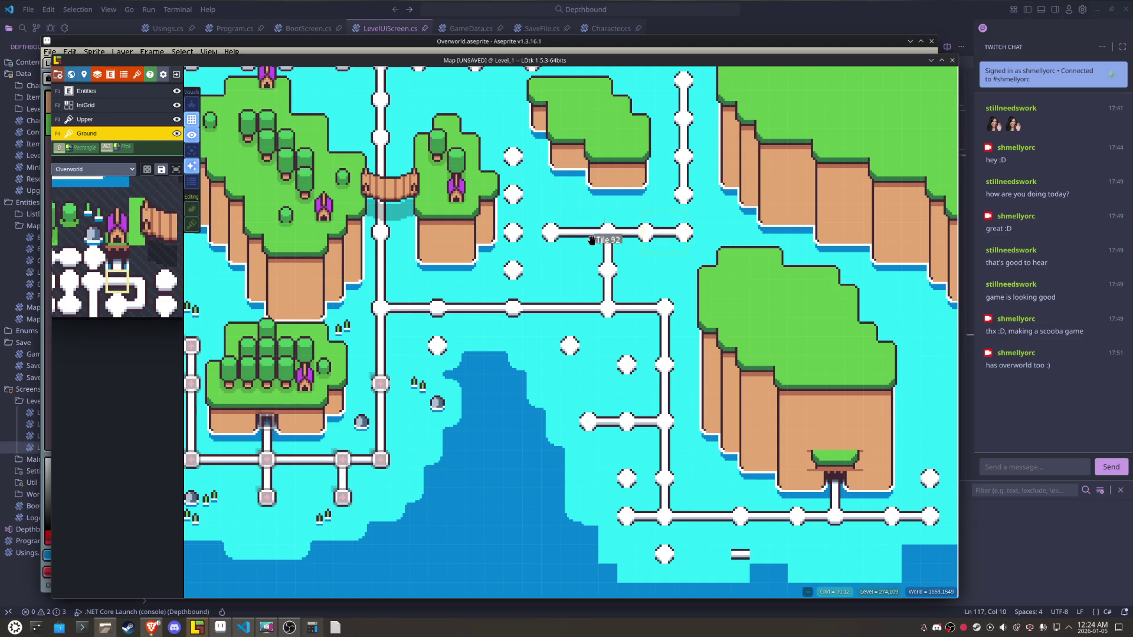
- Join vertical paths down to the horizontal path and lower road, erasing an extra segment
mouse_move(525, 267)
left_mouse_down()
mouse_move(498, 304)
mouse_move(432, 341)
left_mouse_up()
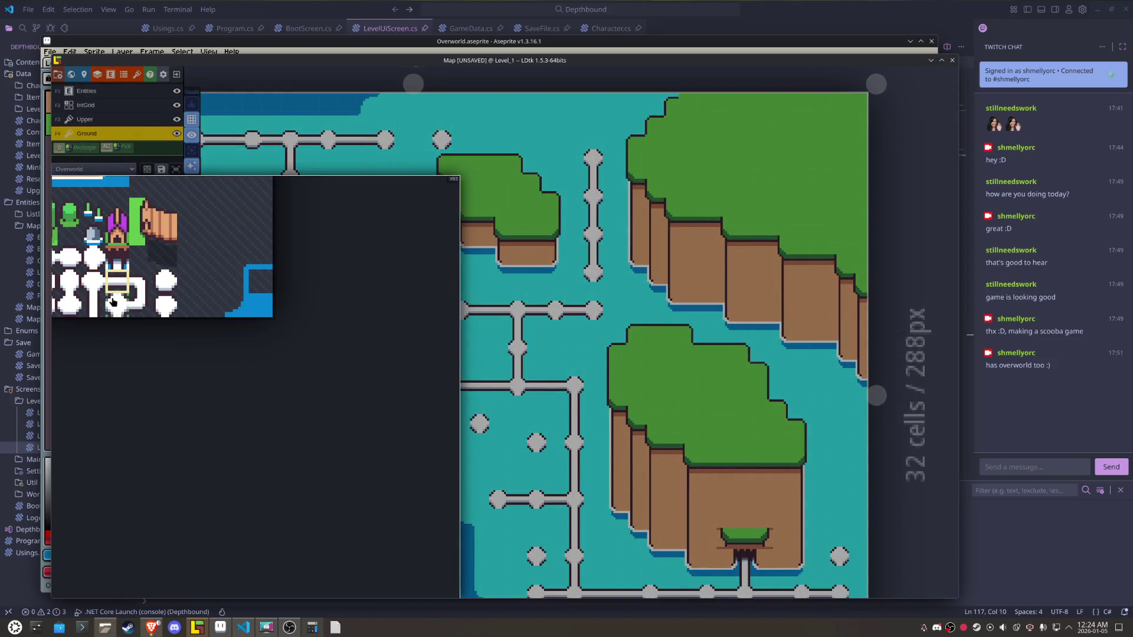
left_click(92, 304)
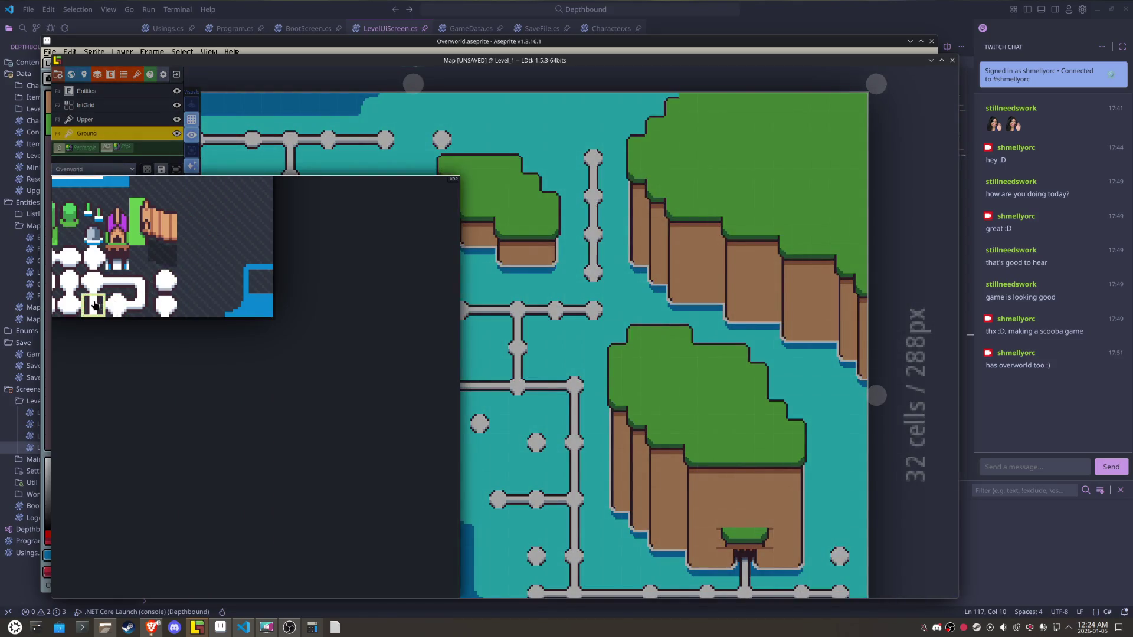
left_click(590, 276)
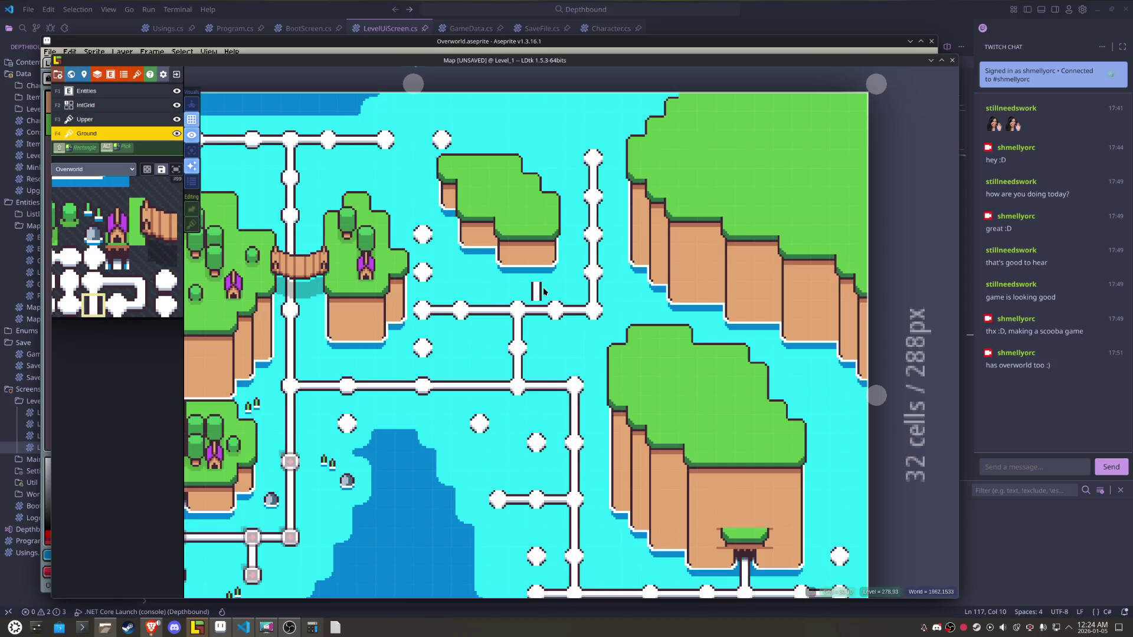
left_click_drag(422, 292, 423, 323)
left_click(422, 252)
left_click(429, 368)
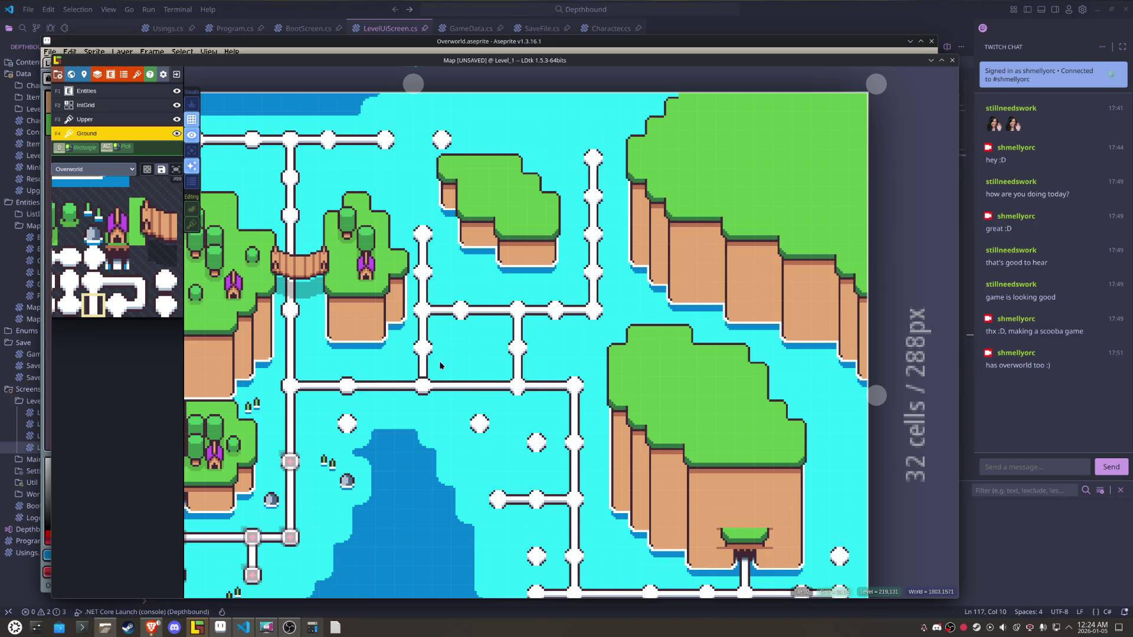
scroll(460, 361, "up", 1)
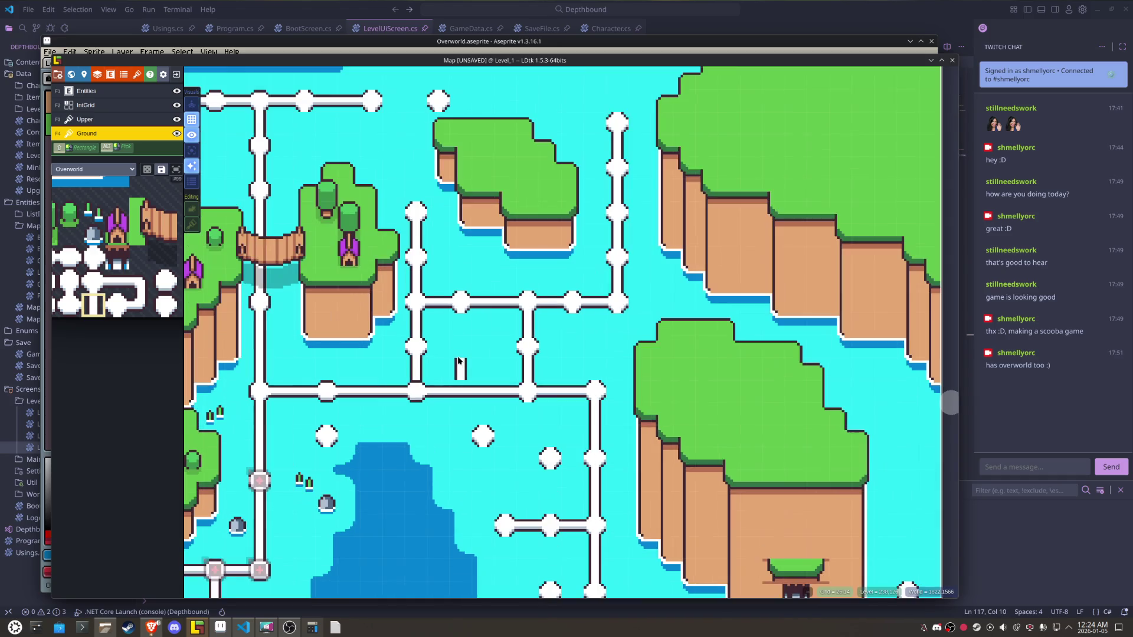
right_click(419, 376)
scroll(458, 367, "down", 4)
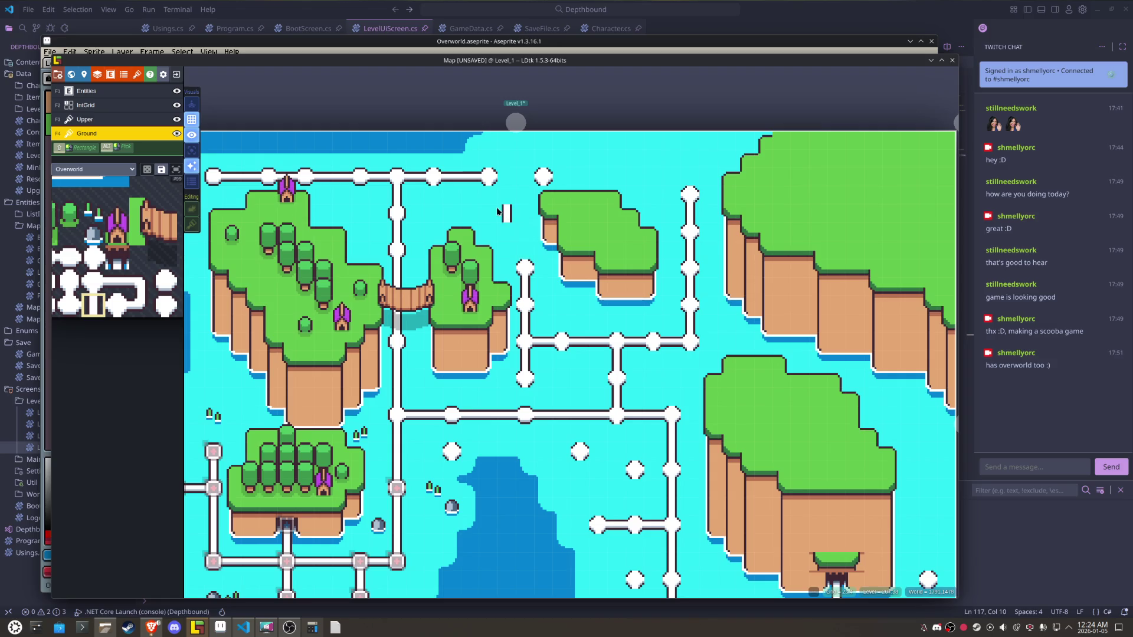
- Join two dots with a vertical path, extend above the lone dot, and paint dots horizontally
mouse_move(118, 254)
left_click(117, 278)
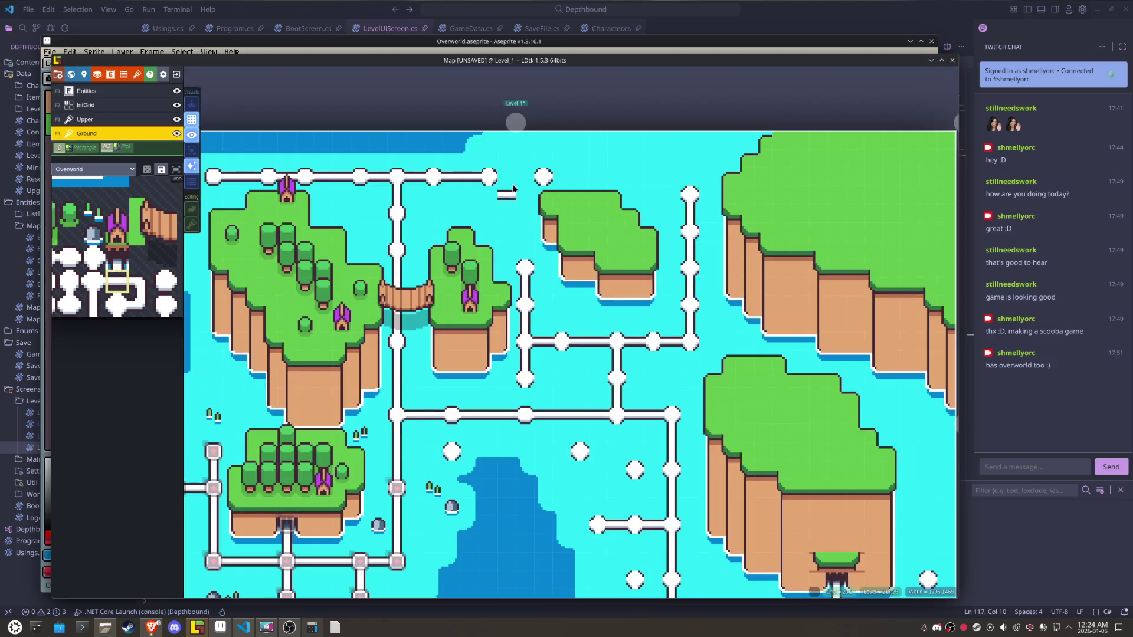
scroll(602, 330, "down", 3)
scroll(602, 330, "right", 2)
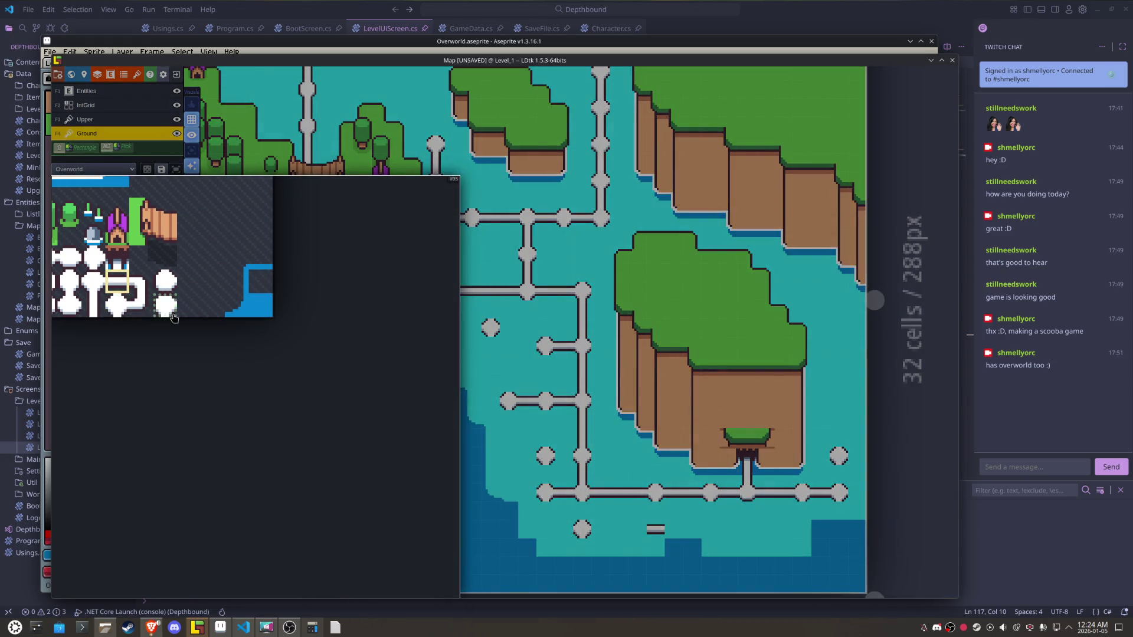
left_click(93, 305)
left_click(545, 475)
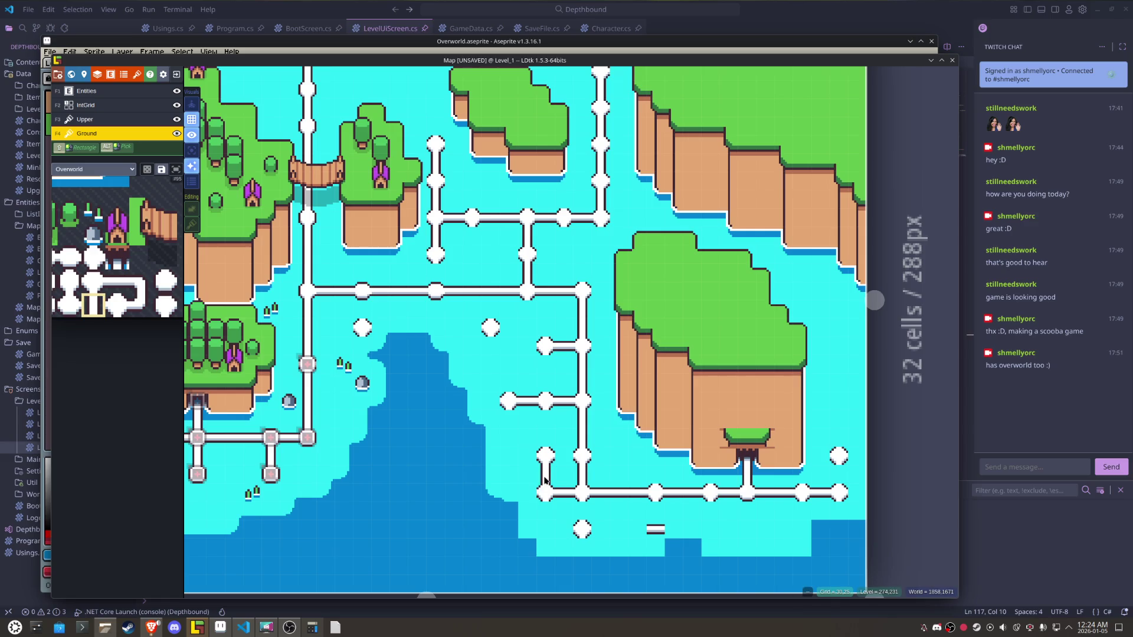
left_click(491, 307)
left_click(527, 291, "alt")
left_click_drag(509, 291, 490, 291)
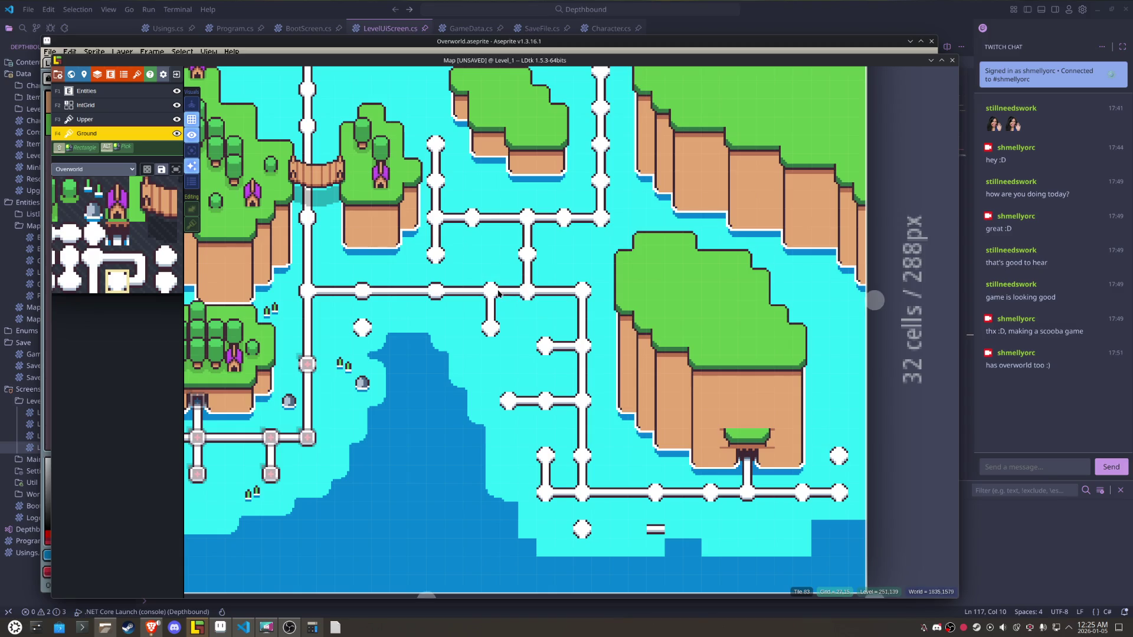
- Add a white node to the upper path
left_click_drag(517, 354, 574, 411)
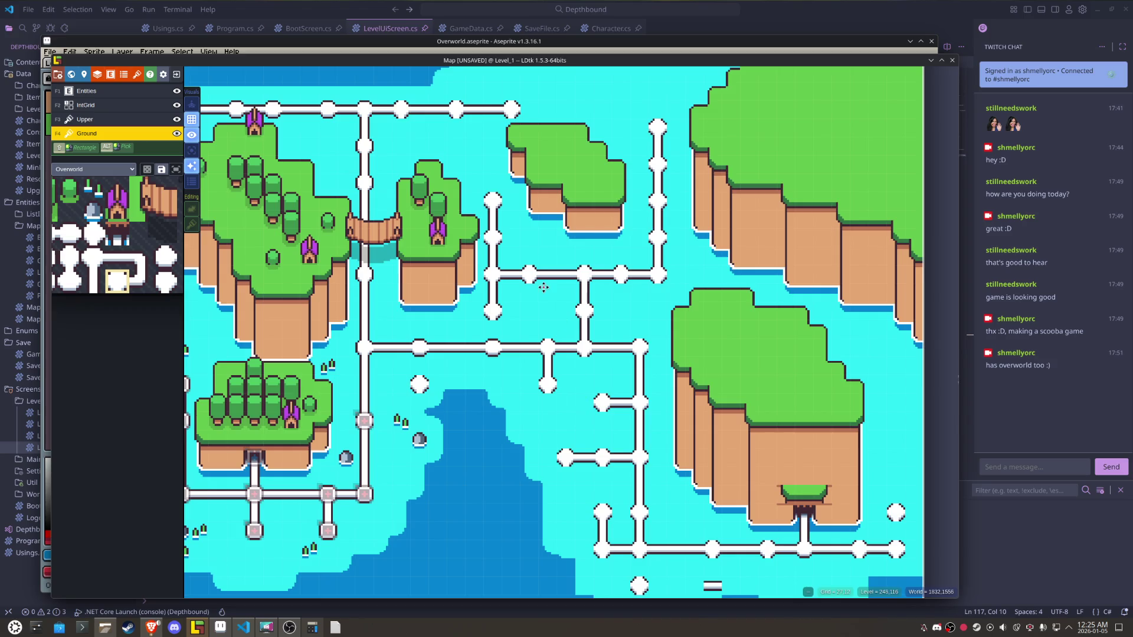
scroll(544, 287, "down", 5)
scroll(546, 299, "up", 5)
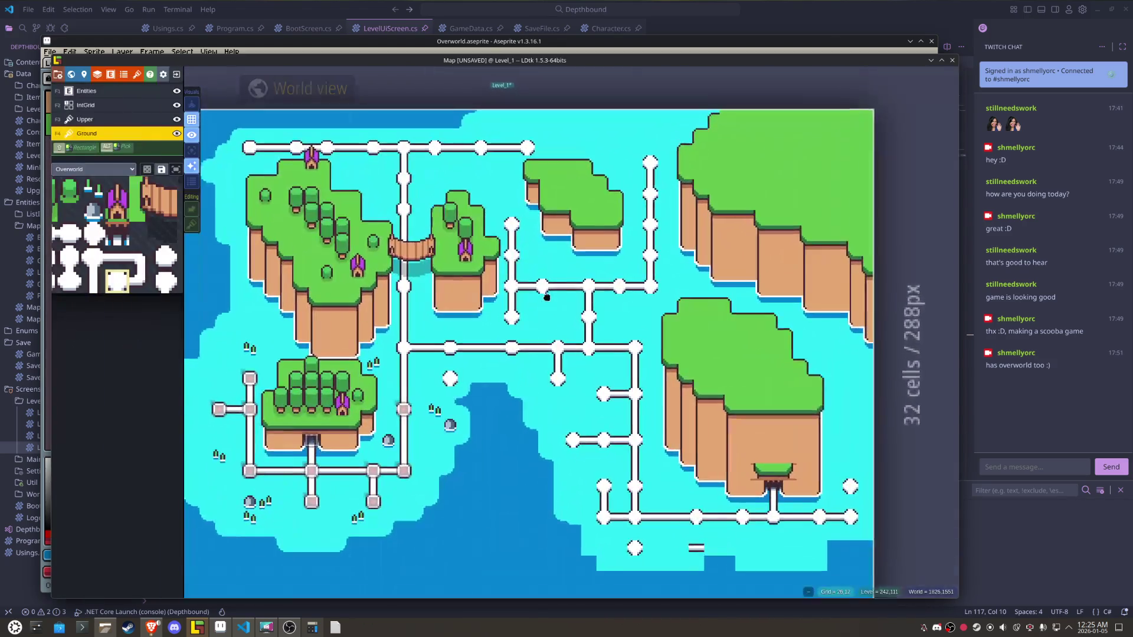
scroll(501, 299, "up", 2)
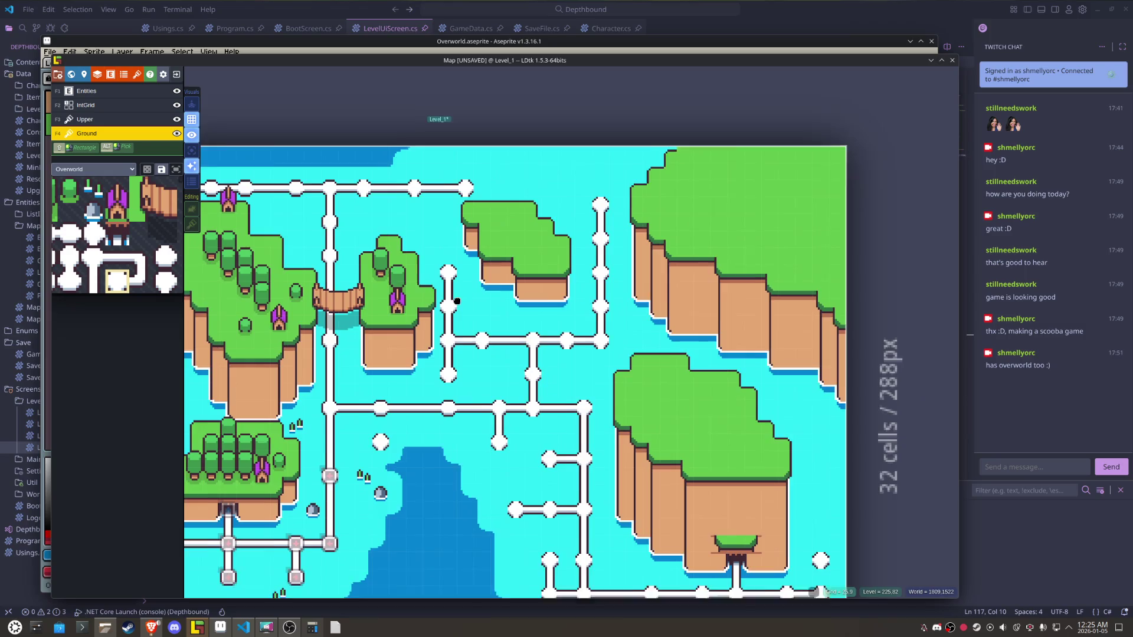
left_click(540, 204)
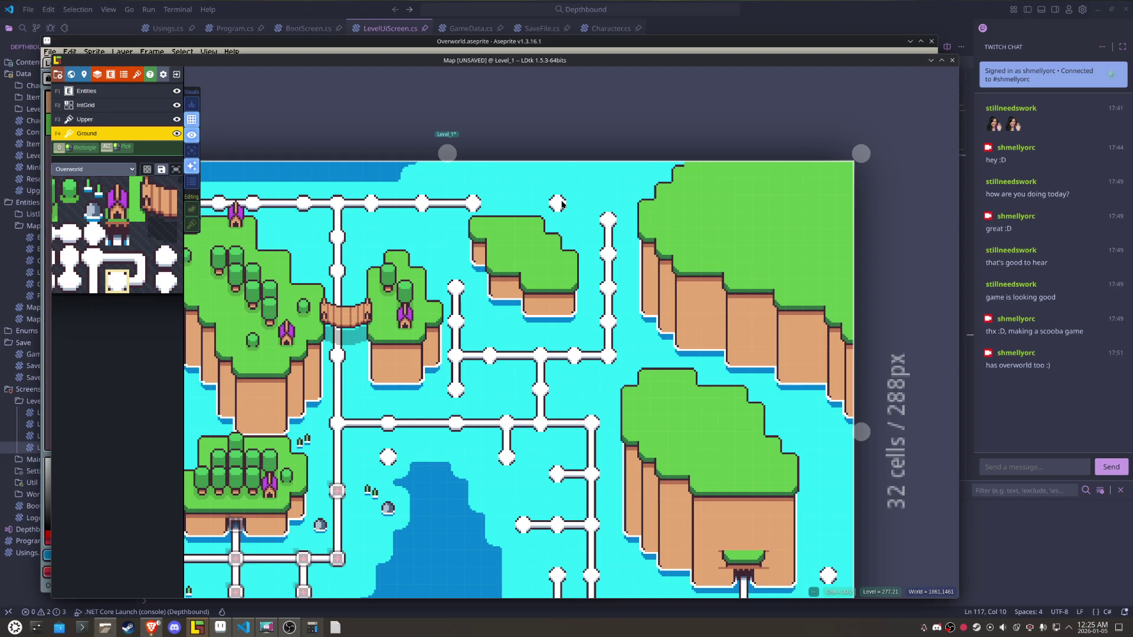
scroll(652, 267, "down", 3)
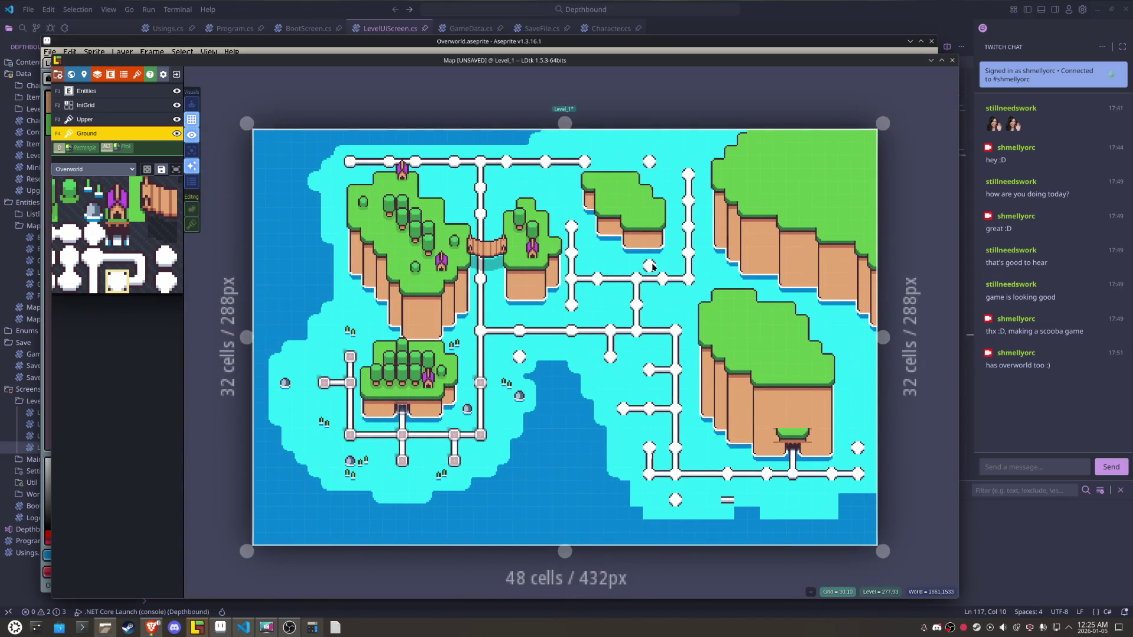
- Replace a bottom-water bar with a dot, erase a stray dot, and join lower dots vertically
left_click(727, 499)
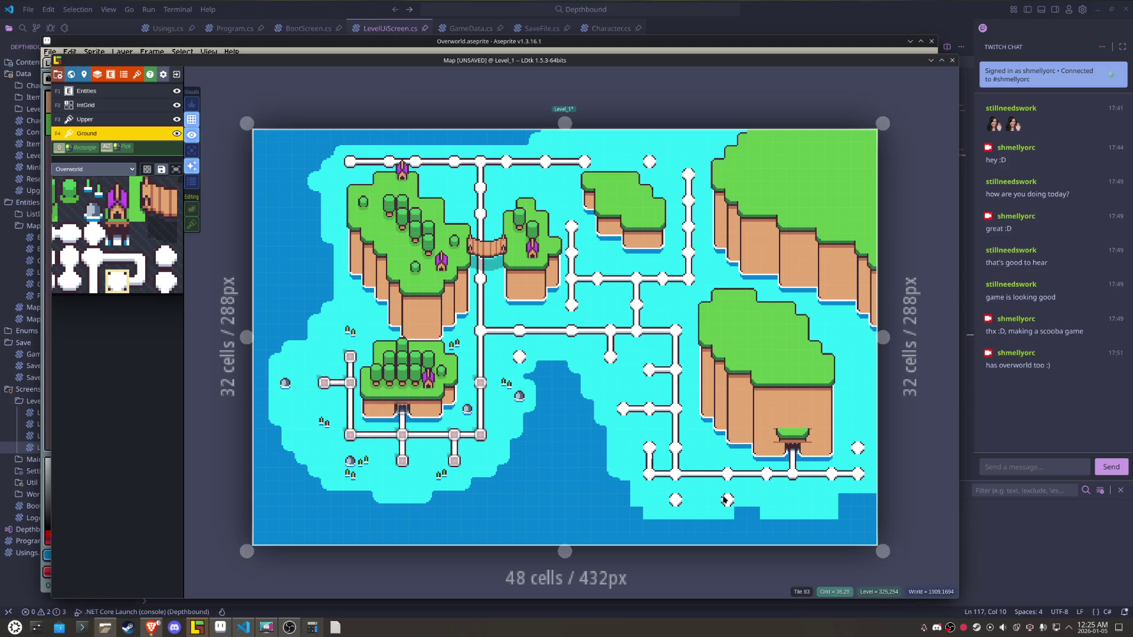
right_click(701, 500)
left_click(676, 460, "alt")
left_click(676, 487)
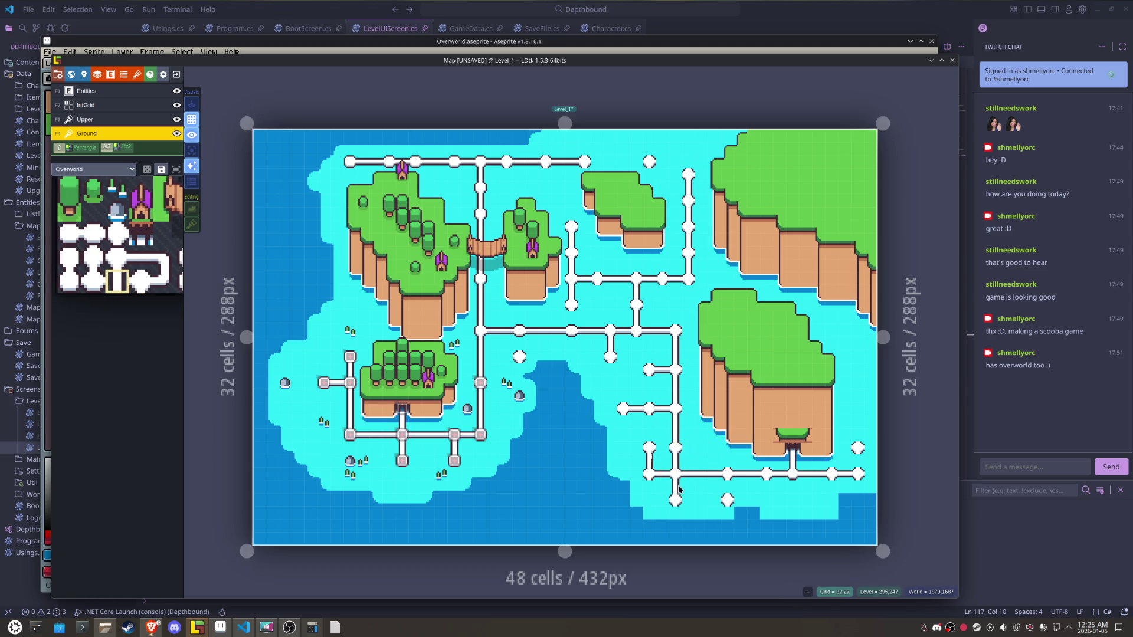
left_click(724, 487)
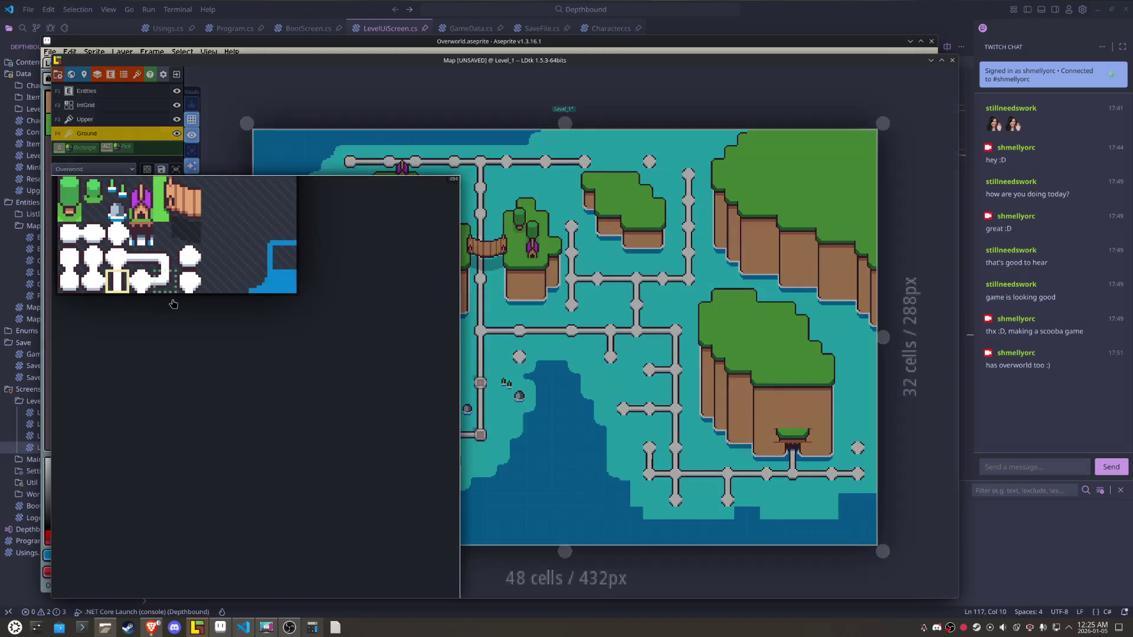
- Extend the top path right with a dot, erasing the path end and isolated top pieces
left_click(142, 257)
left_click(606, 165)
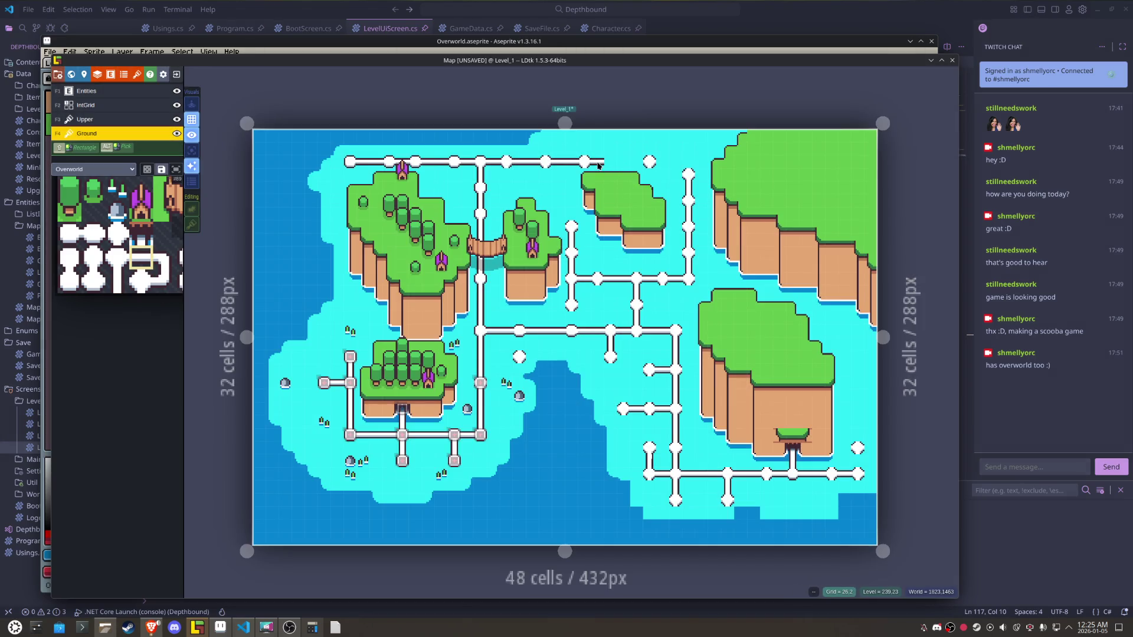
left_click(638, 164, "alt")
left_click(623, 164)
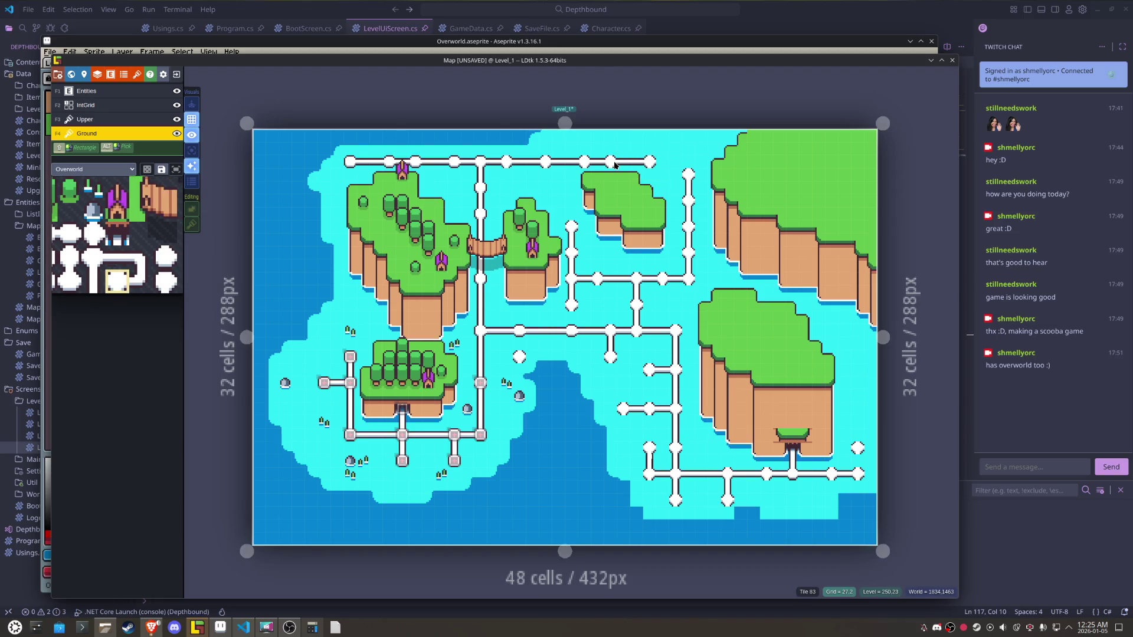
right_click(649, 161)
right_click(689, 177)
right_click(689, 161)
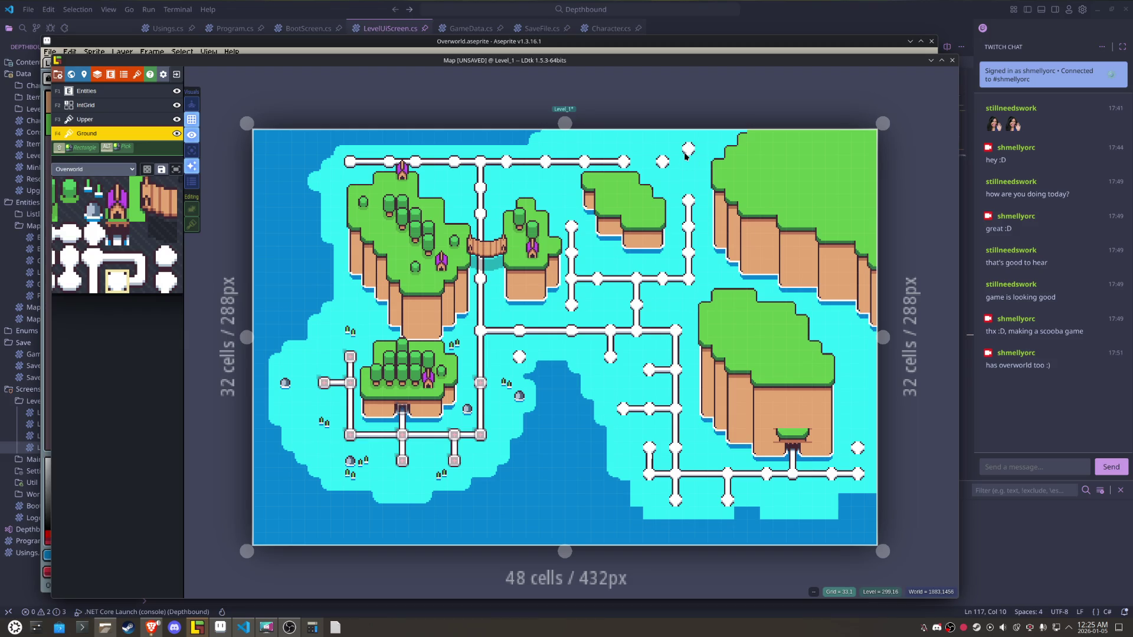
- Extend the top path a bit further right with a horizontal path tile
left_click(93, 282)
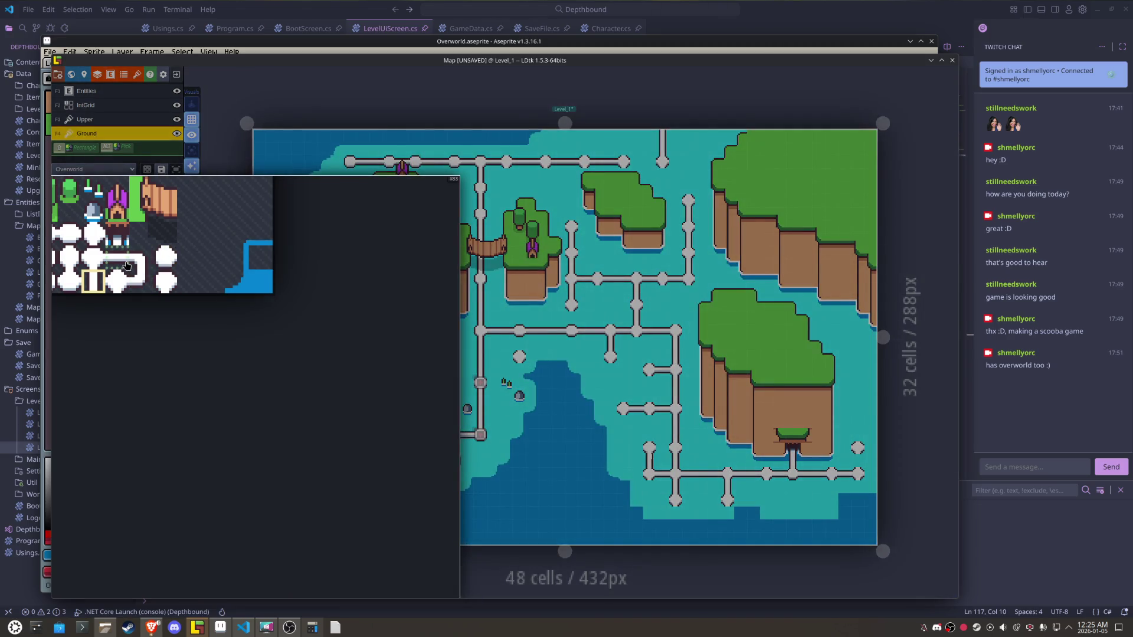
left_click(118, 258)
left_click(638, 159)
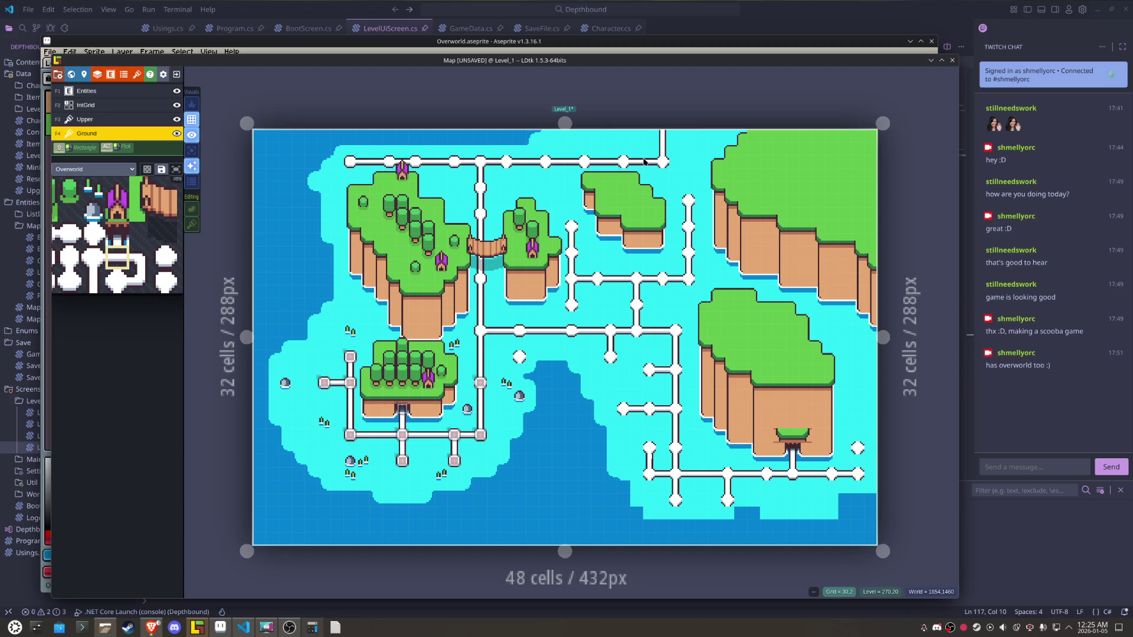
left_click_drag(645, 162, 578, 176)
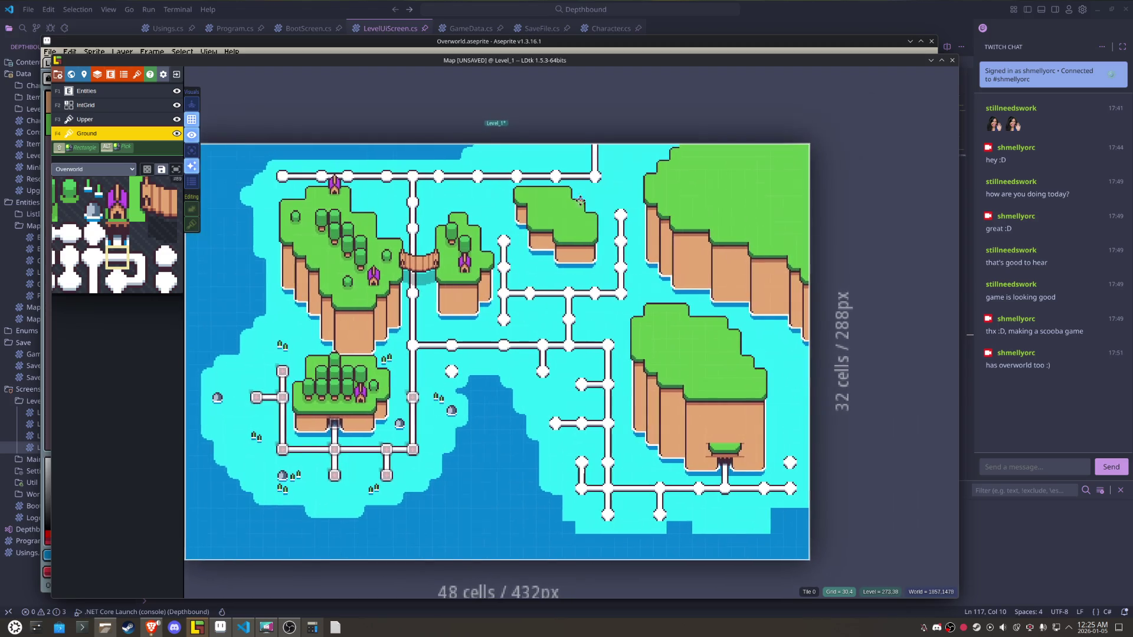
- Join the loose dots to the nearby path network with short white path pieces
left_click(525, 324)
left_click(522, 321)
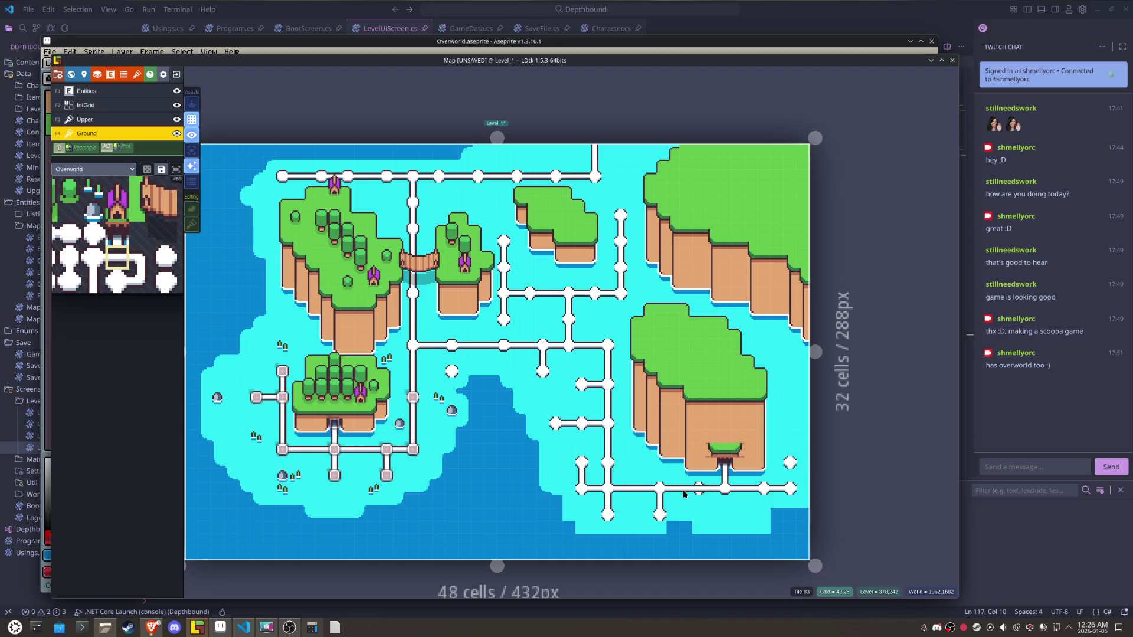
mouse_move(146, 269)
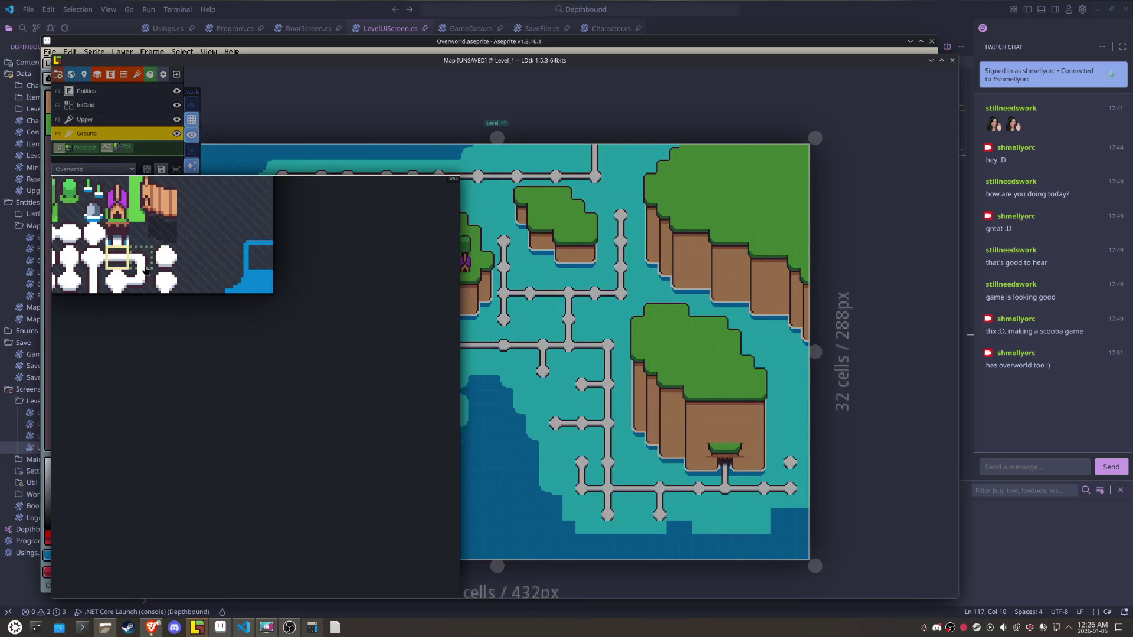
left_click(93, 282)
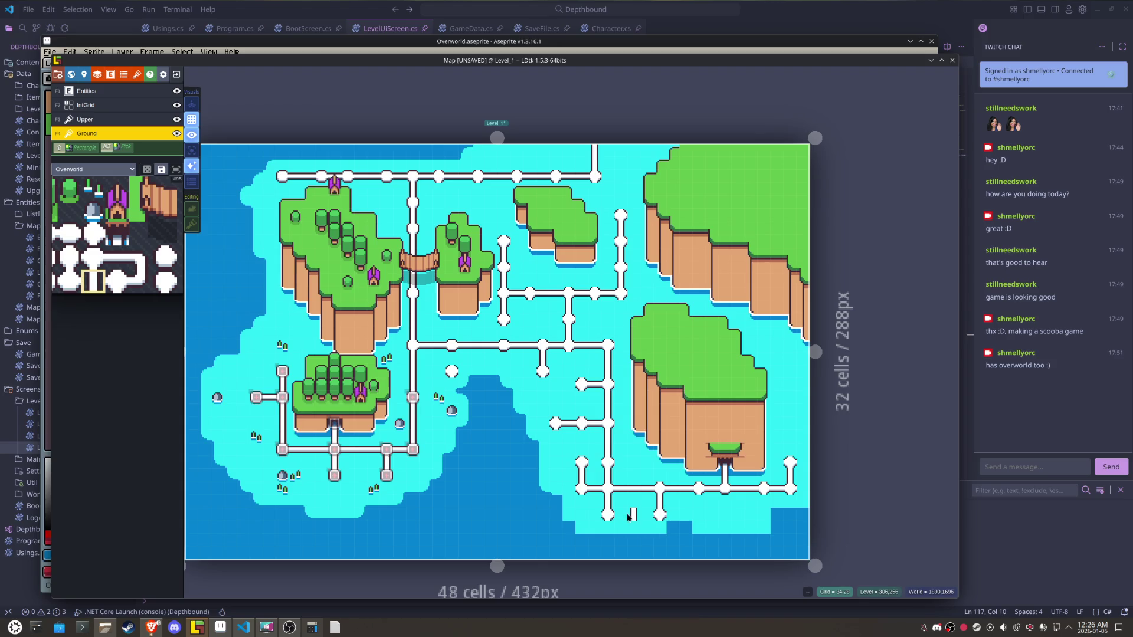
left_click(451, 358)
- Add two dots right of the lower-right cliff, link them vertically, and save
left_click(788, 436)
left_click(791, 411)
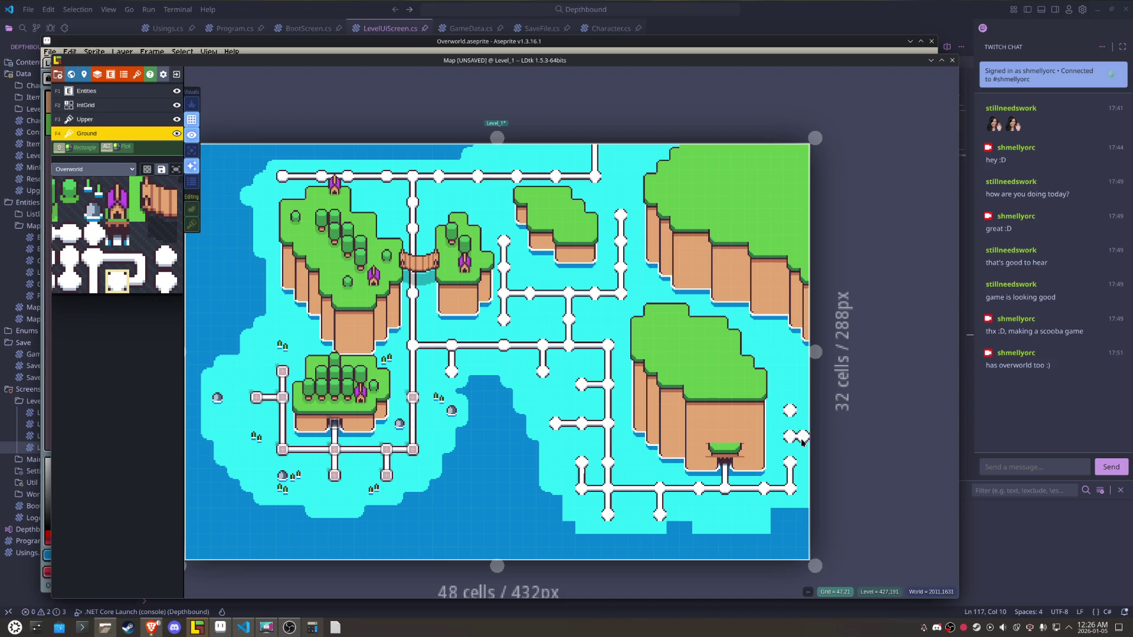
left_click(791, 475, "alt")
left_click(791, 448)
left_click(791, 424)
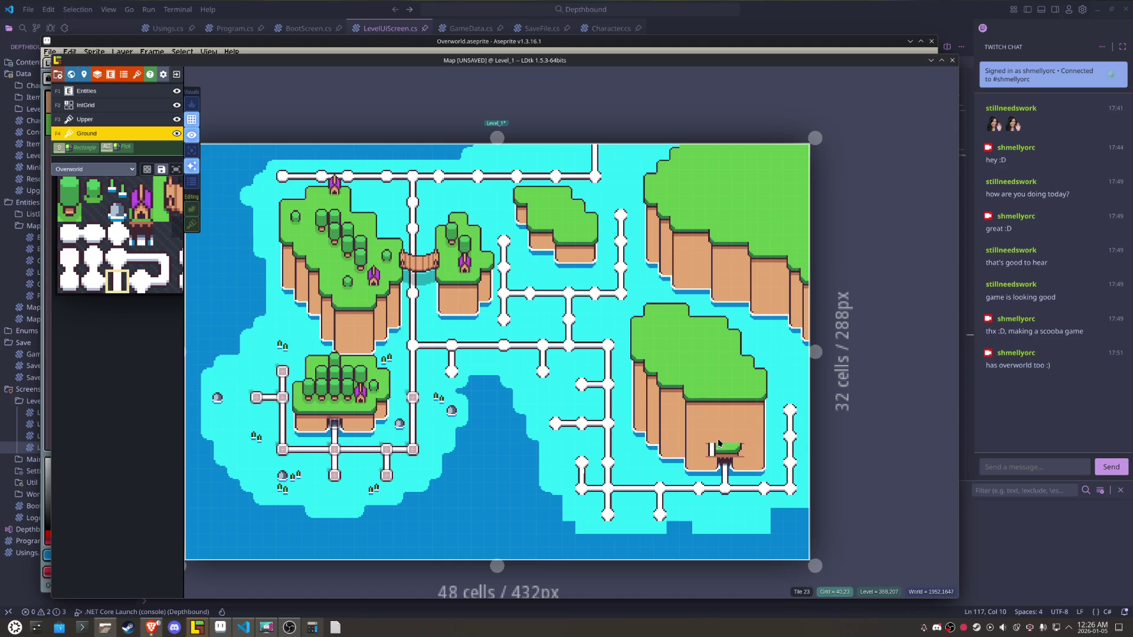
mouse_move(610, 324)
left_mouse_down()
mouse_move(544, 355)
mouse_move(503, 301)
mouse_move(559, 325)
left_mouse_up()
key("ctrl+s")
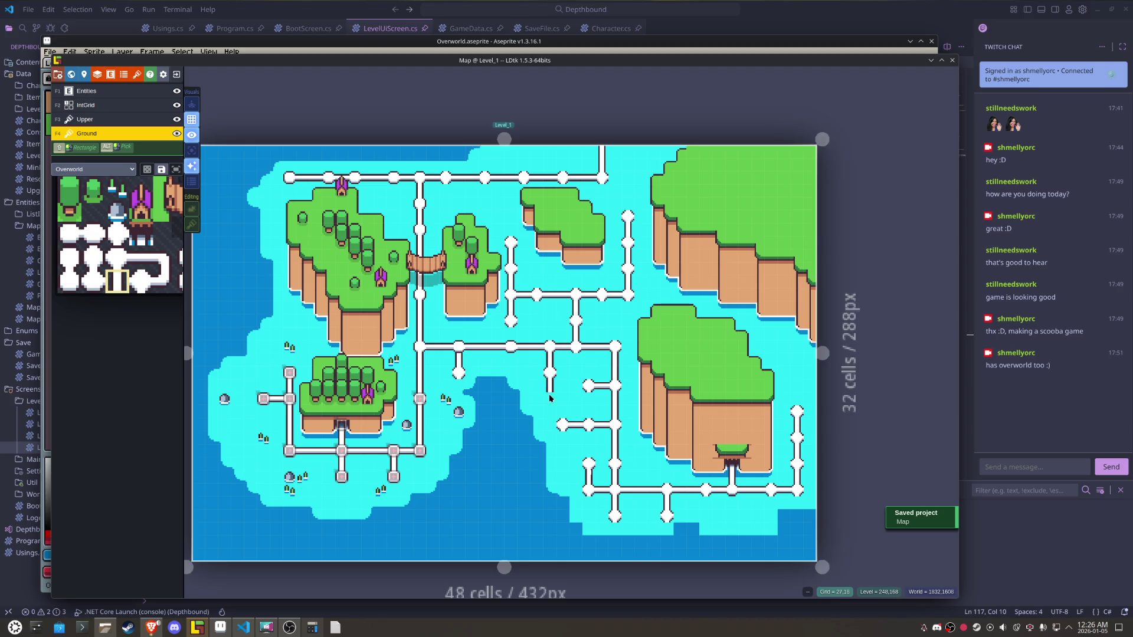
scroll(550, 546, "up", 3)
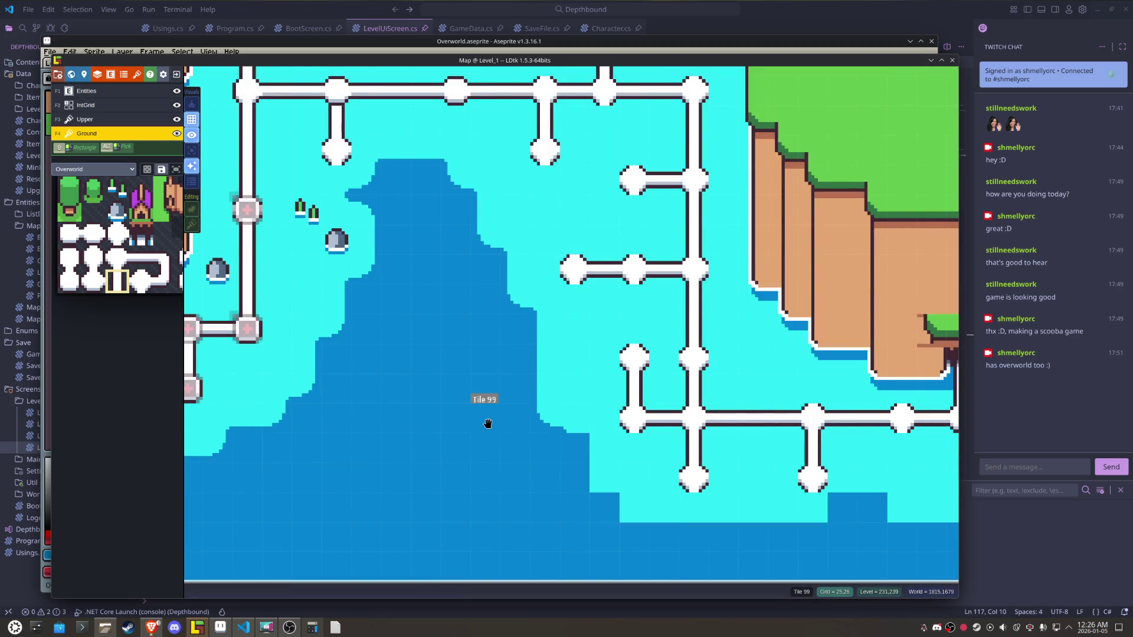
- Paint normal and mirrored water corner tiles on the shoreline, erasing a misplaced one
left_click(370, 374, "alt")
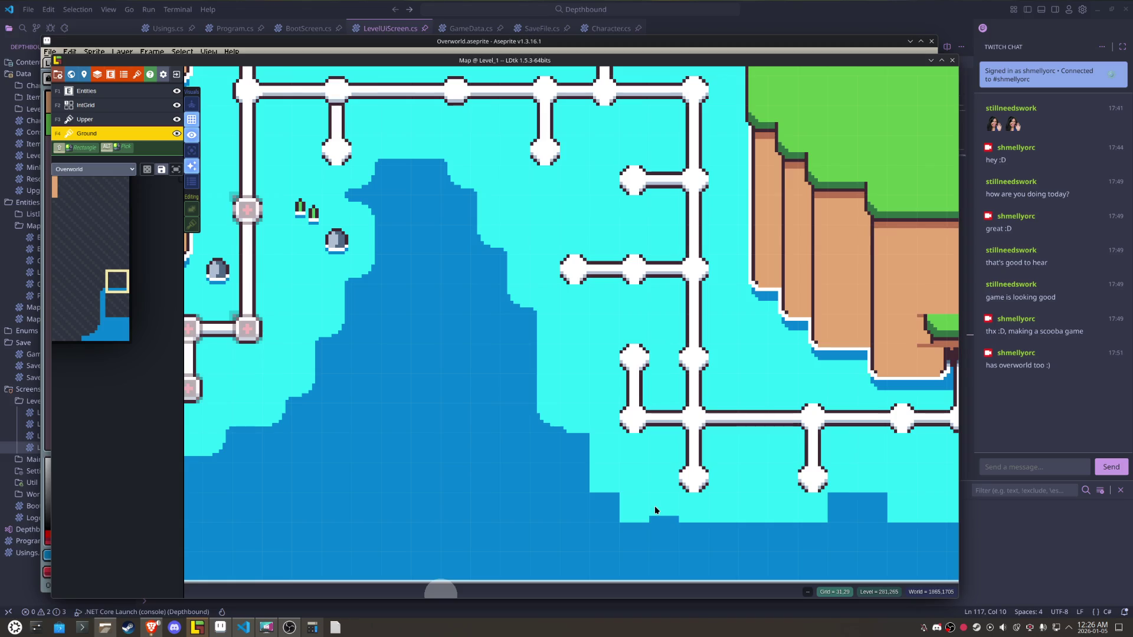
left_click(267, 409, "alt")
left_click(604, 477)
key("x")
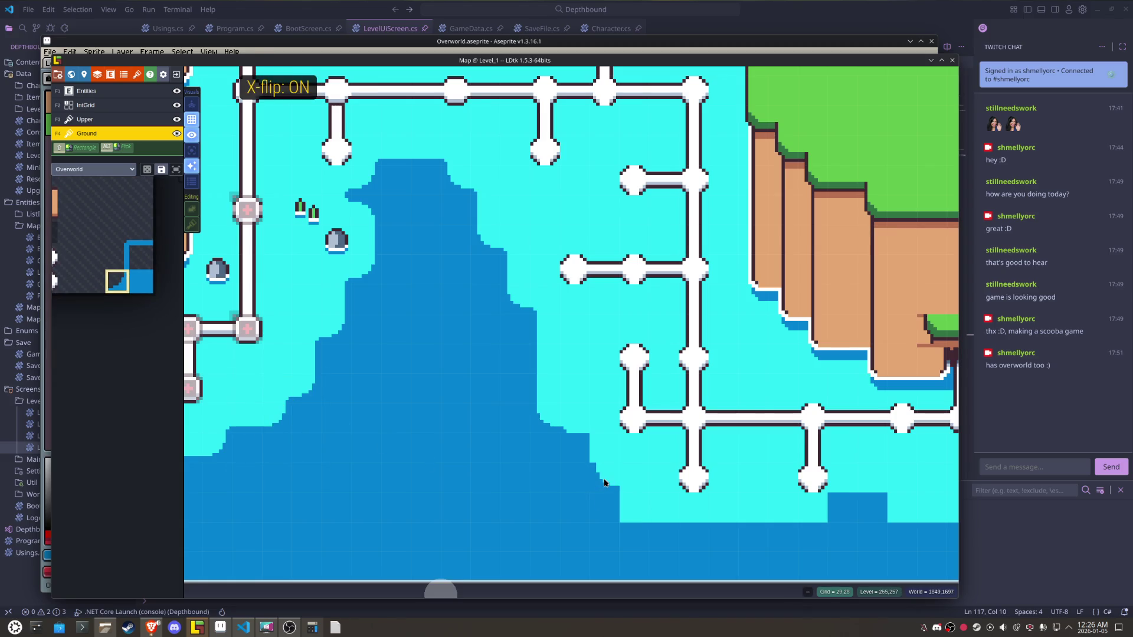
left_click(783, 507)
key("x")
right_click(786, 516)
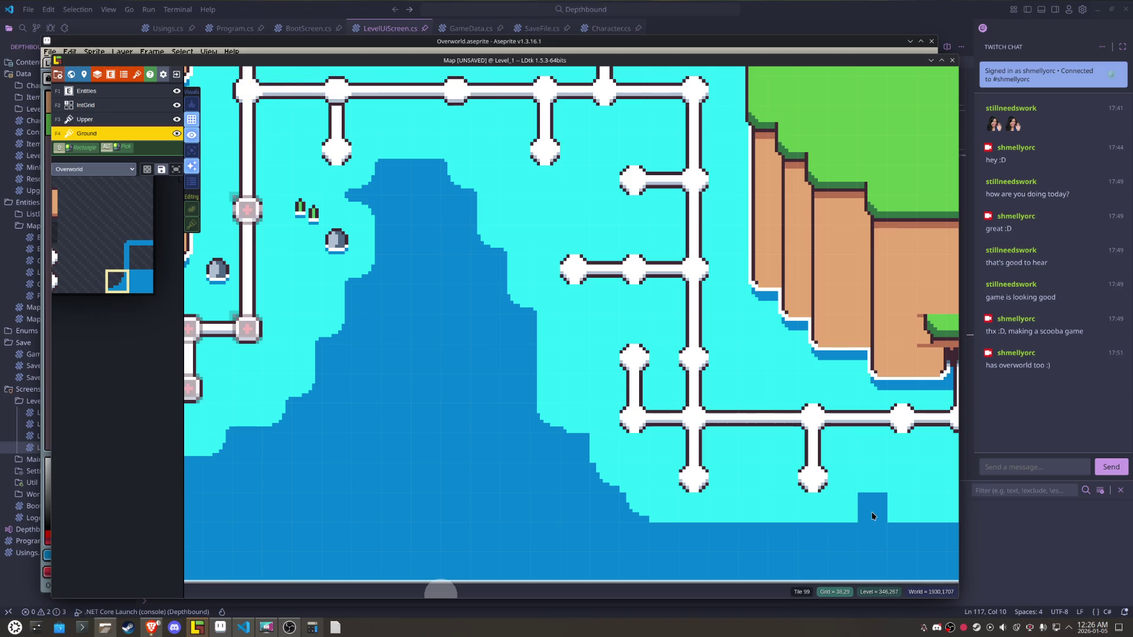
- Trim excess deep water near the right edge and place water corners along it
left_click_drag(900, 478, 602, 434)
right_click(742, 434)
right_click(754, 466)
right_click(776, 431)
left_click(708, 471)
right_click(741, 466)
left_click(800, 428)
right_click(778, 452)
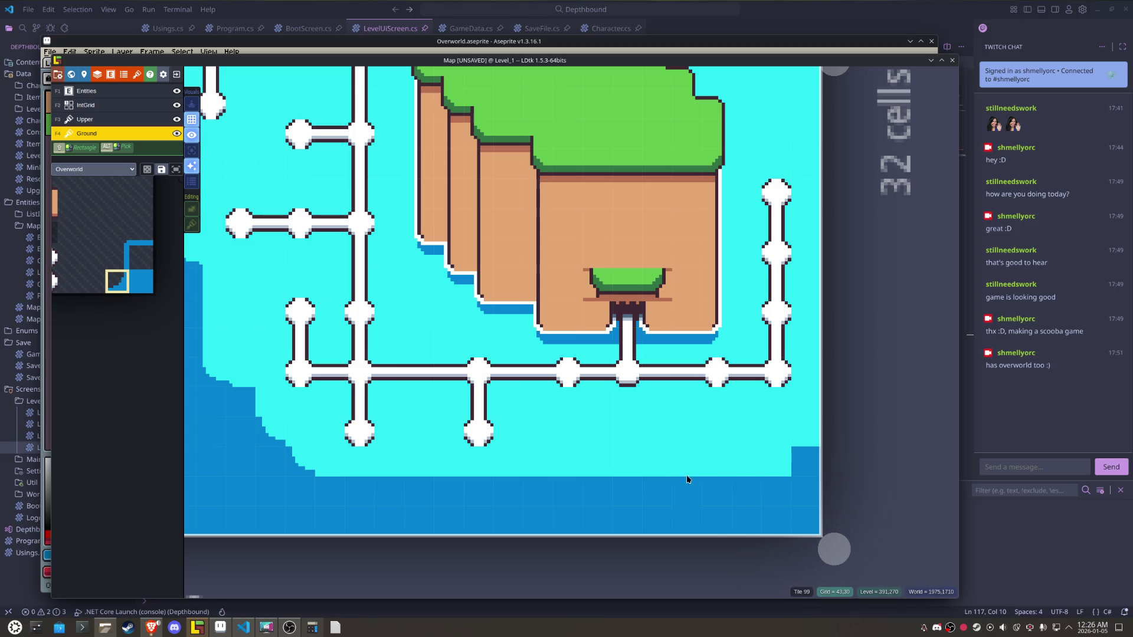
- Smooth the deep-water coastline with a diagonal corner tile
scroll(794, 441, "down", 3)
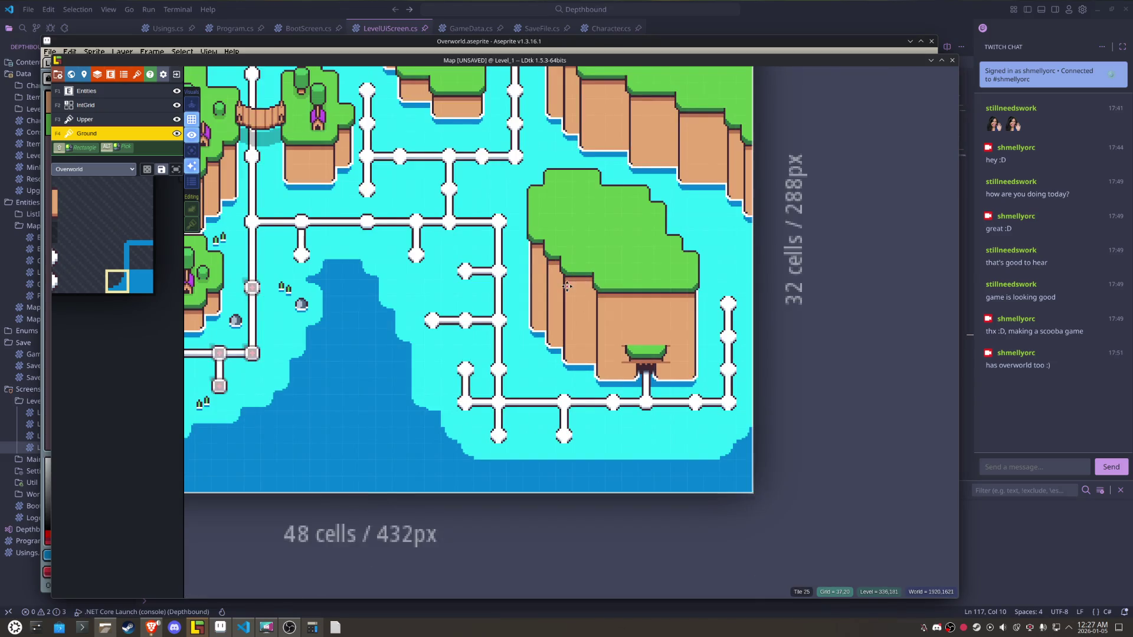
scroll(668, 440, "up", 1)
scroll(649, 342, "down", 1)
scroll(443, 253, "up", 1)
scroll(419, 182, "down", 1)
scroll(474, 350, "up", 1)
scroll(474, 354, "down", 1)
scroll(473, 443, "up", 3)
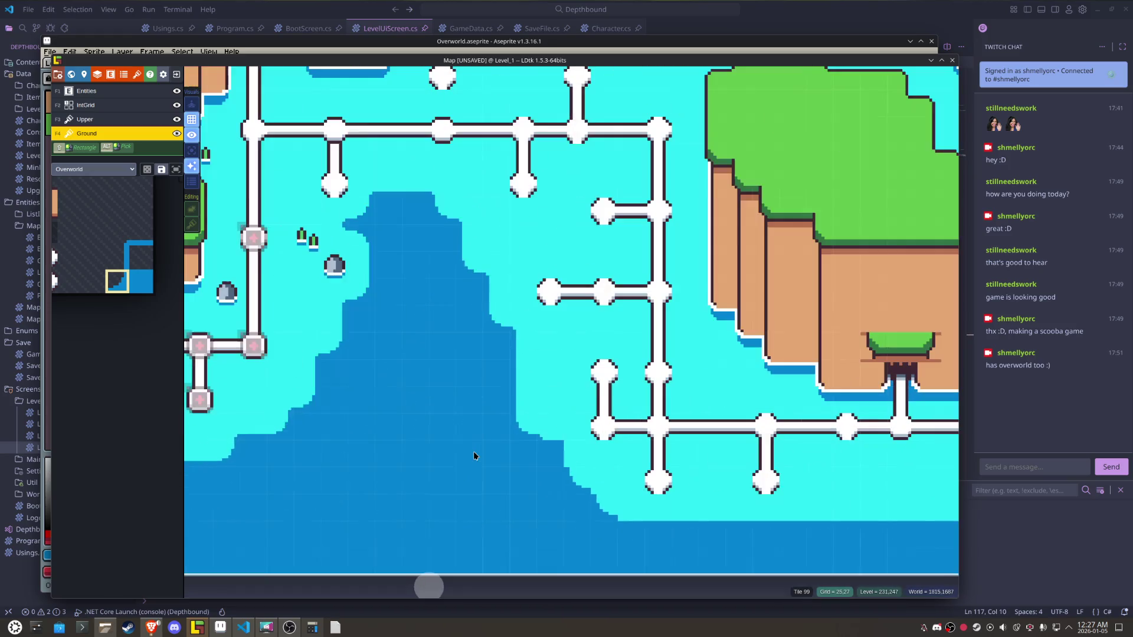
scroll(473, 453, "up", 1)
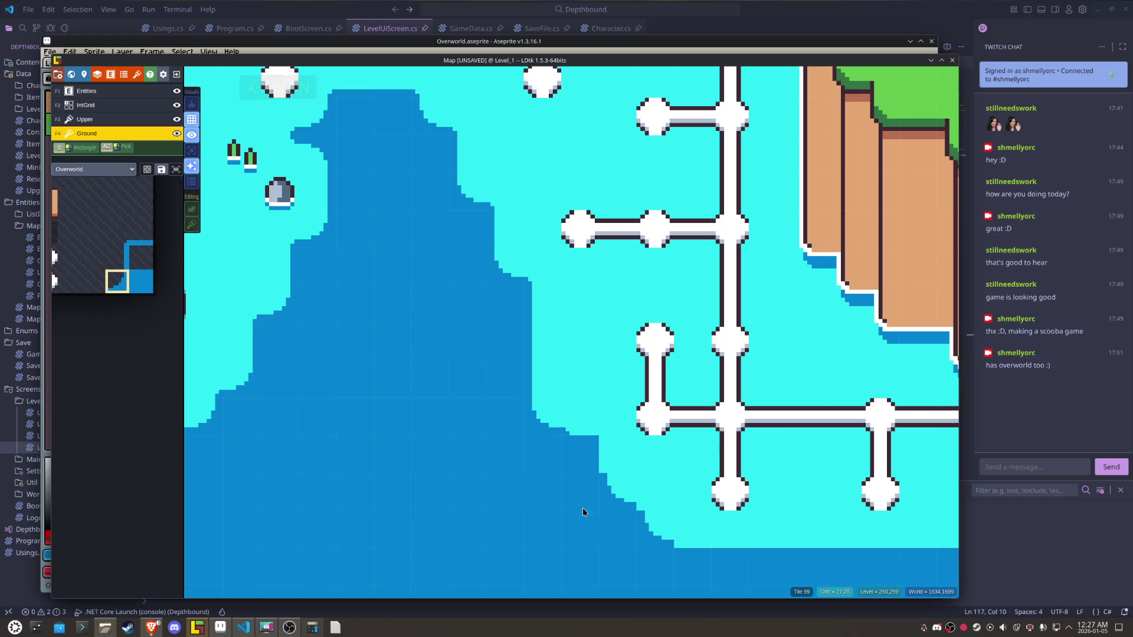
left_click(595, 456)
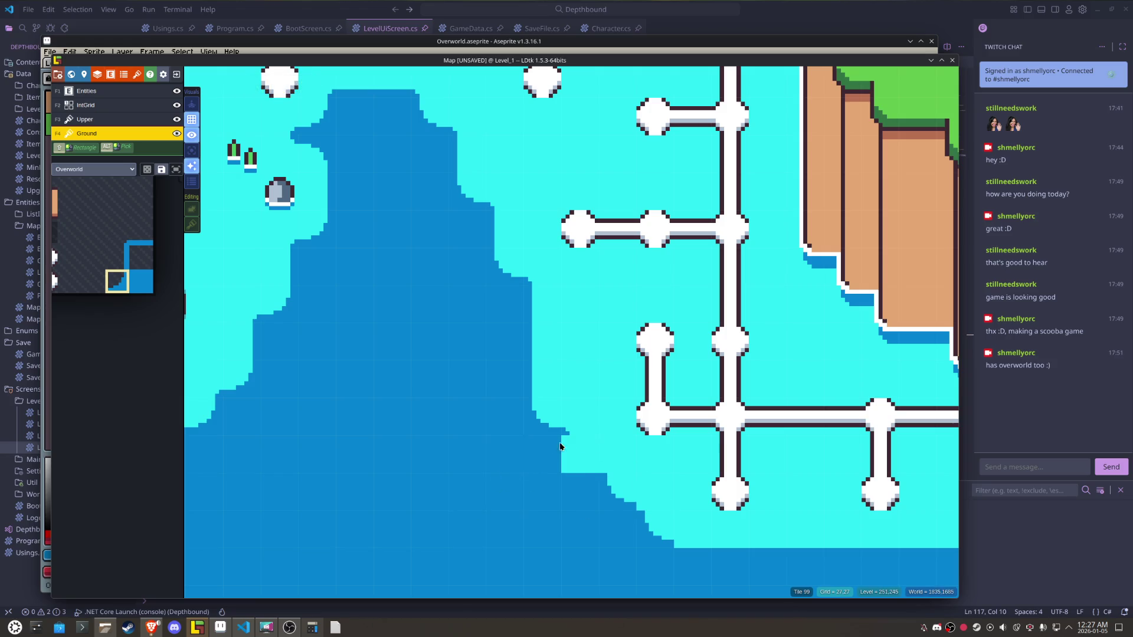
- Check the deep-water area, turn X-flip off, and save the overworld project
scroll(458, 484, "down", 4)
scroll(520, 499, "up", 2)
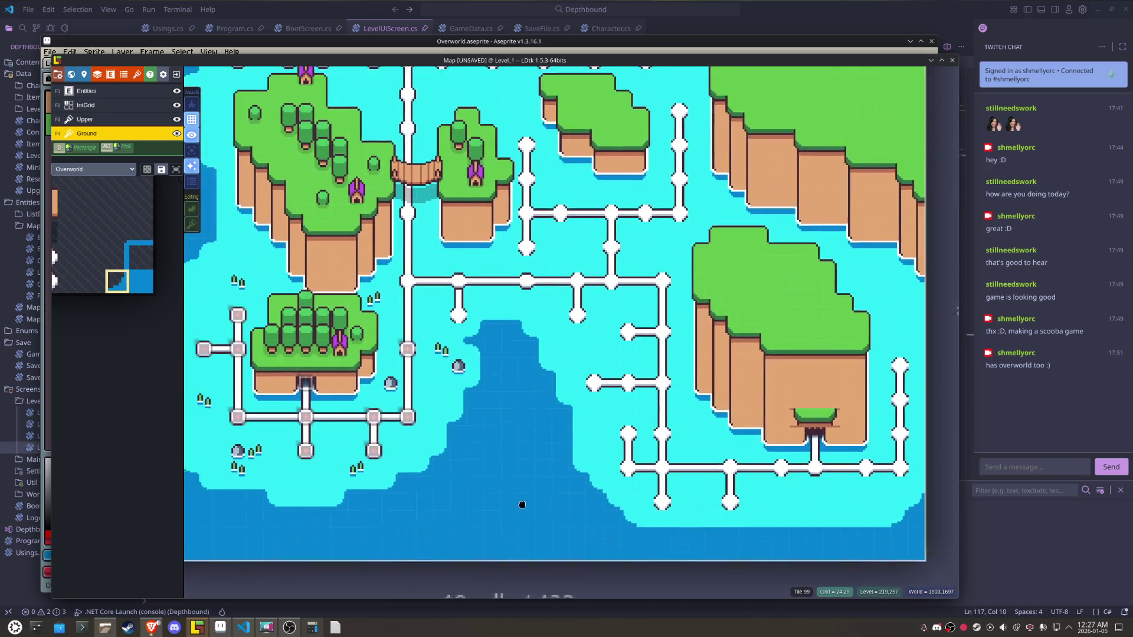
left_click_drag(552, 509, 562, 511)
mouse_move(562, 440)
left_mouse_down()
mouse_move(606, 486)
mouse_move(600, 515)
mouse_move(582, 522)
mouse_move(544, 514)
mouse_move(470, 452)
mouse_move(462, 421)
left_mouse_up()
mouse_move(541, 551)
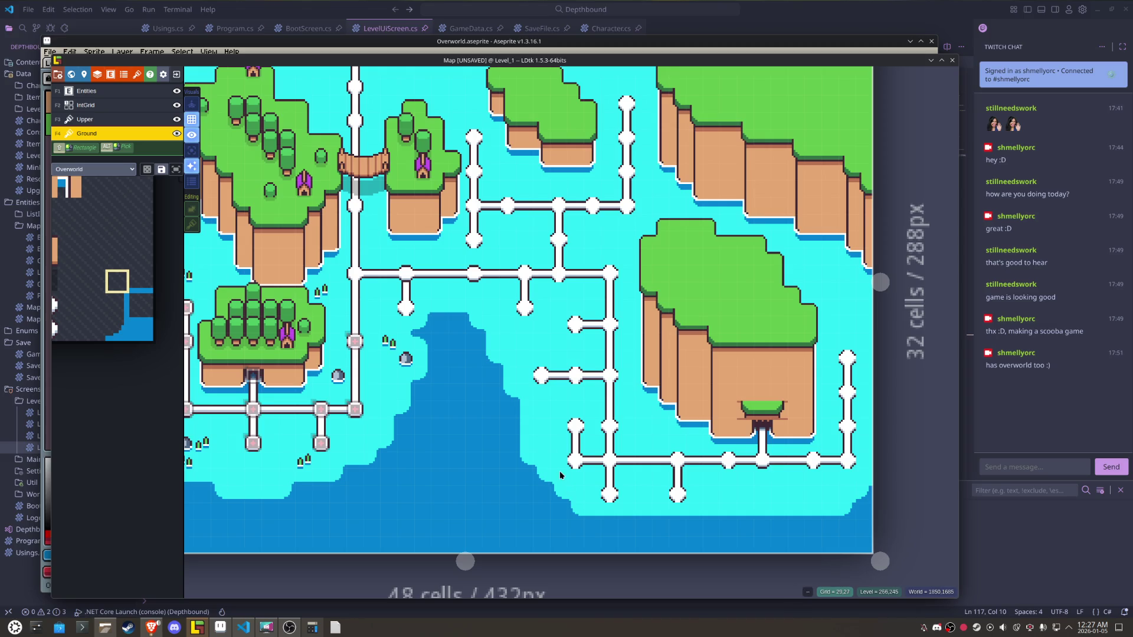
key("x")
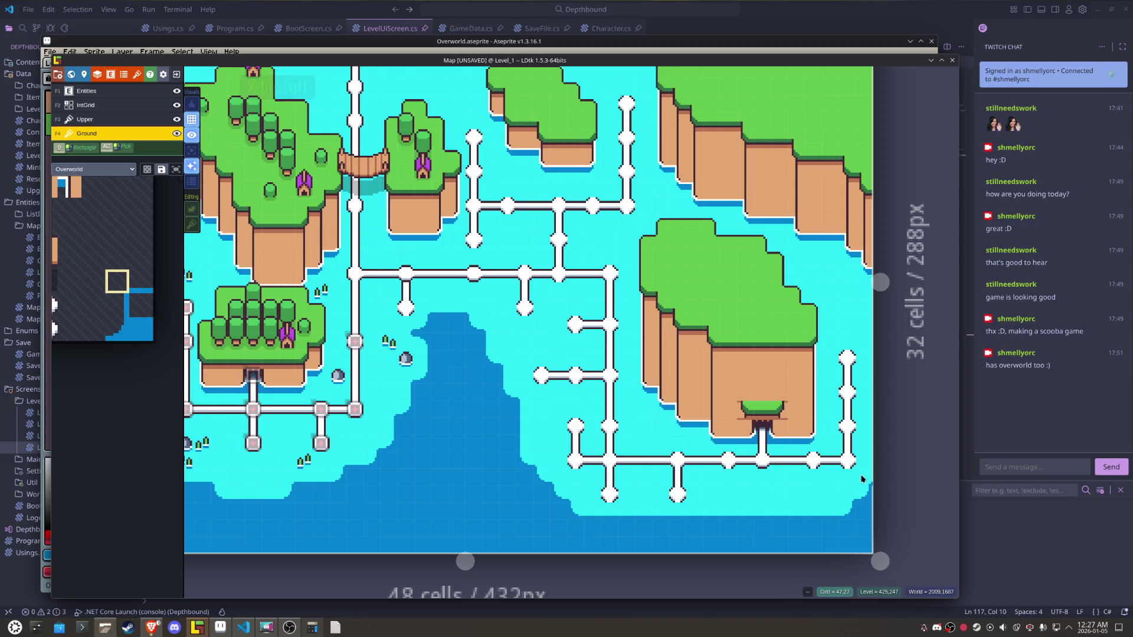
scroll(435, 476, "down", 3)
scroll(438, 534, "up", 3)
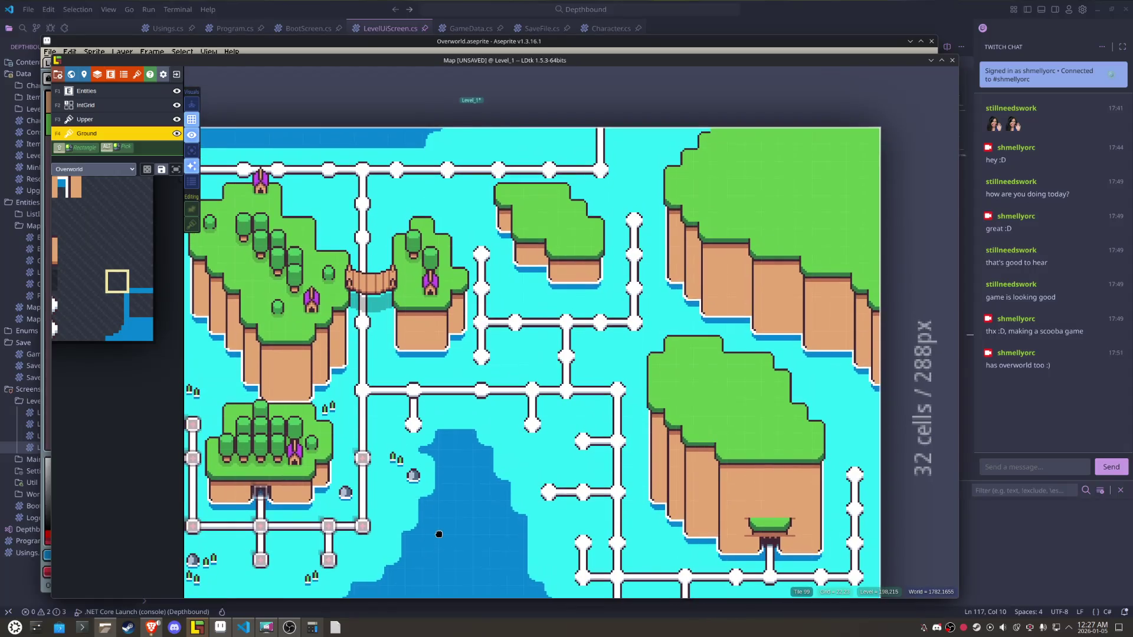
mouse_move(439, 535)
left_mouse_down()
mouse_move(574, 491)
mouse_move(463, 441)
left_mouse_up()
scroll(455, 434, "up", 2)
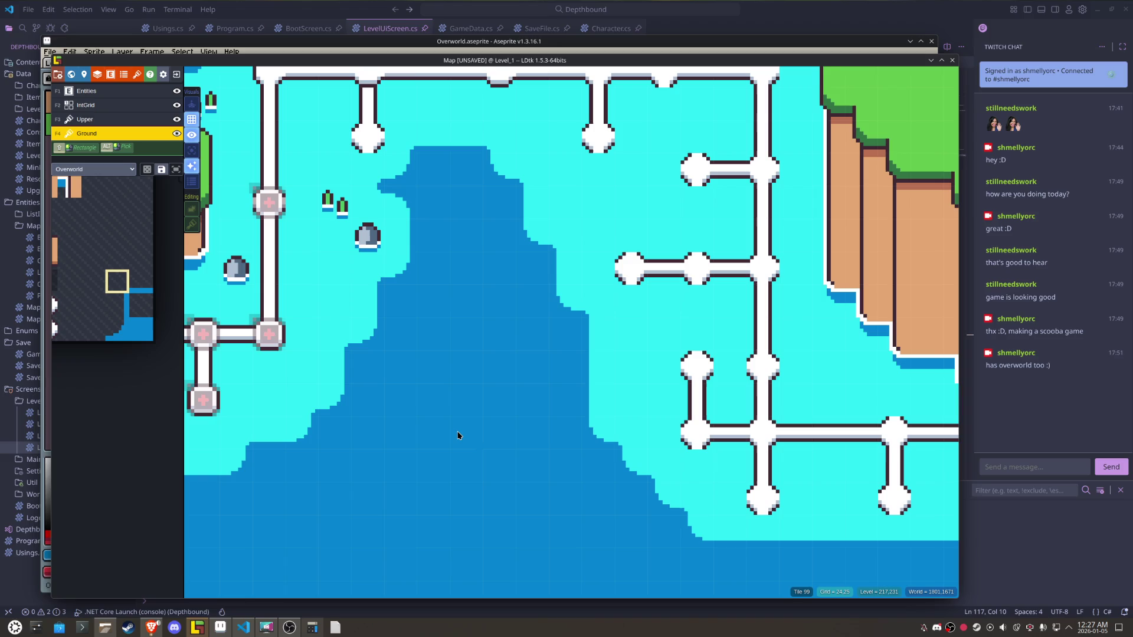
scroll(457, 435, "down", 3)
scroll(422, 445, "up", 1)
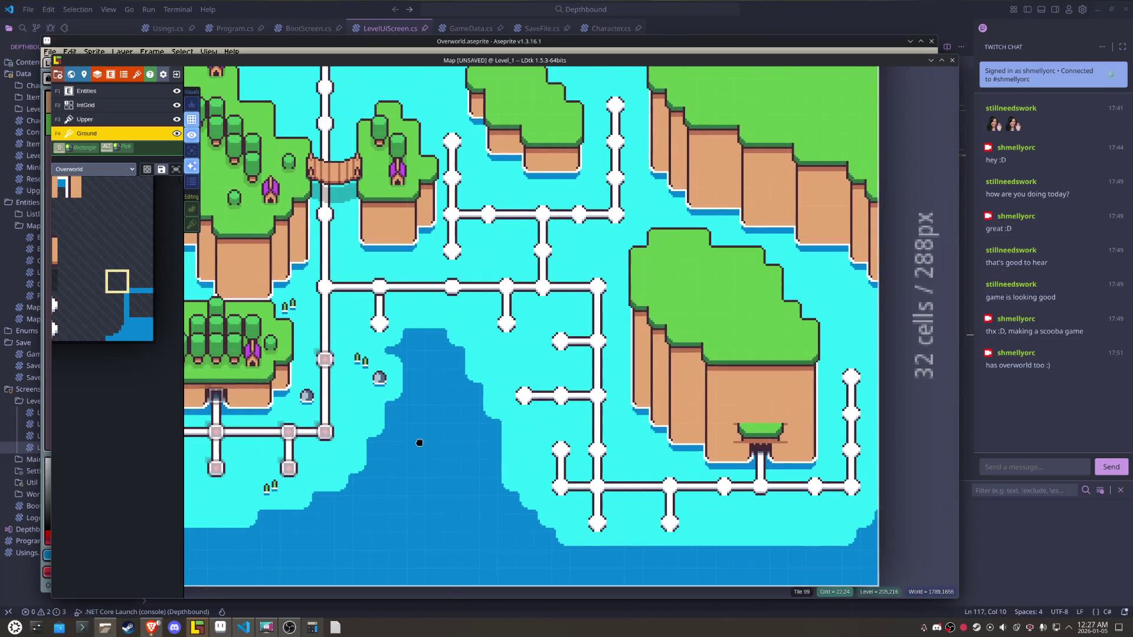
key("ctrl+s")
- Place a white bubble node and a path tile on the lower path, removing a stray tile
mouse_move(136, 277)
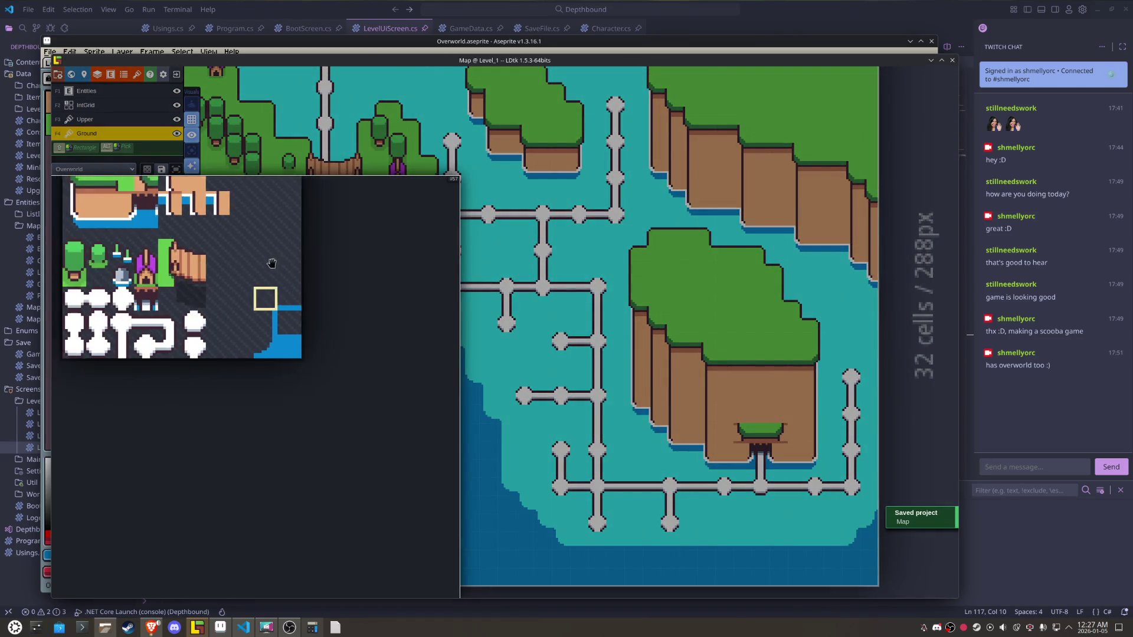
left_click(125, 344)
left_click(566, 528)
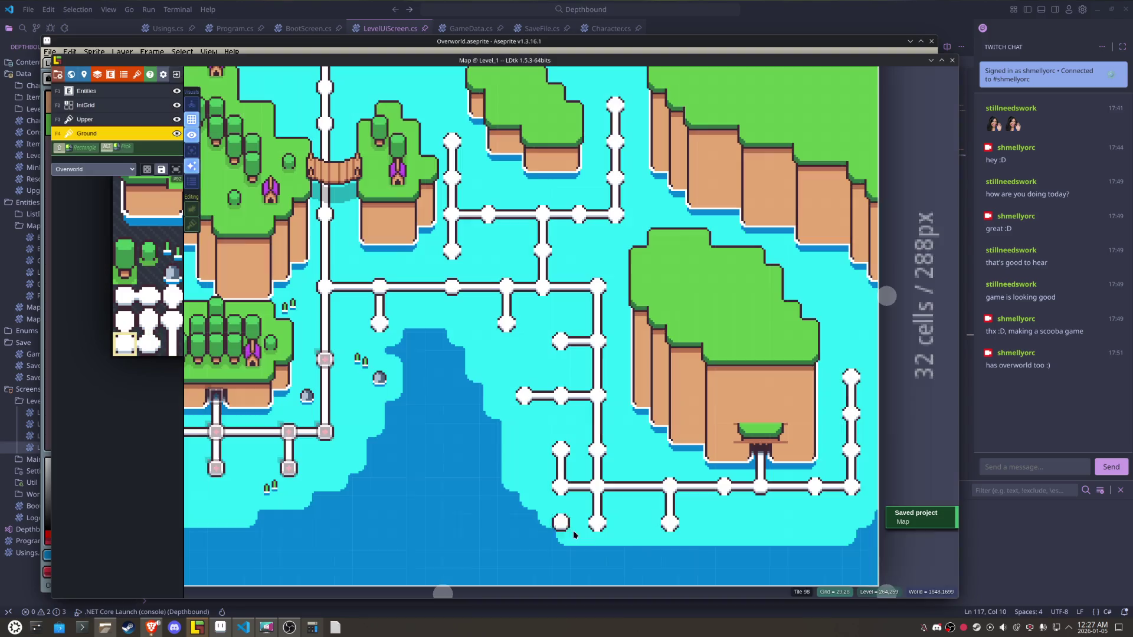
left_click(672, 529)
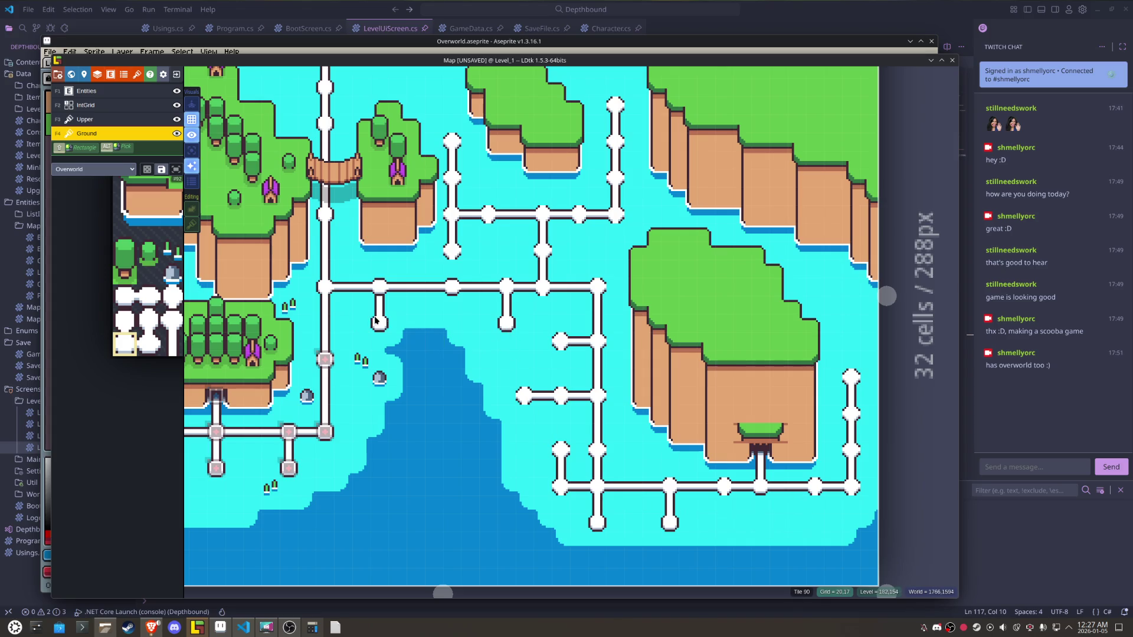
scroll(435, 312, "up", 2)
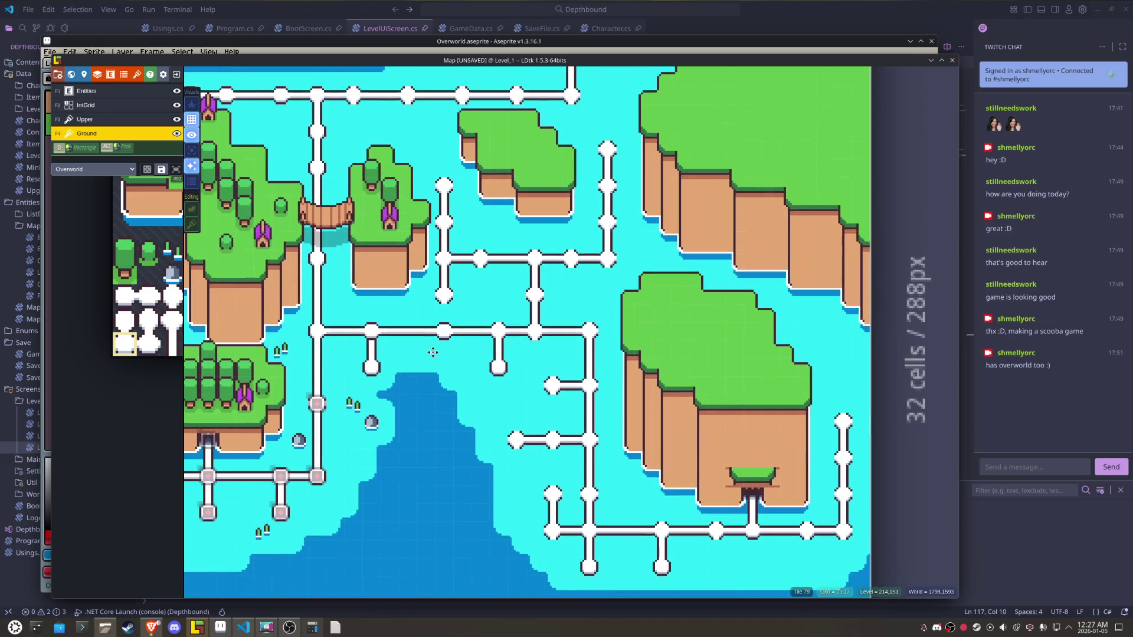
left_click(468, 294)
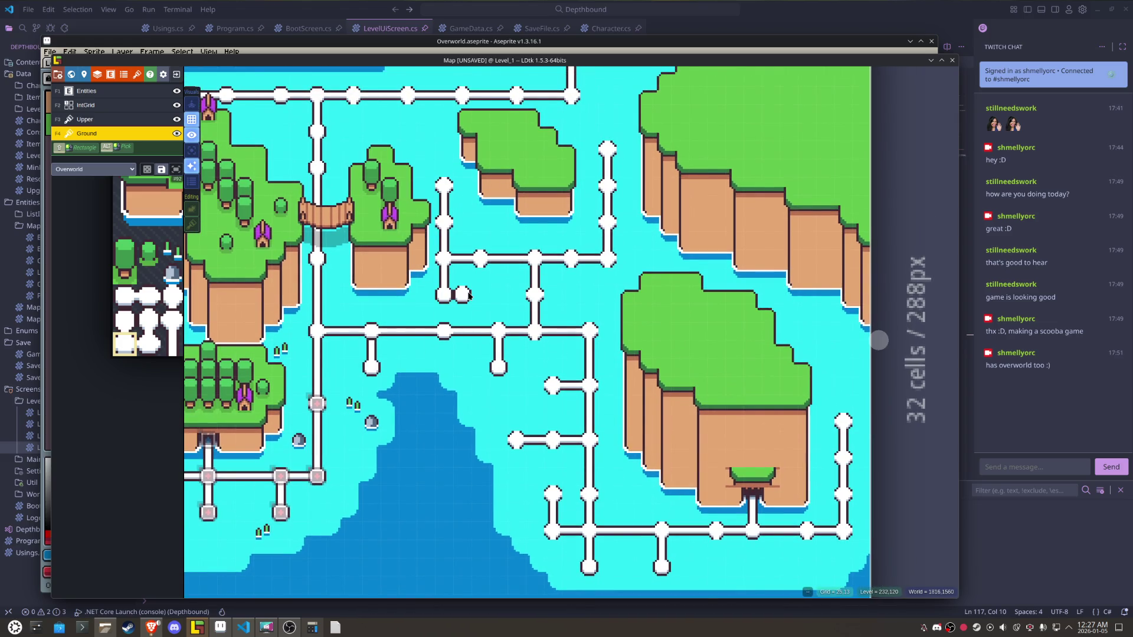
right_click(468, 294)
mouse_move(469, 295)
left_mouse_down()
mouse_move(510, 320)
mouse_move(532, 358)
mouse_move(558, 346)
left_mouse_up()
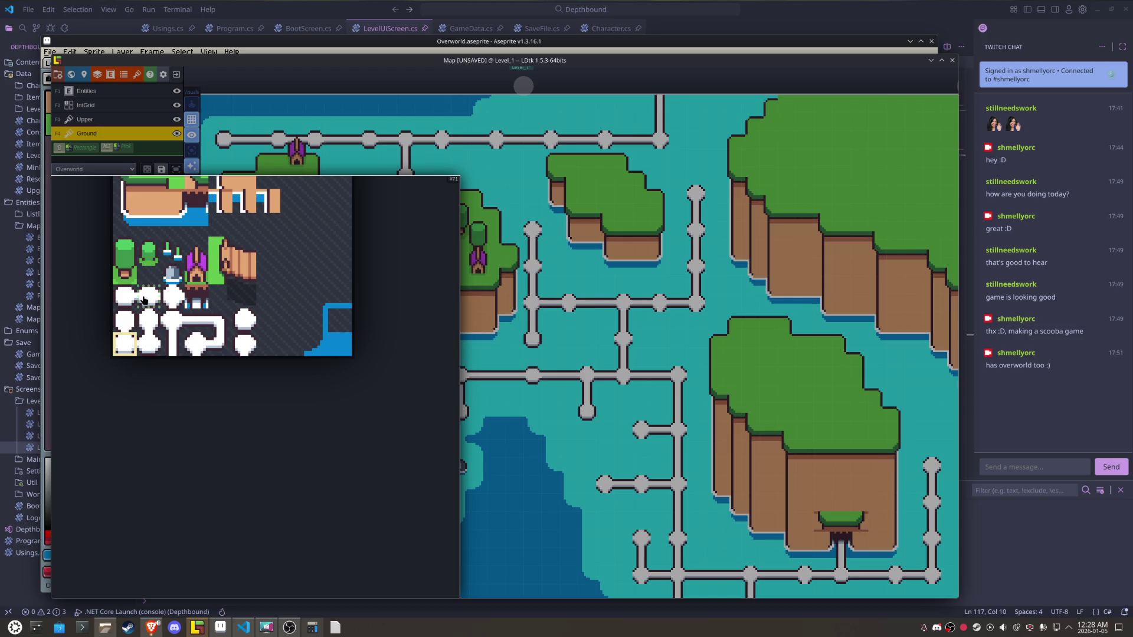
- Select a neighbouring white path tile and set it to mirror horizontally
left_click(148, 296)
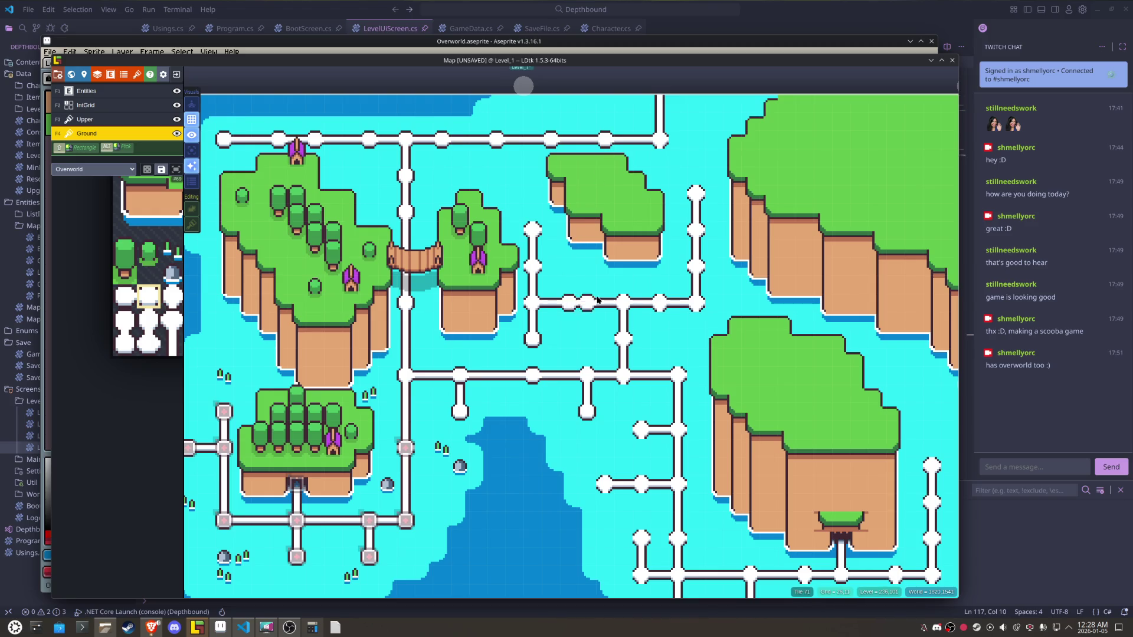
left_click_drag(623, 364, 534, 277)
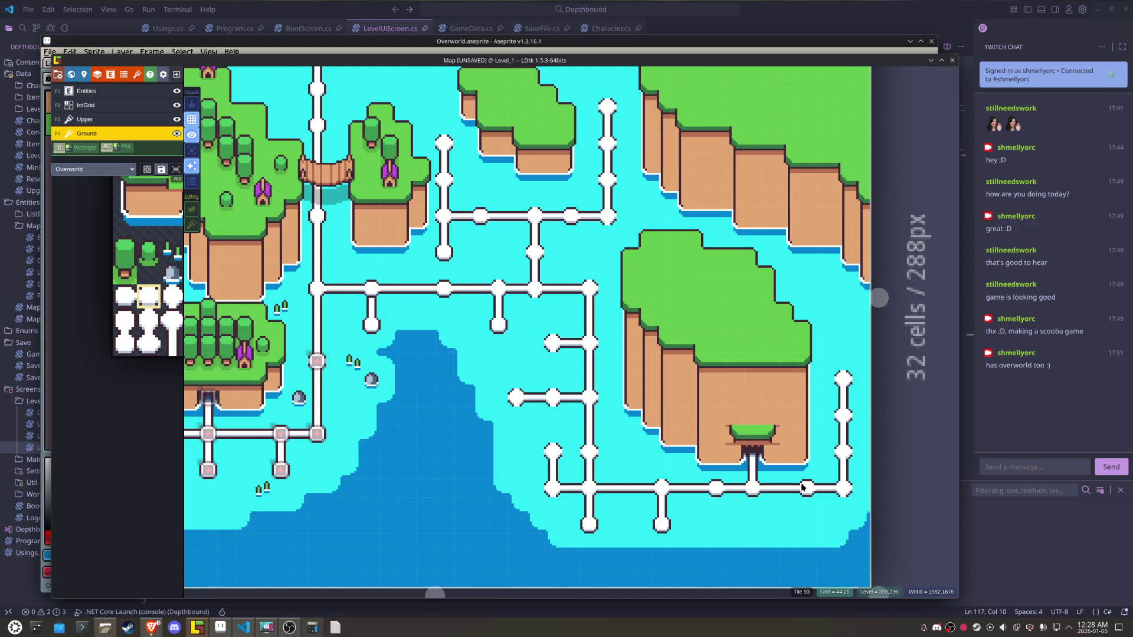
mouse_move(150, 332)
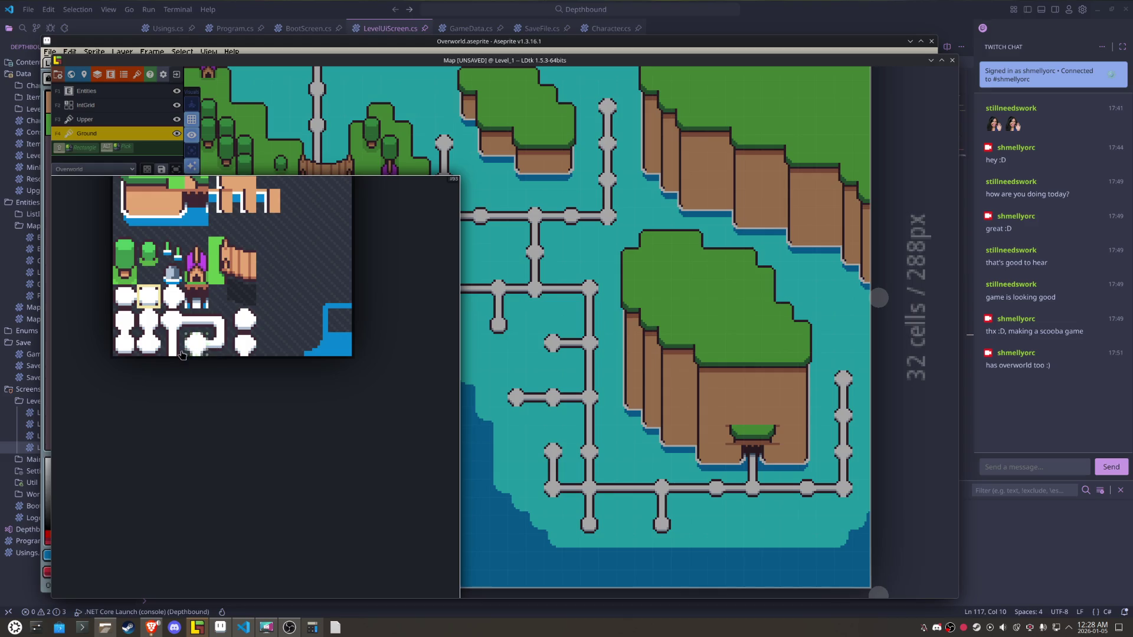
left_click(171, 302)
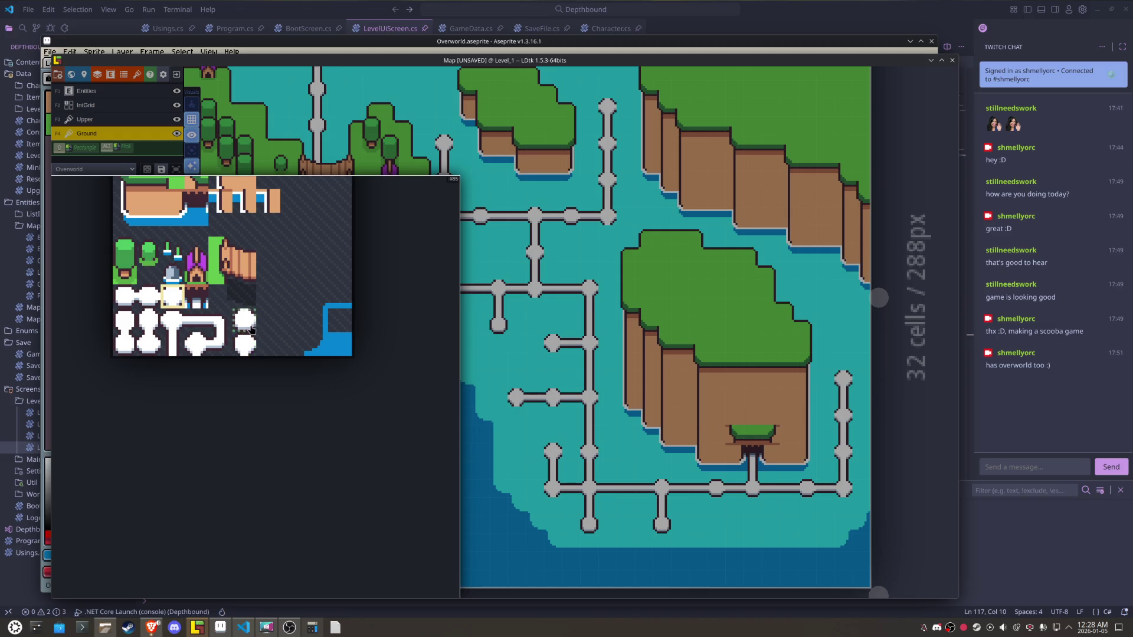
key("x")
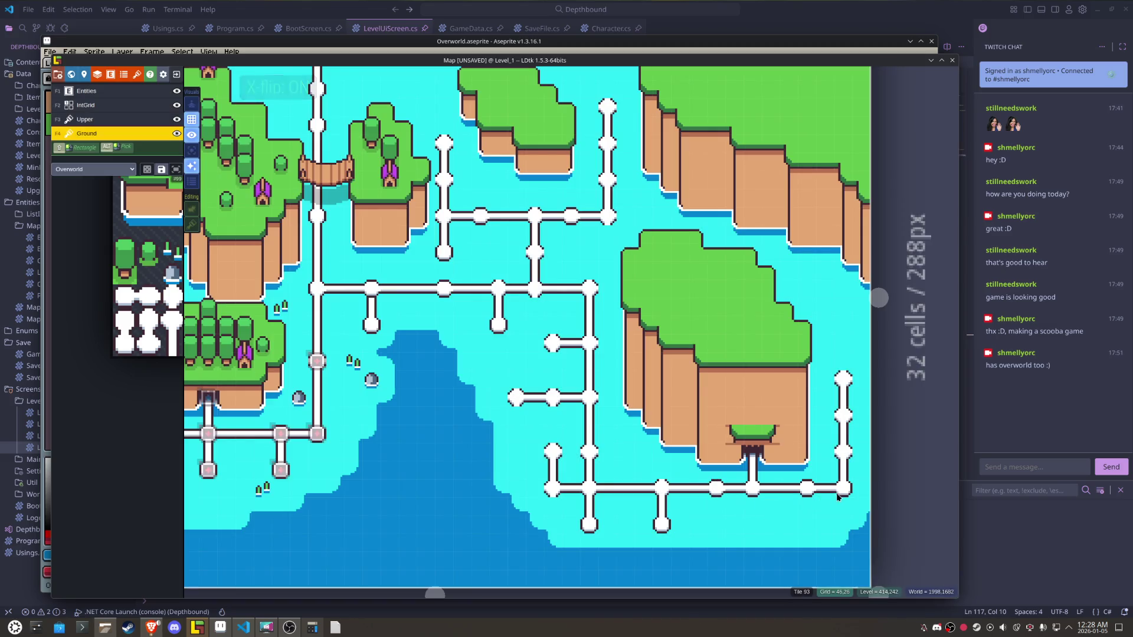
key("x")
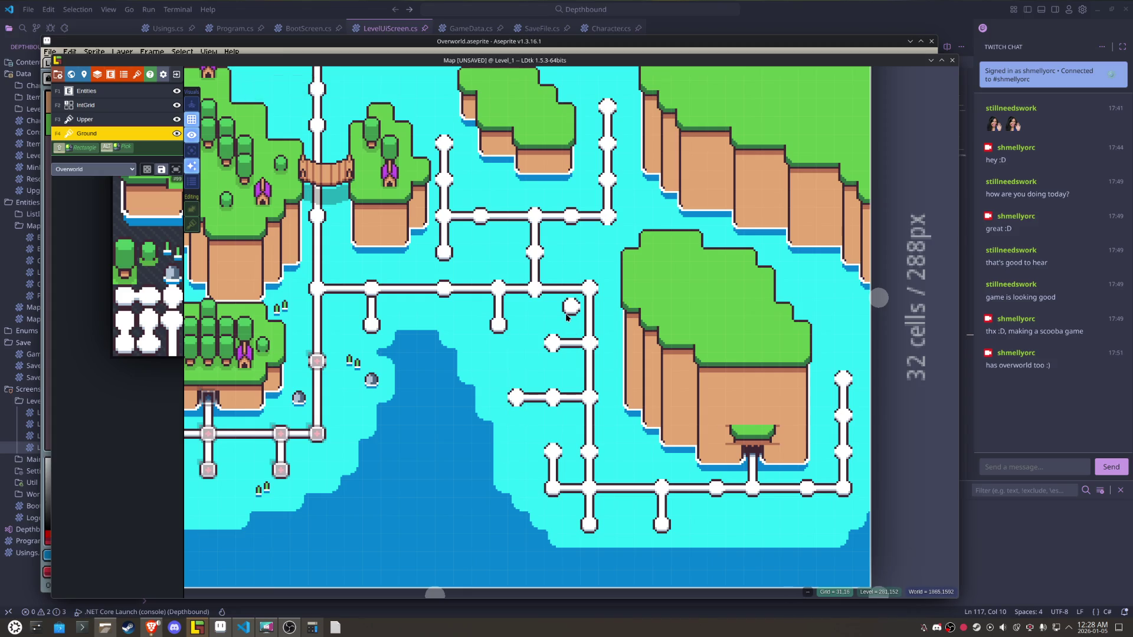
key("x")
- Choose more white path tiles near the bottom edge, then fit the whole level in view
scroll(620, 340, "up", 3)
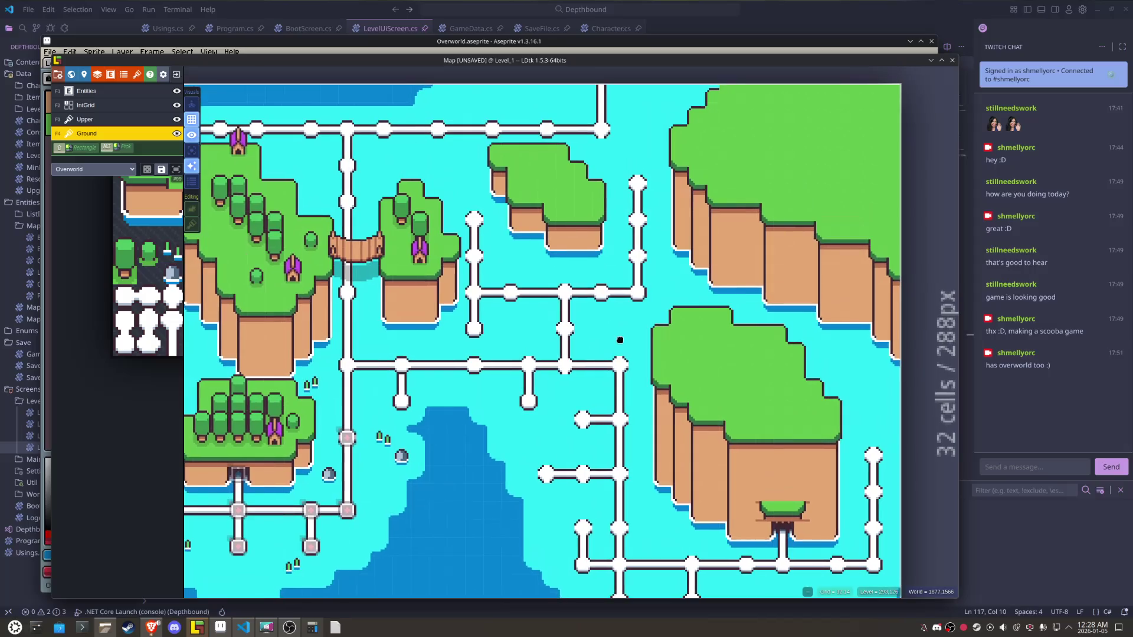
mouse_move(135, 322)
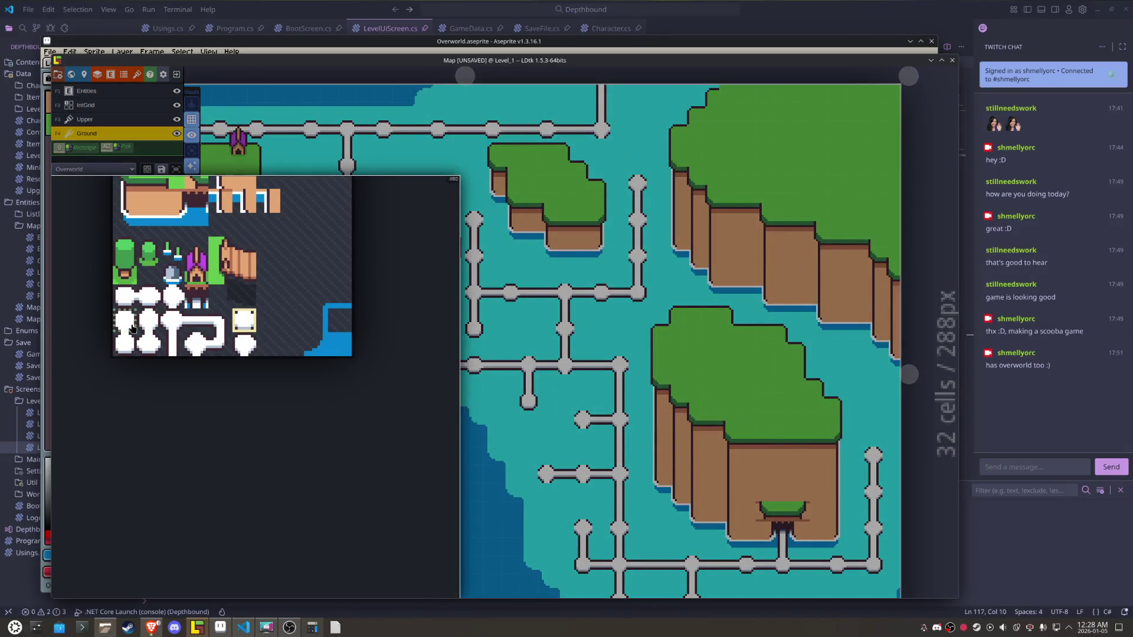
left_click(145, 324)
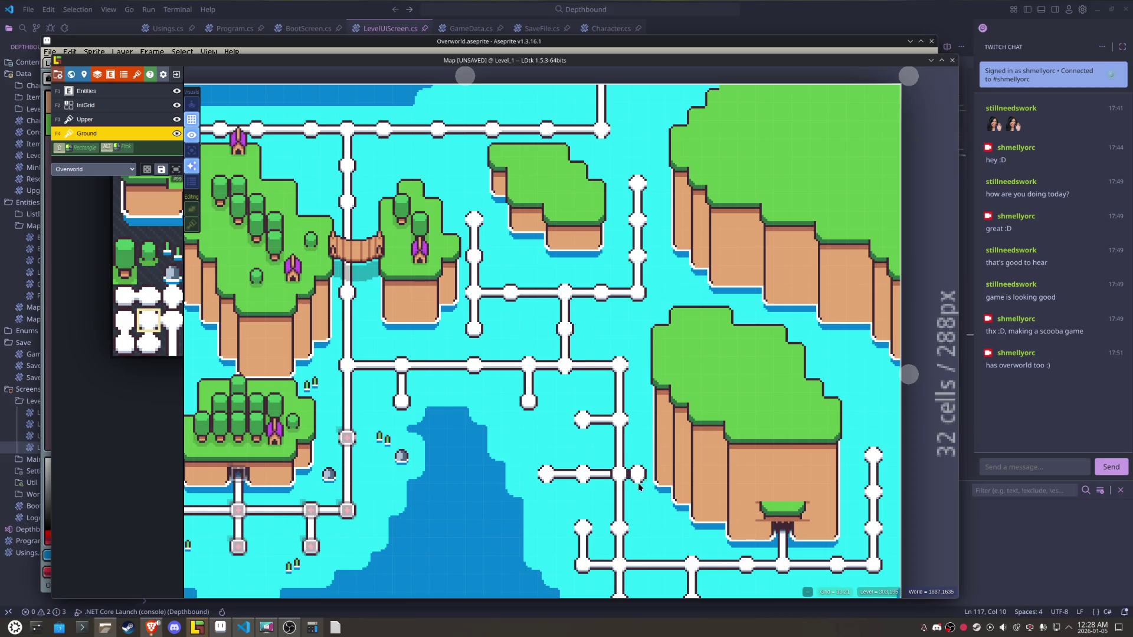
left_click_drag(653, 514, 507, 287)
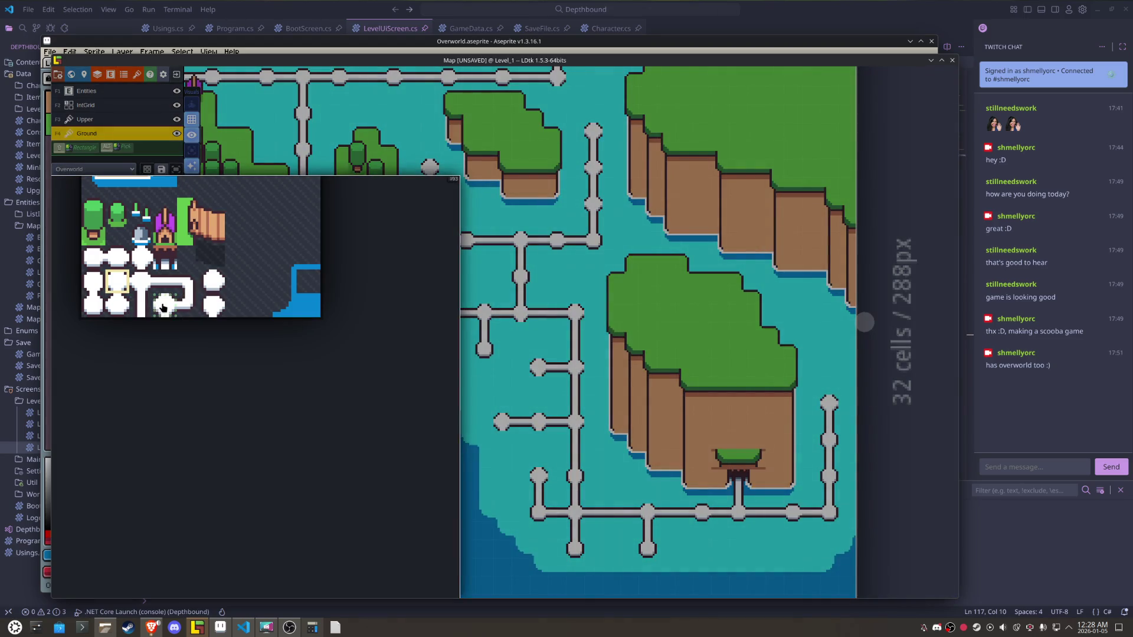
left_click(164, 307)
key("f")
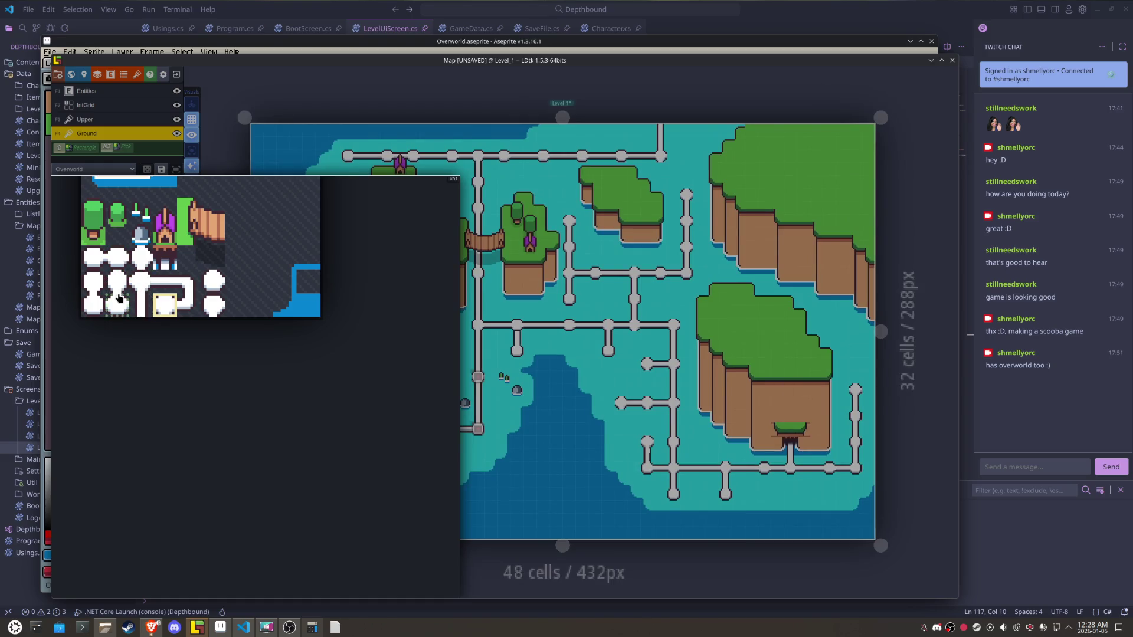
- Try several white path tiles, settling on the white bubble node tile
left_click(141, 285)
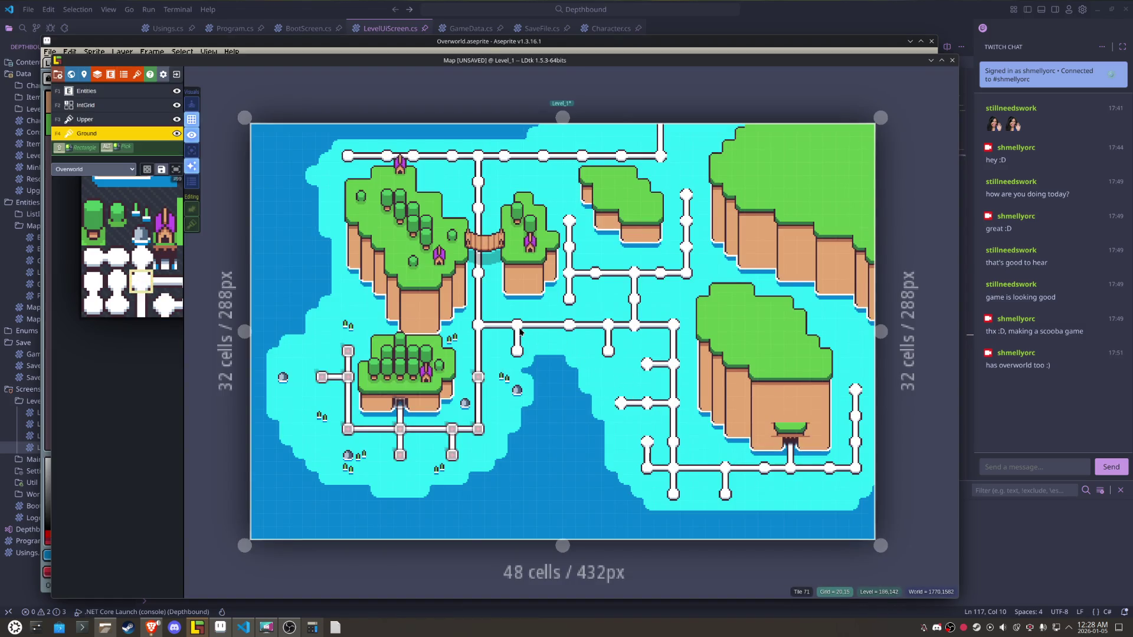
left_click_drag(564, 333, 465, 376)
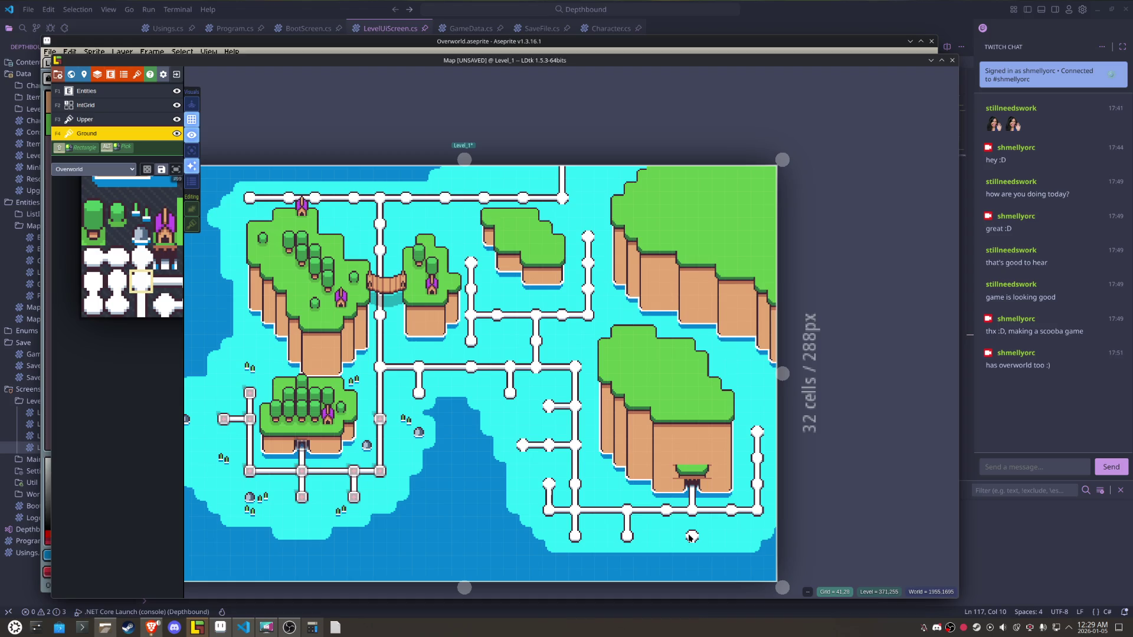
mouse_move(123, 262)
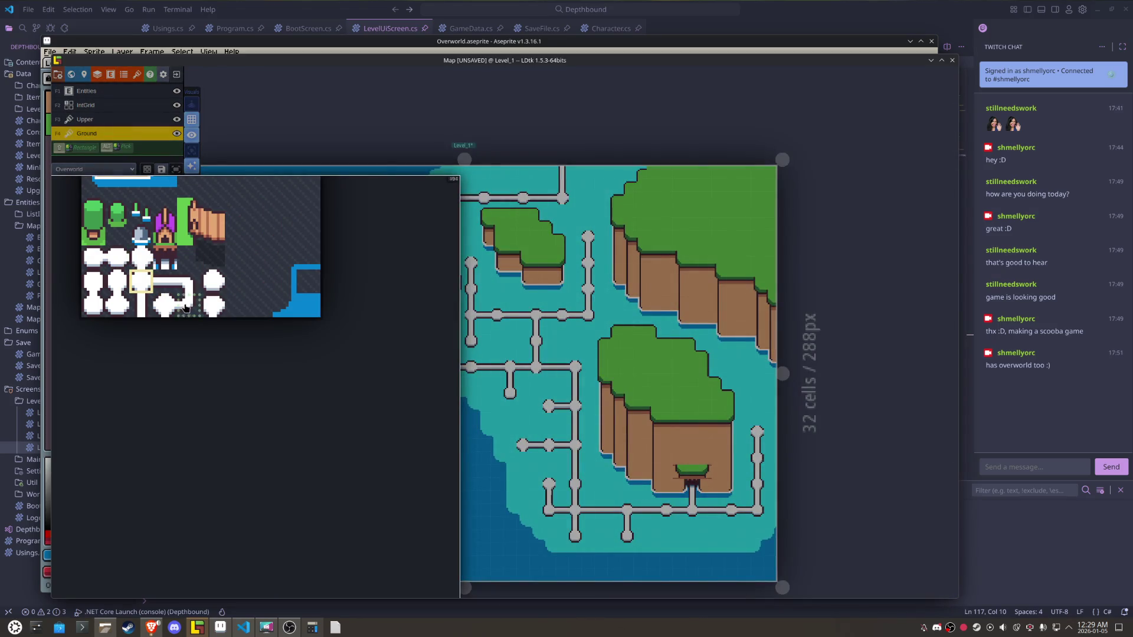
left_click(164, 308)
scroll(571, 353, "up", 2)
mouse_move(135, 262)
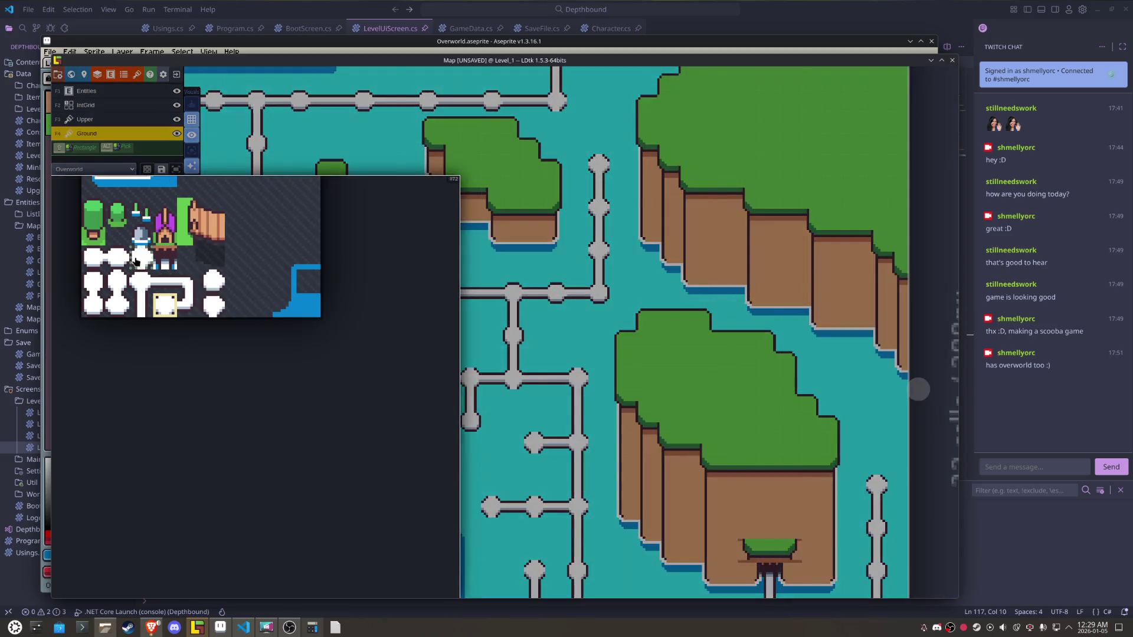
left_click(150, 287)
- Select a horizontally mirrored white path end tile, then another path tile for the lower sea
key("x")
key("x")
key("x")
key("x")
mouse_move(148, 295)
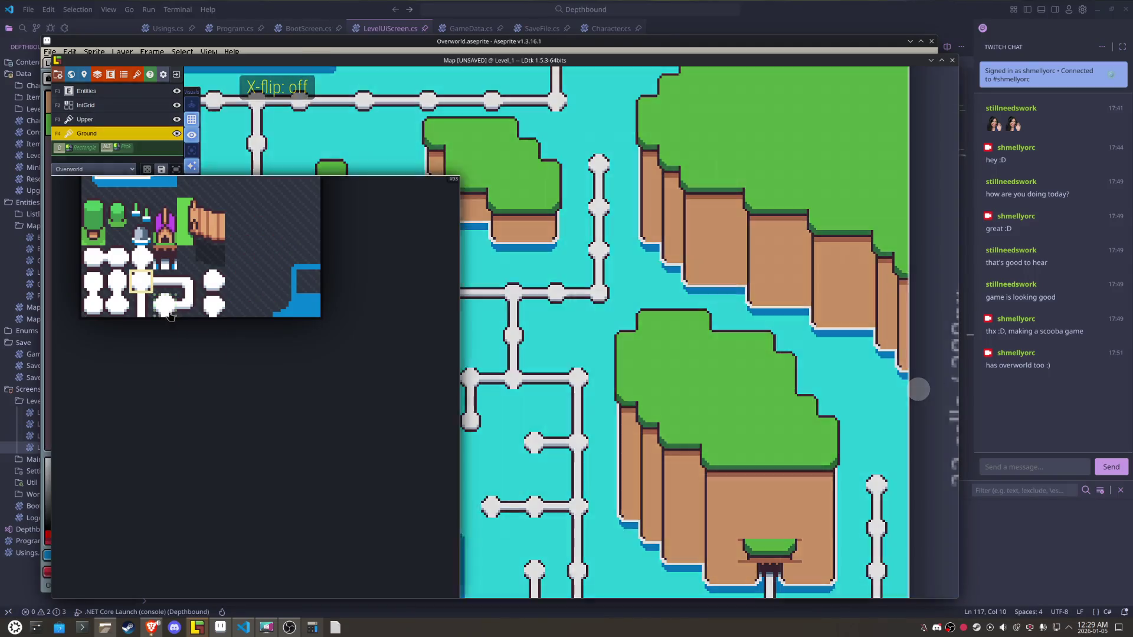
left_click(214, 302)
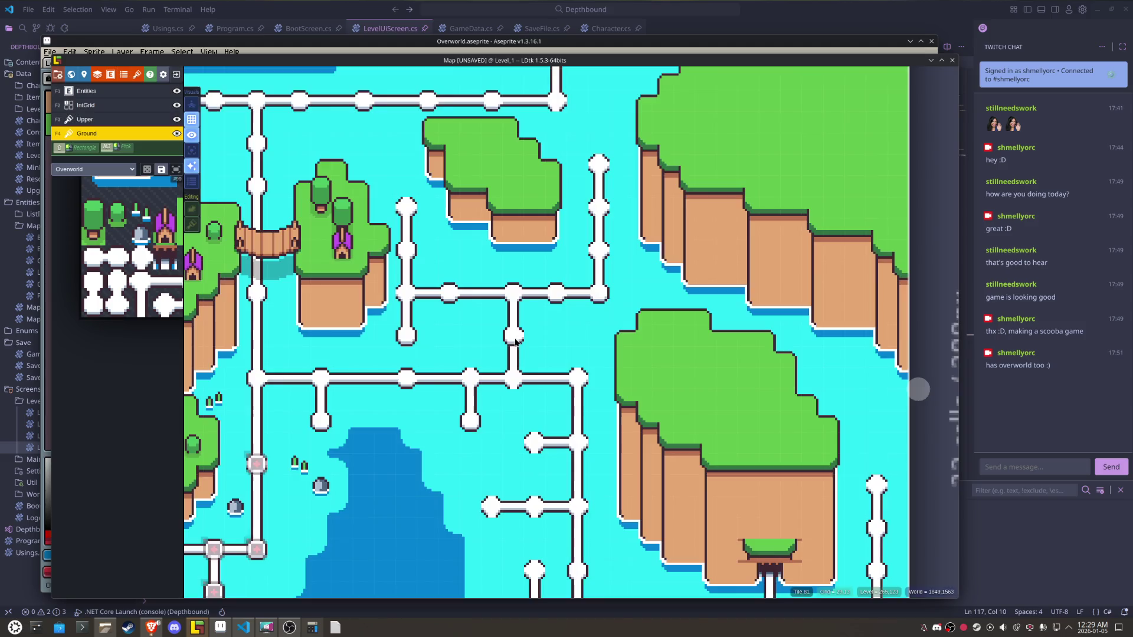
key("x")
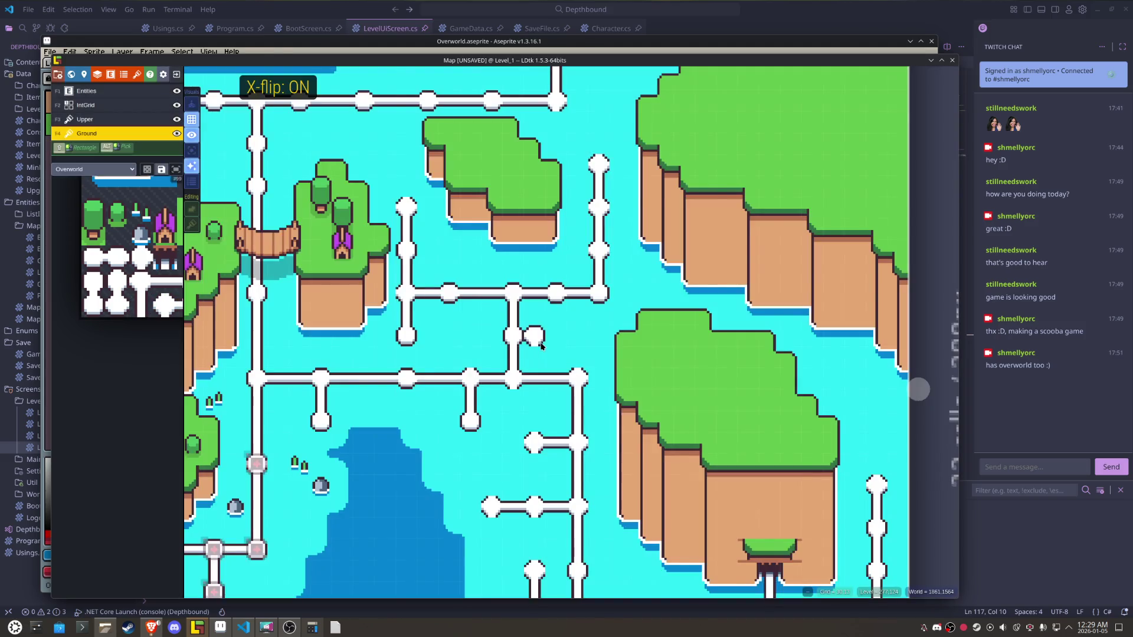
scroll(577, 376, "down", 1)
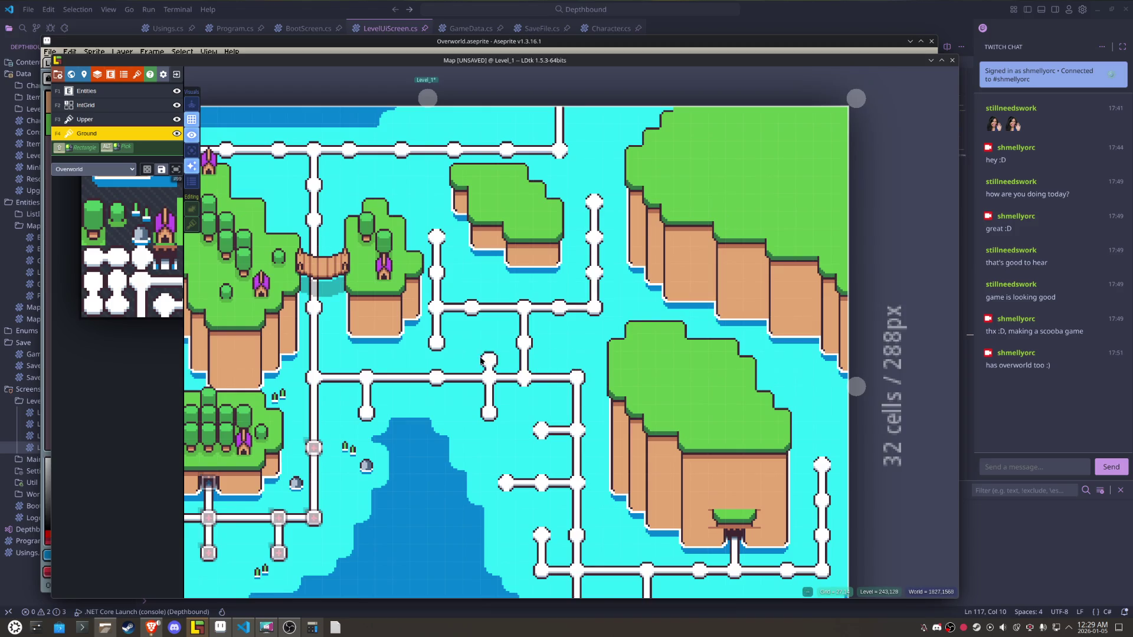
mouse_move(174, 300)
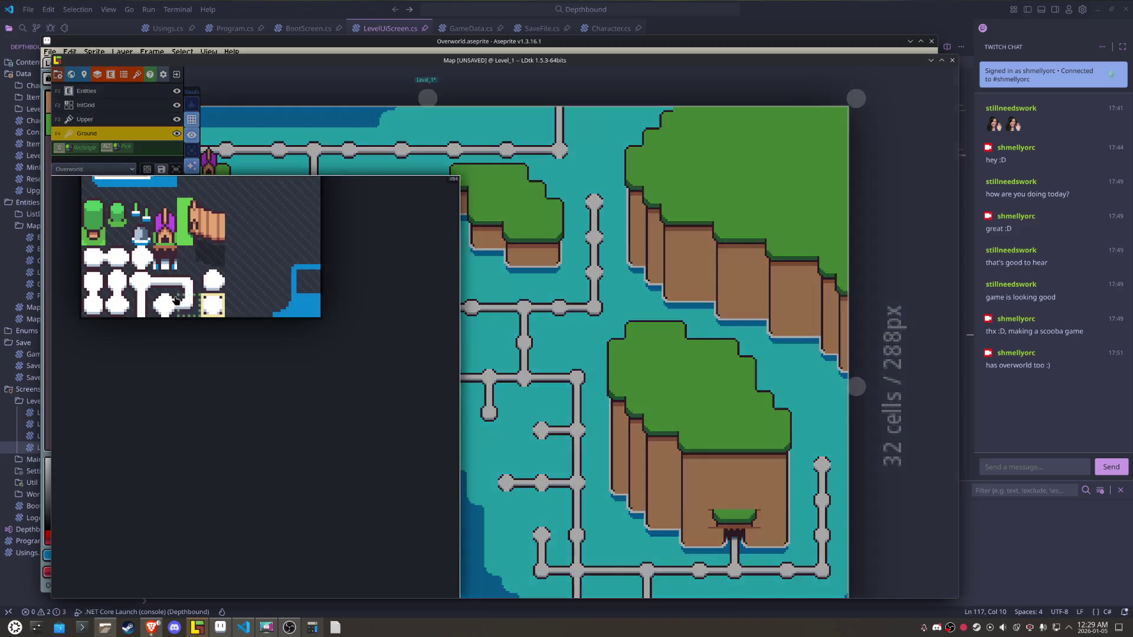
key("x")
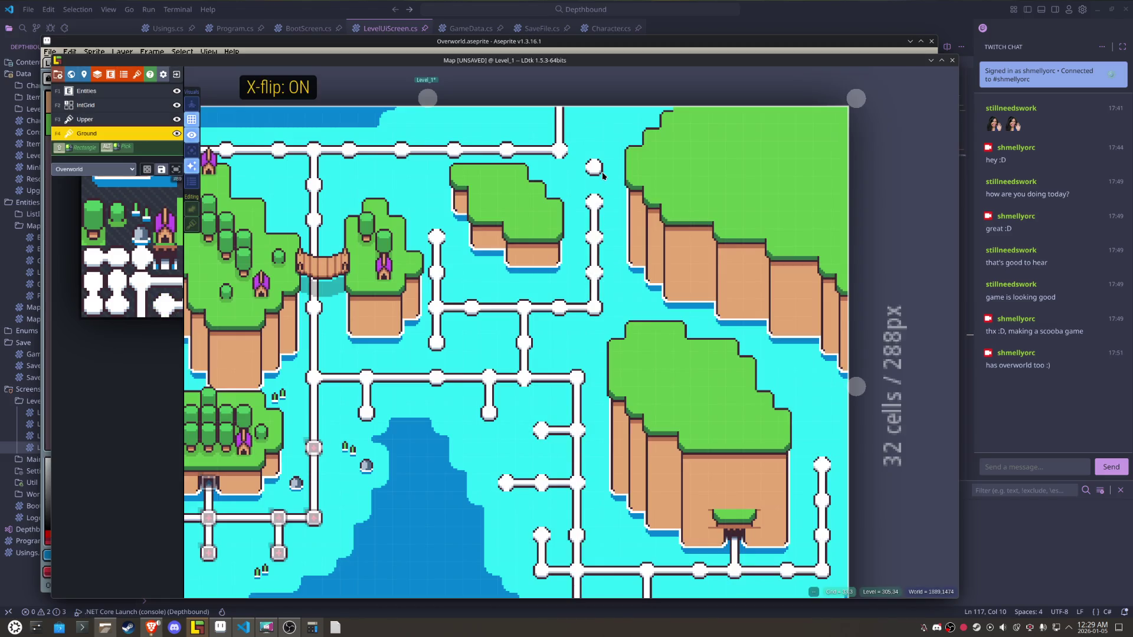
left_click_drag(508, 400, 498, 328)
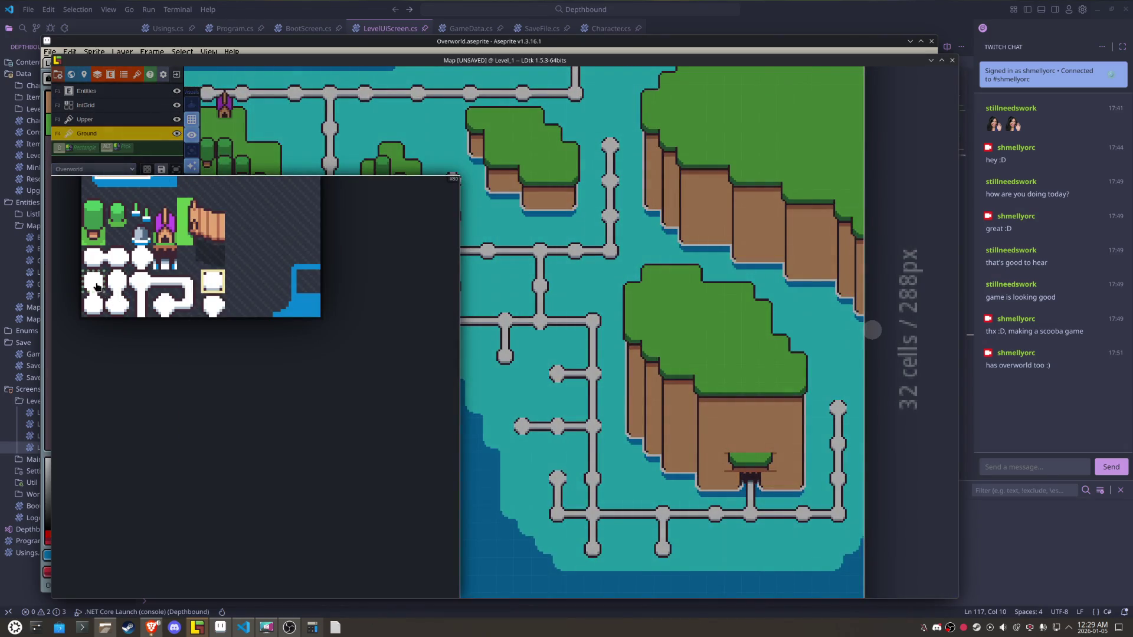
left_click(97, 287)
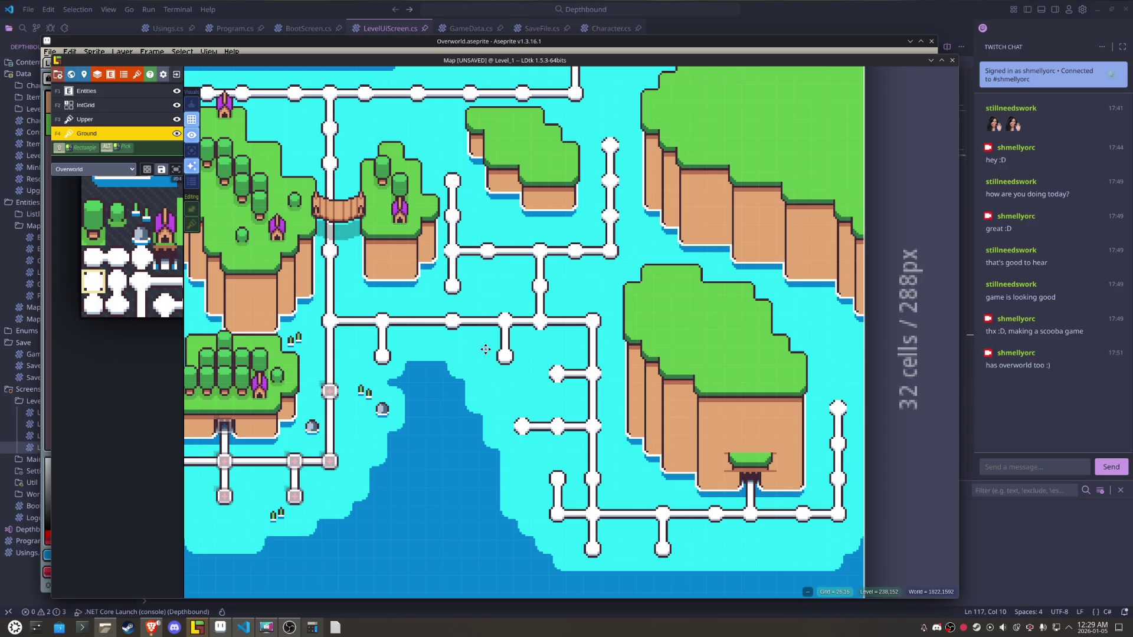
scroll(485, 348, "down", 2)
scroll(490, 348, "up", 2)
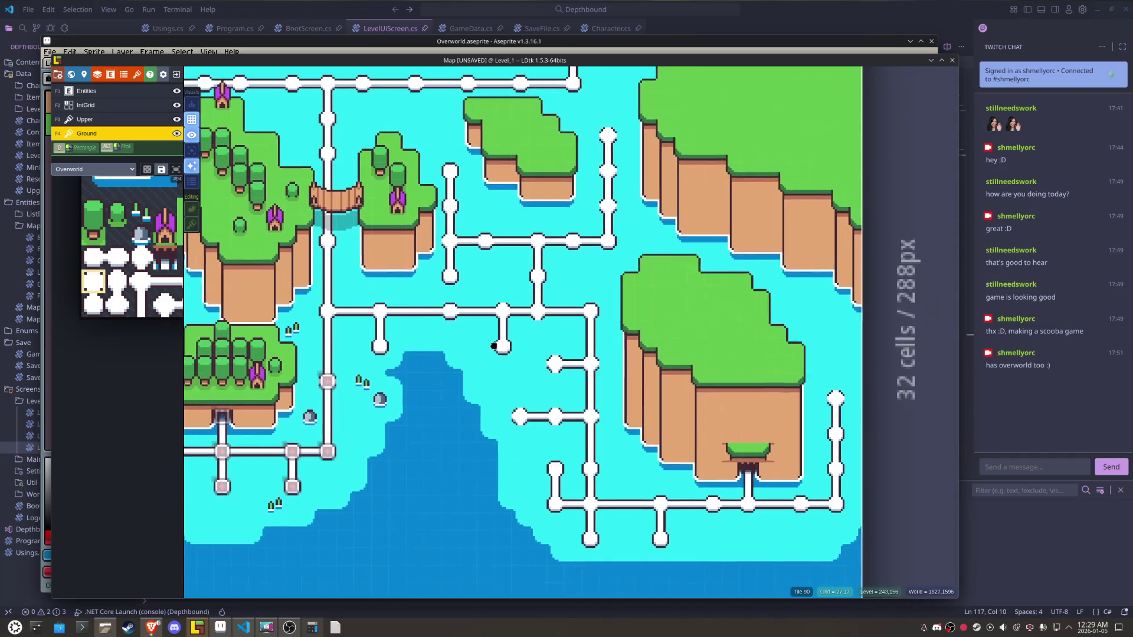
- Place a round white path node in the sea on the right side
left_click_drag(494, 346, 467, 329)
left_click(127, 254)
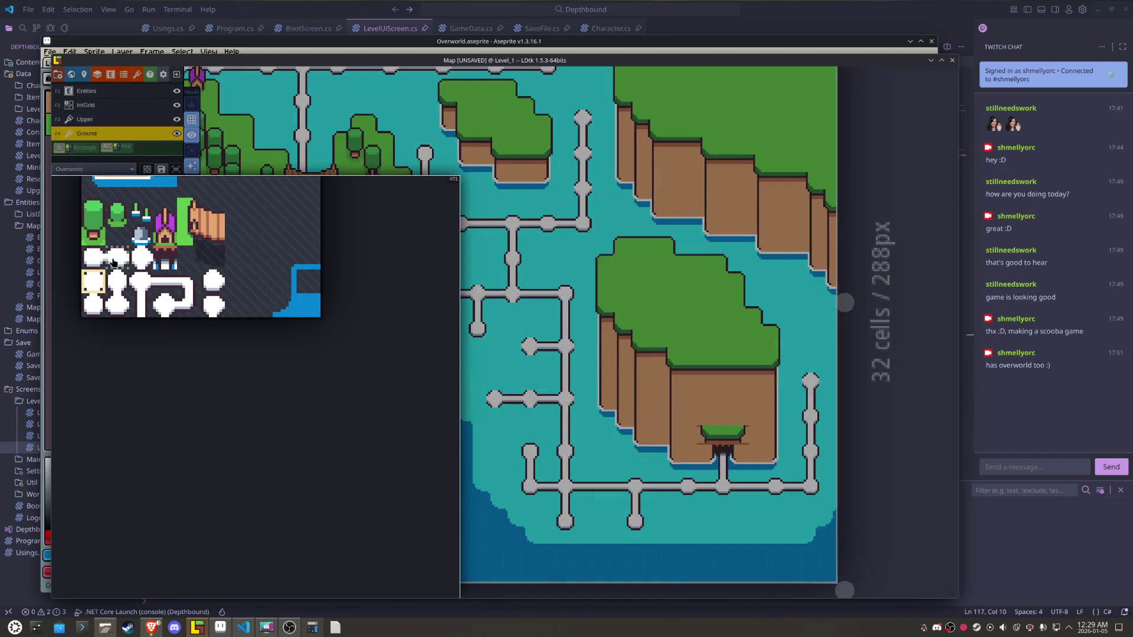
mouse_move(140, 306)
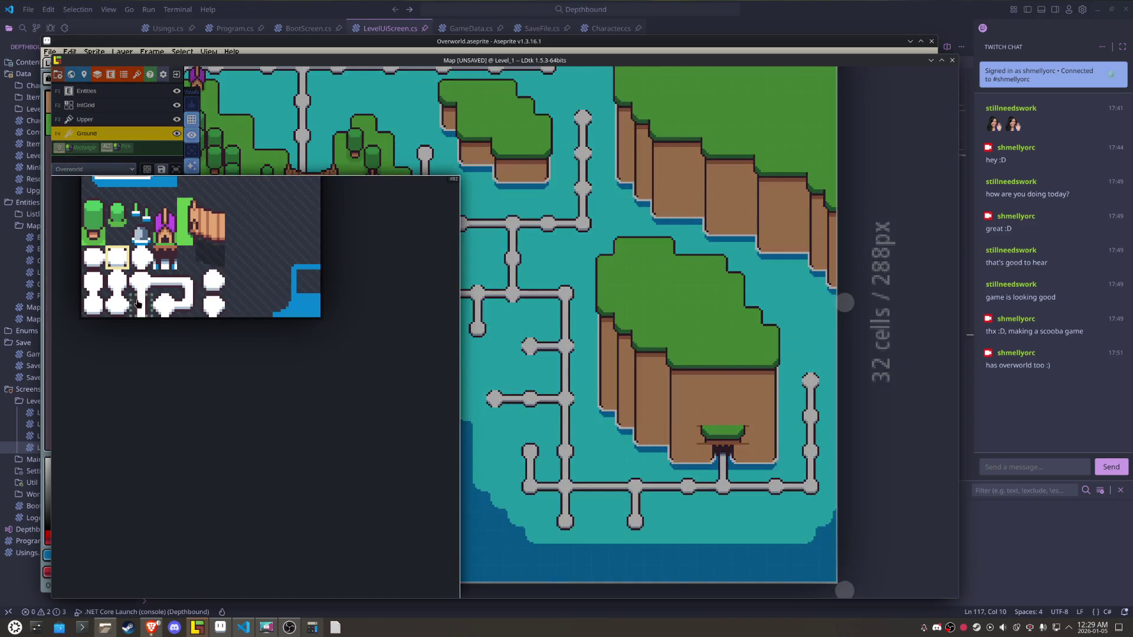
left_click(103, 262)
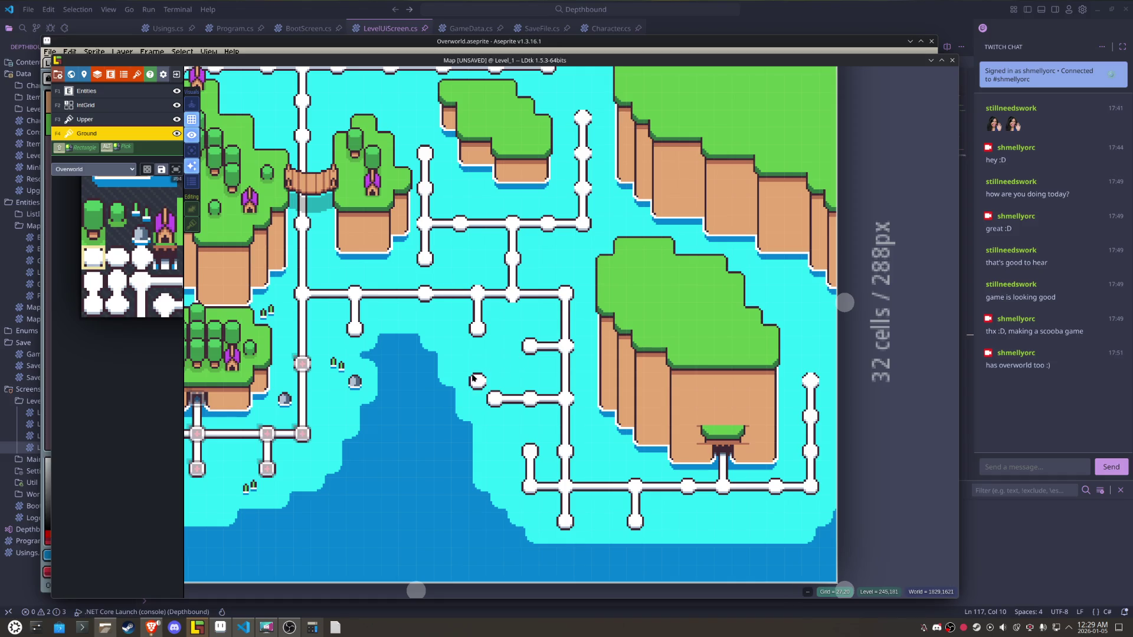
mouse_move(150, 310)
left_click(93, 281)
left_click(816, 356)
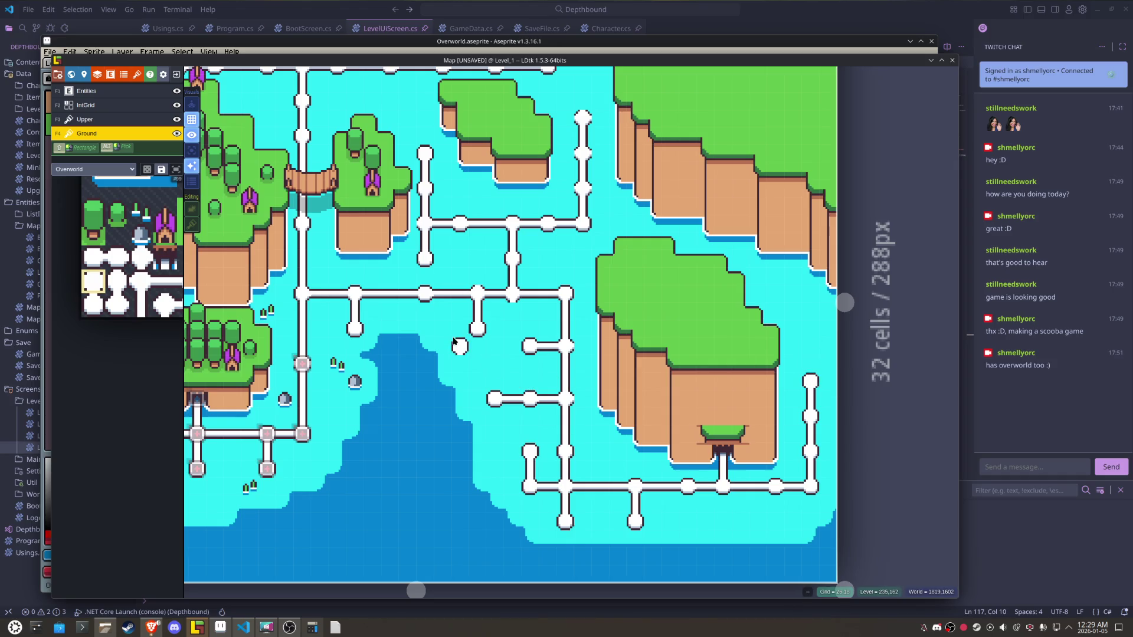
- Paint another round path node in the open sea near the top-left islands
mouse_move(121, 283)
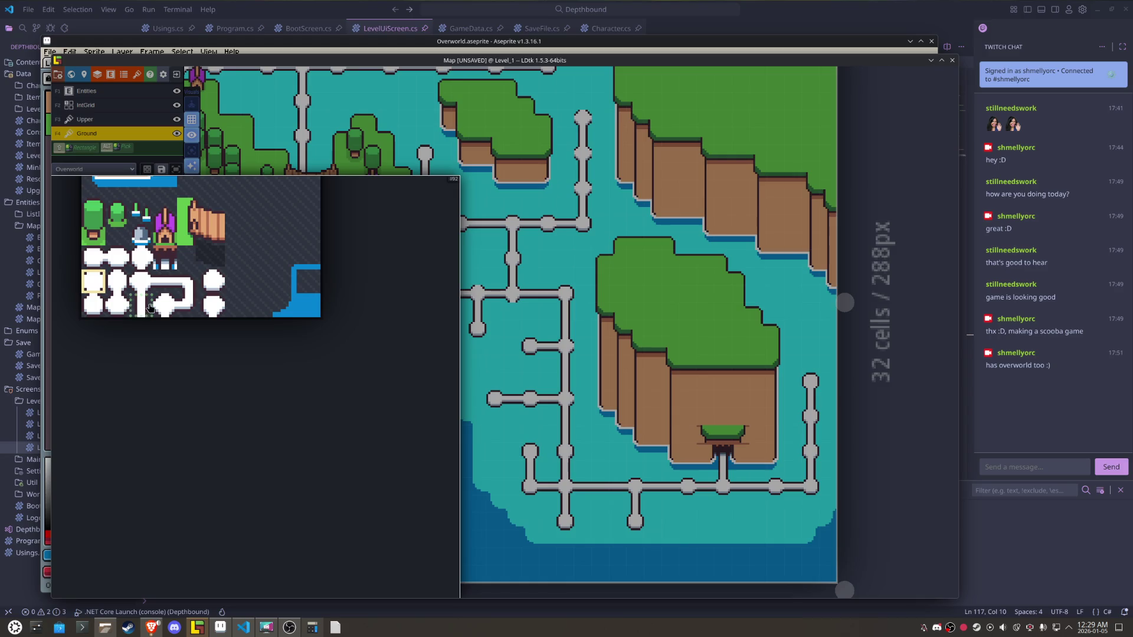
left_click(146, 291)
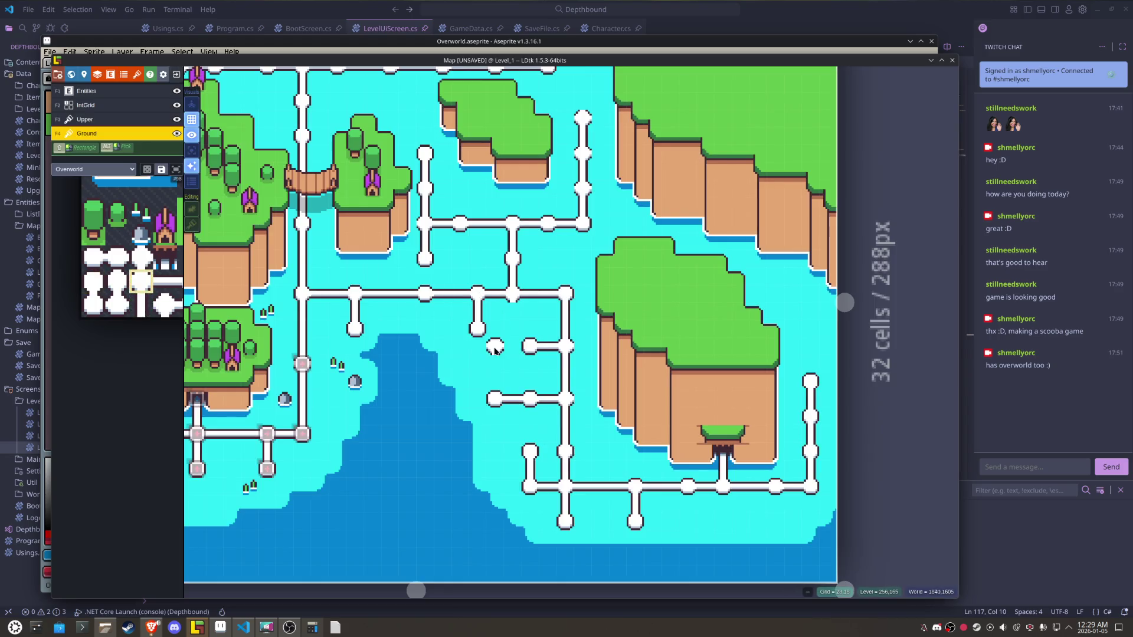
left_click_drag(500, 355, 520, 406)
mouse_move(106, 307)
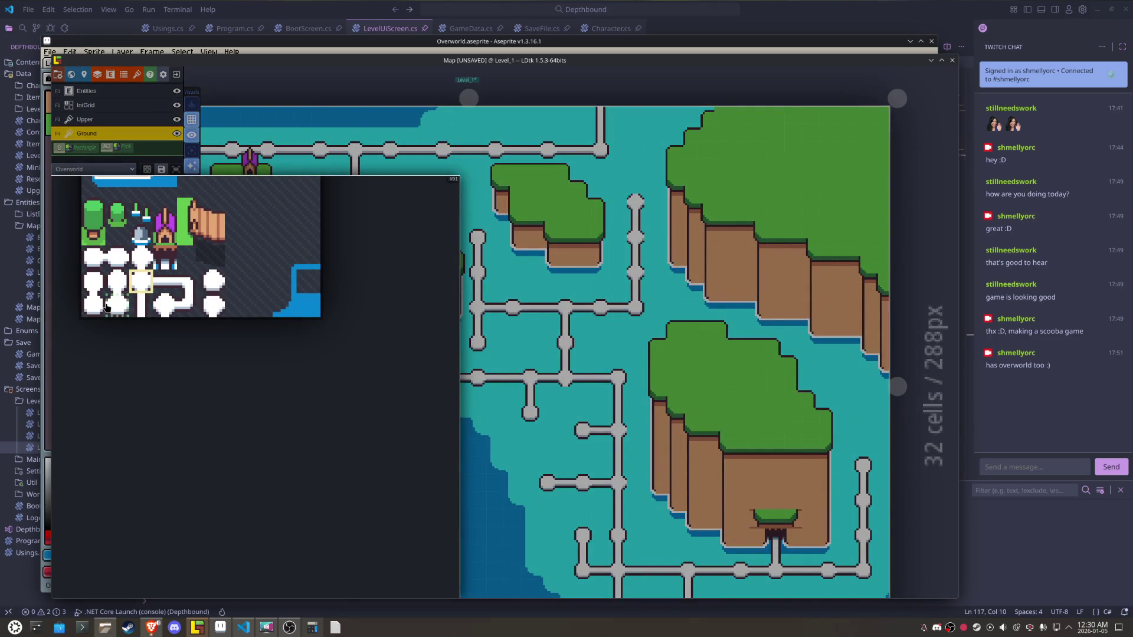
left_click(165, 310)
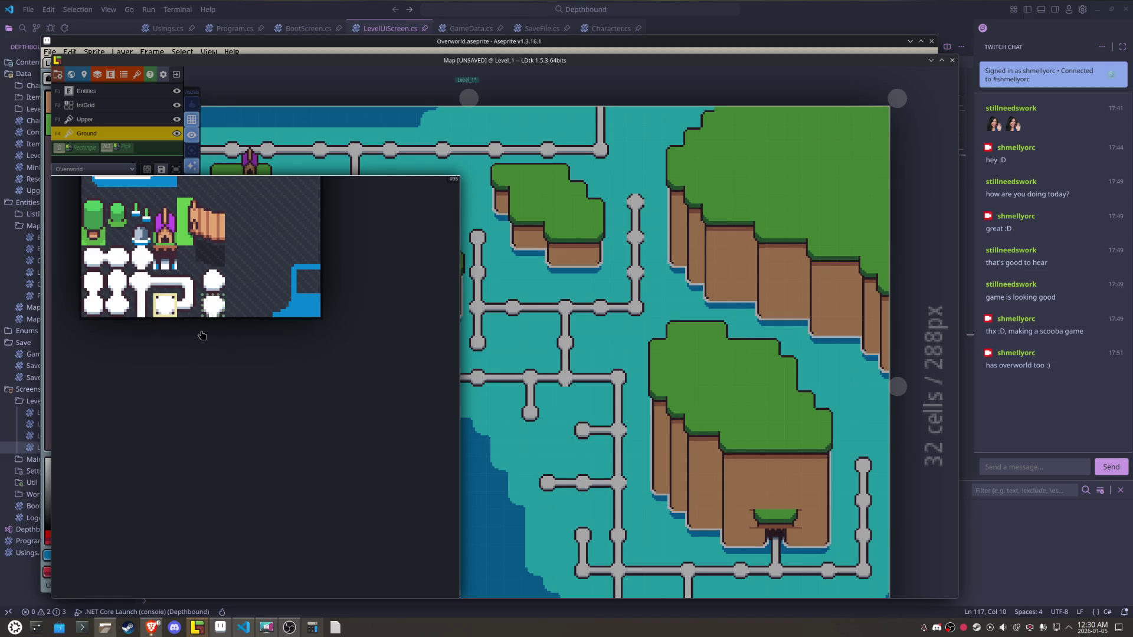
left_click(143, 282)
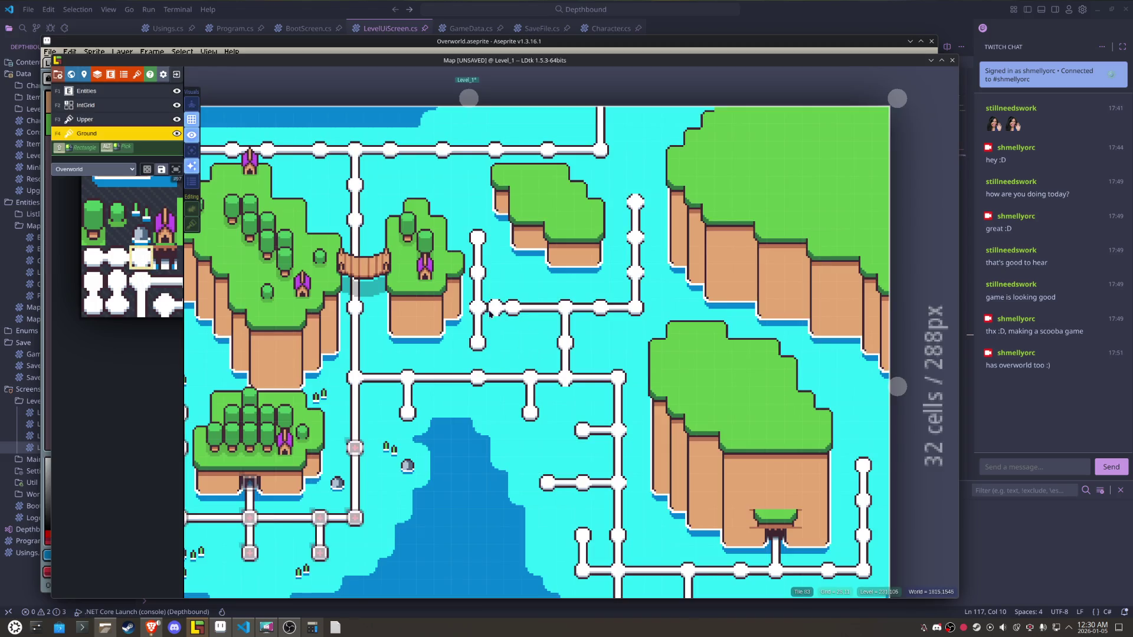
left_click(490, 309)
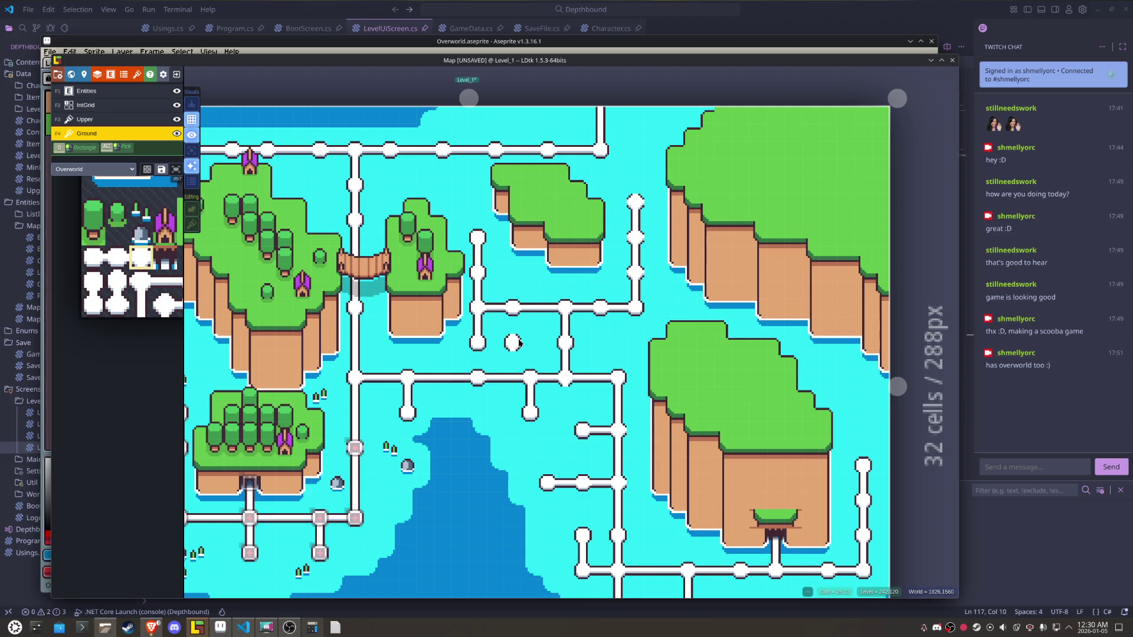
scroll(519, 342, "up", 3)
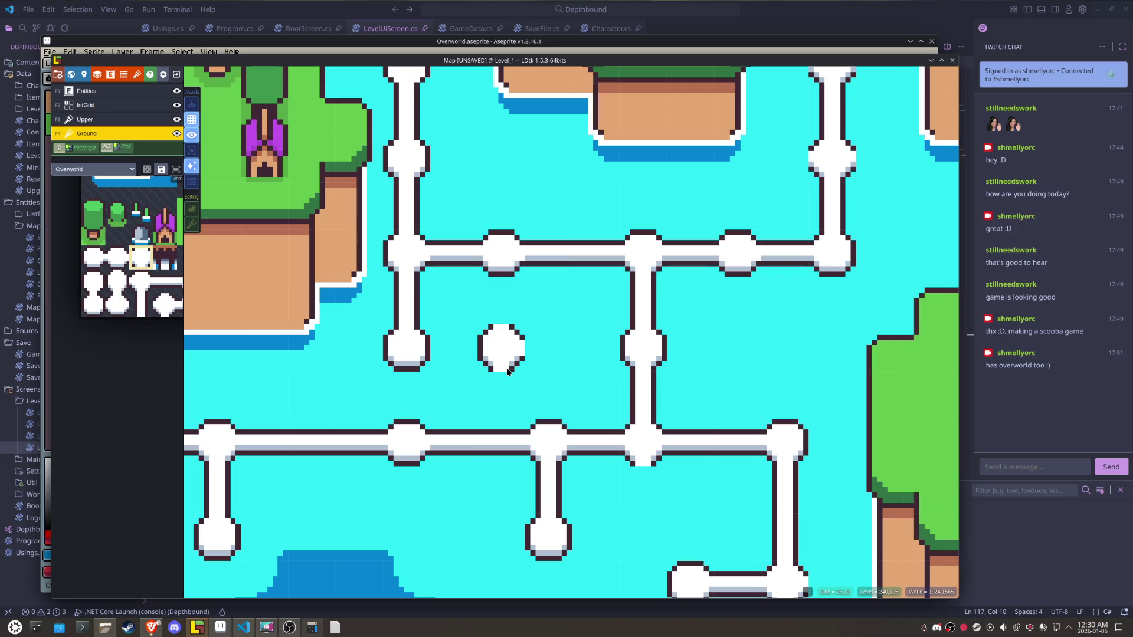
left_click(220, 627)
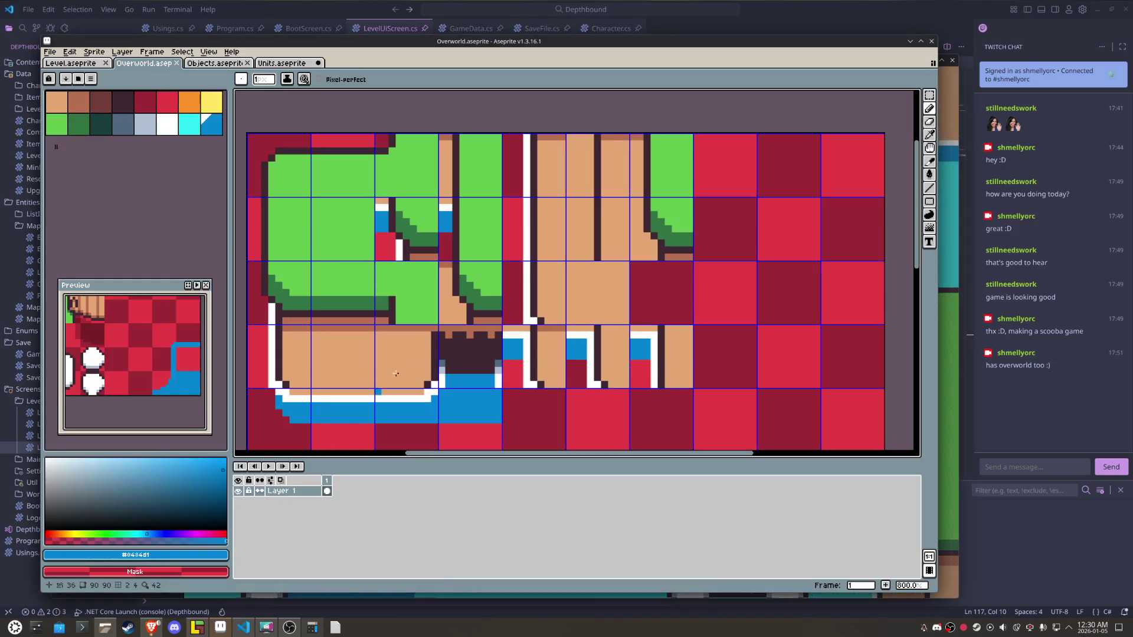
- Sample the light grey-blue shading colour from the Overworld tileset
scroll(569, 253, "down", 5)
scroll(569, 253, "left", 2)
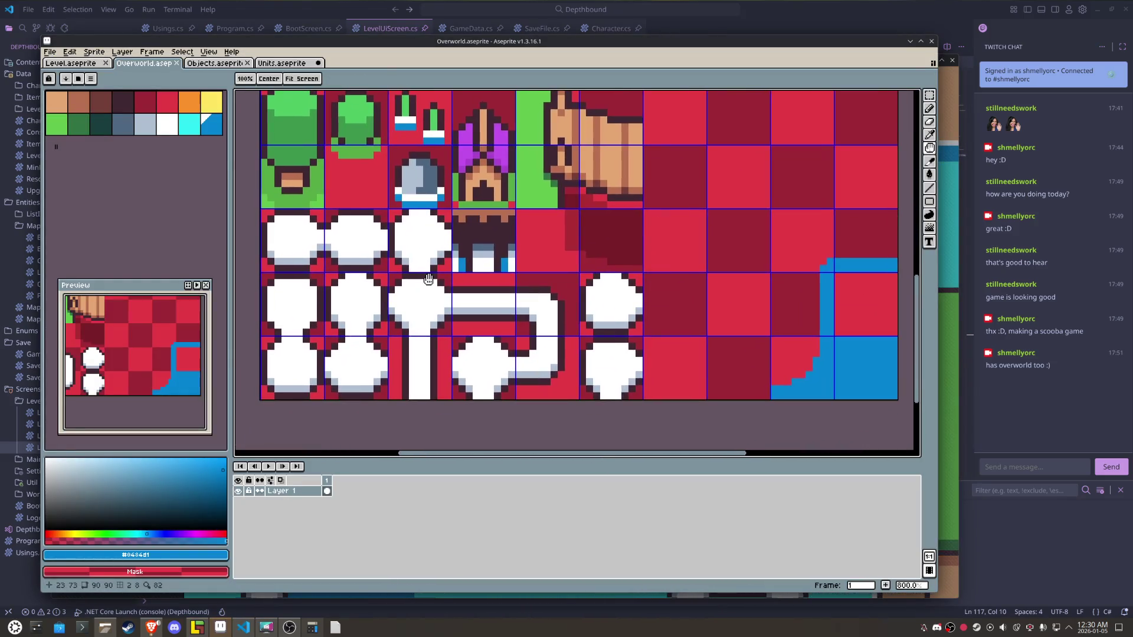
scroll(480, 252, "up", 1)
left_click(496, 221, "alt")
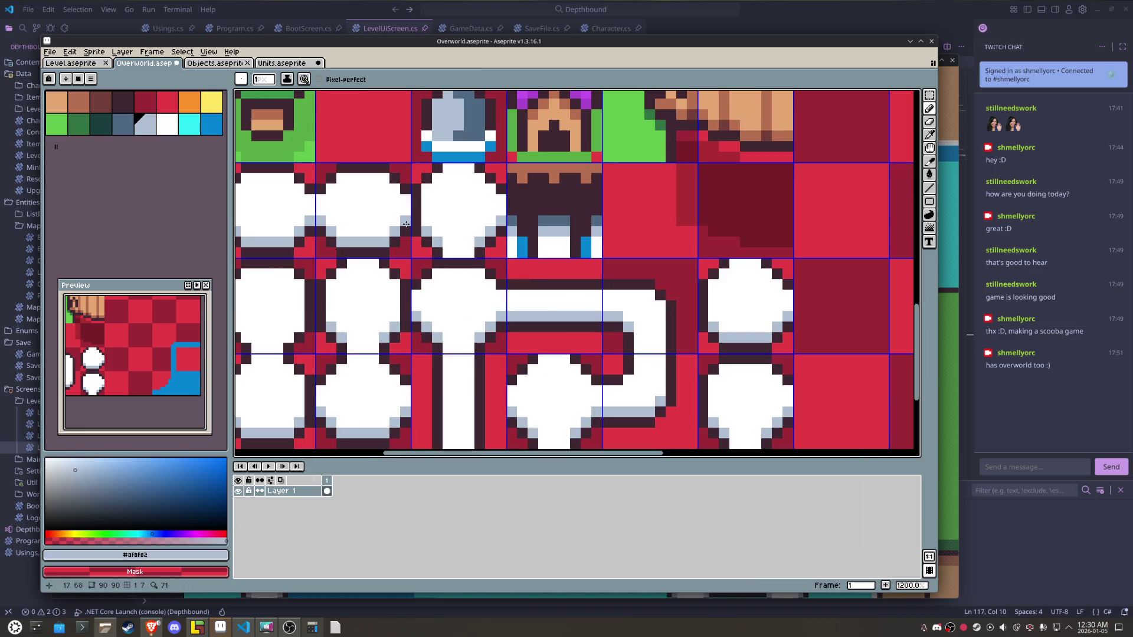
- Save Overworld.aseprite and re-export Overworld.png for LDtk
scroll(472, 241, "down", 2)
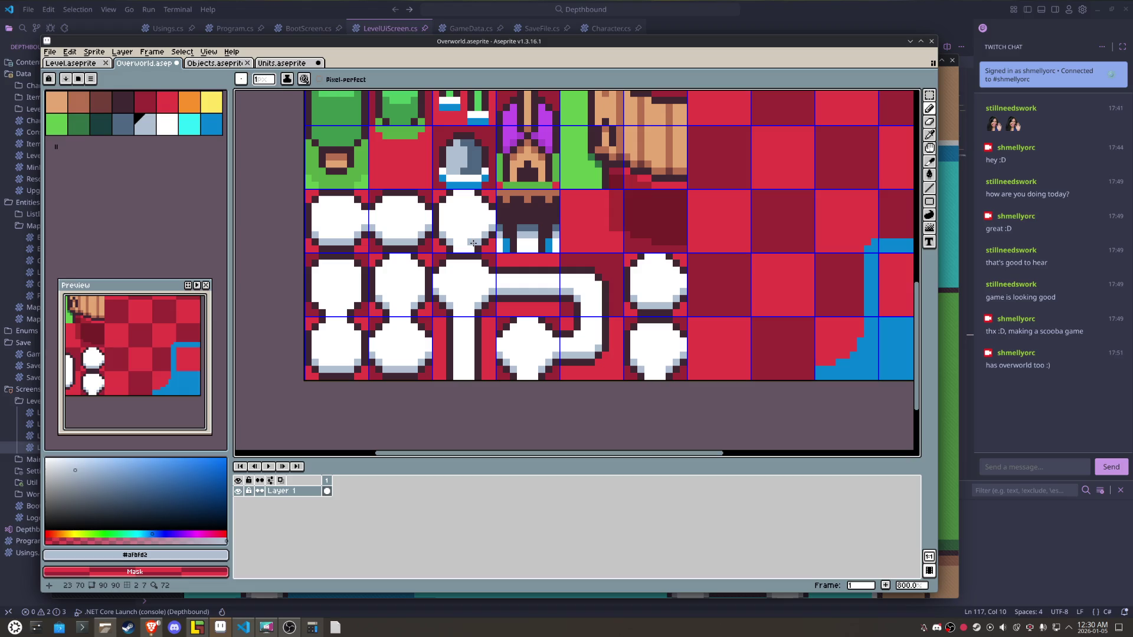
key("ctrl+s")
left_click(49, 52)
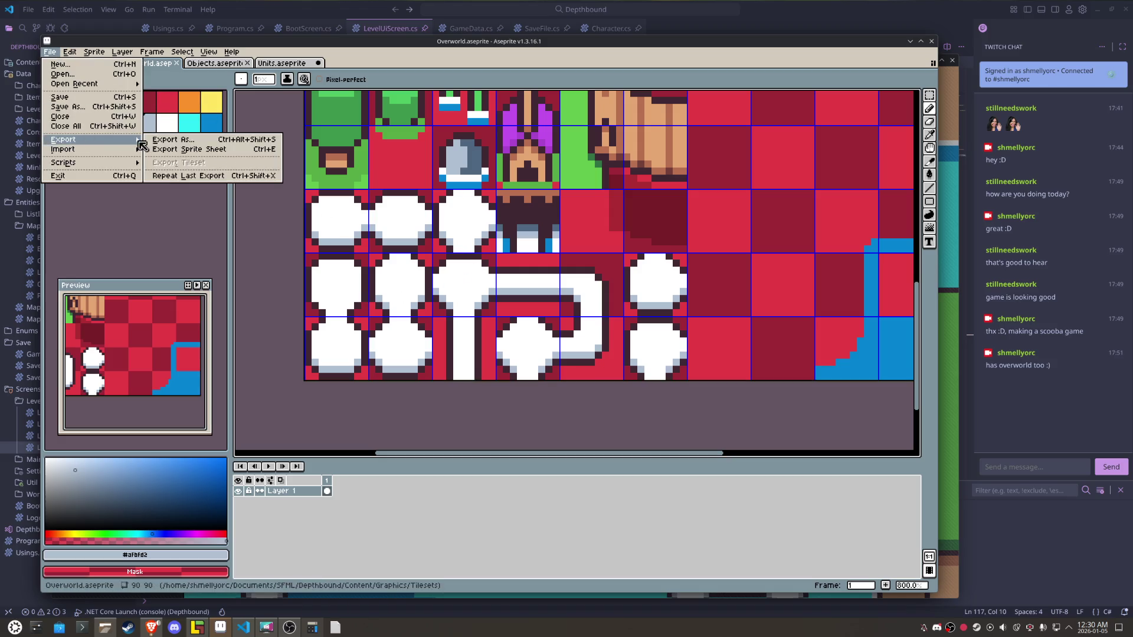
left_click(171, 140)
left_click(678, 416)
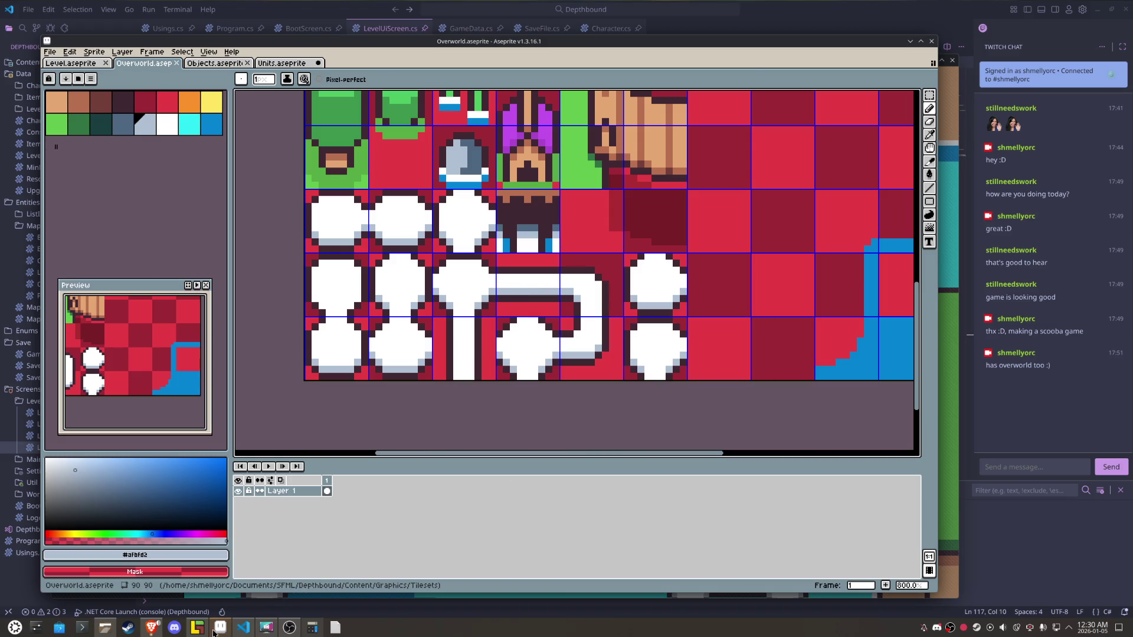
left_click(197, 628)
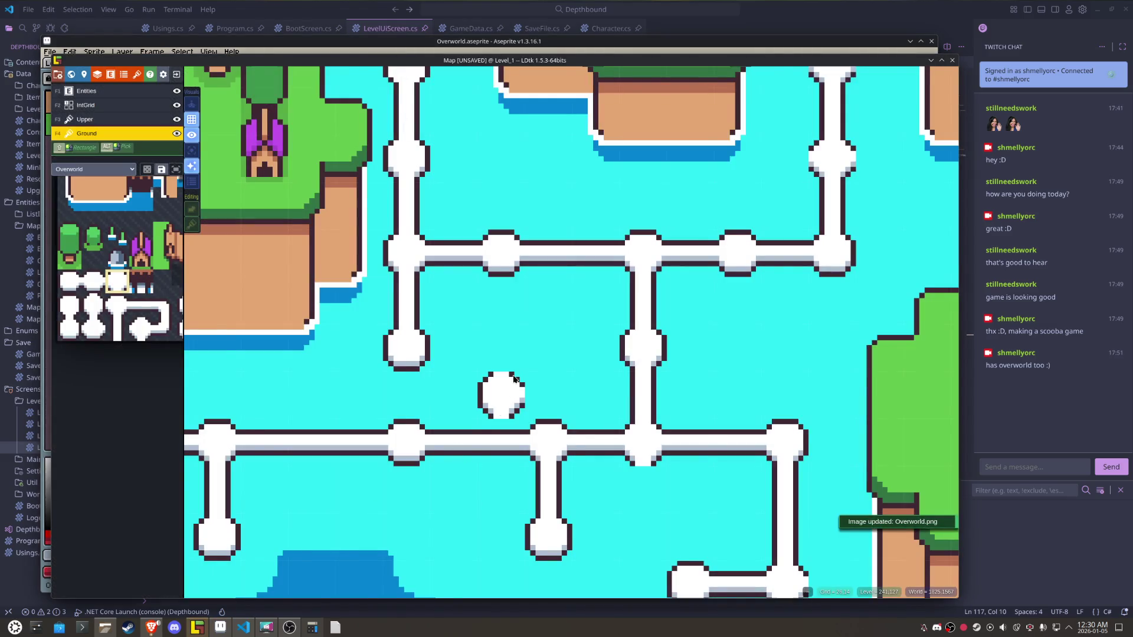
- Whiten a stray pixel on a path tile, save the tileset, and re-export it
scroll(513, 378, "down", 2)
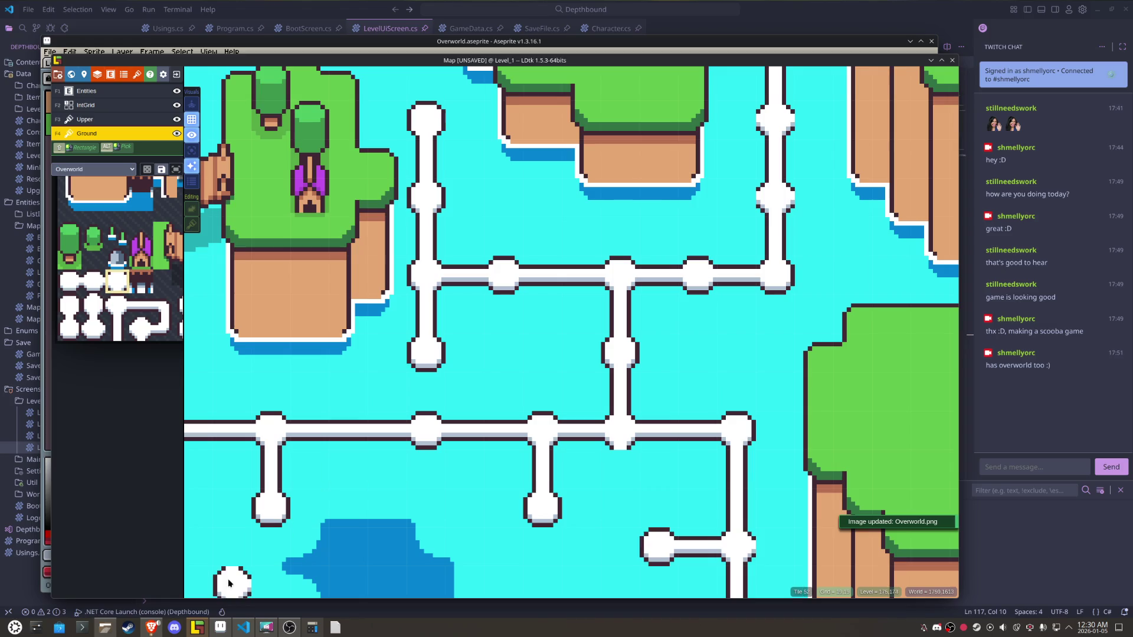
left_click(220, 626)
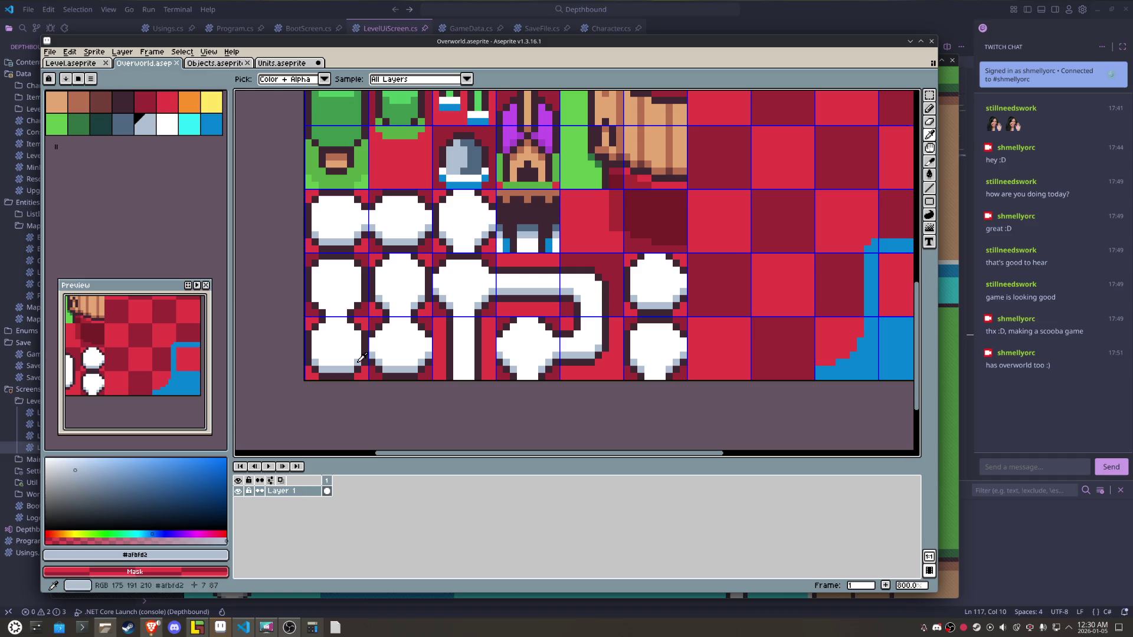
key("b")
left_click(354, 305)
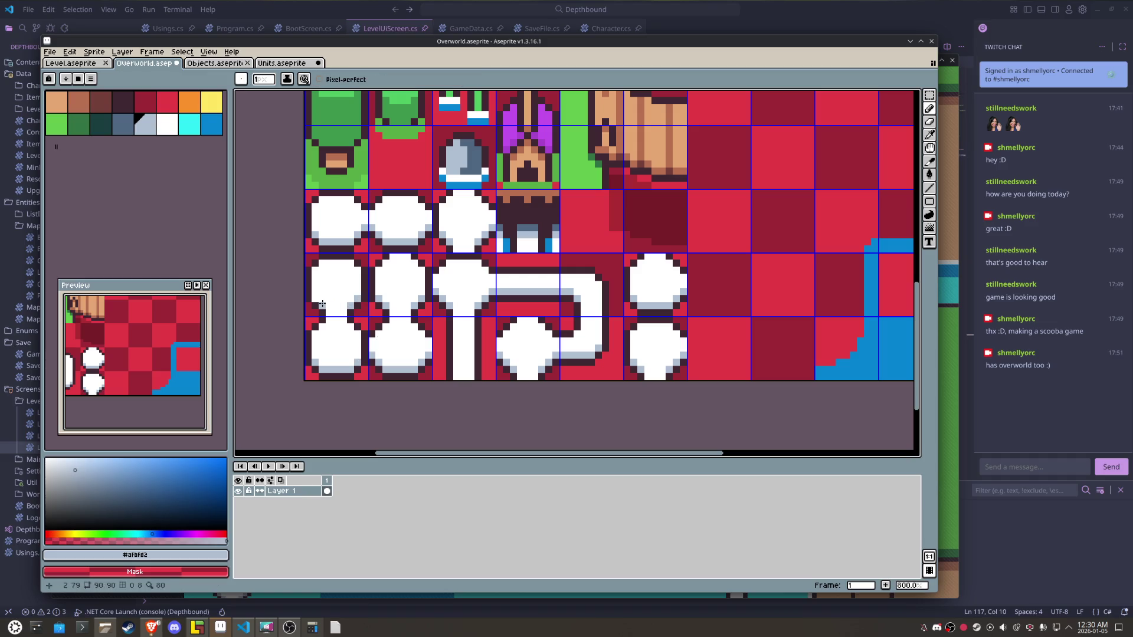
key("v")
key("ctrl+s")
left_click(50, 51)
key("alt+Tab")
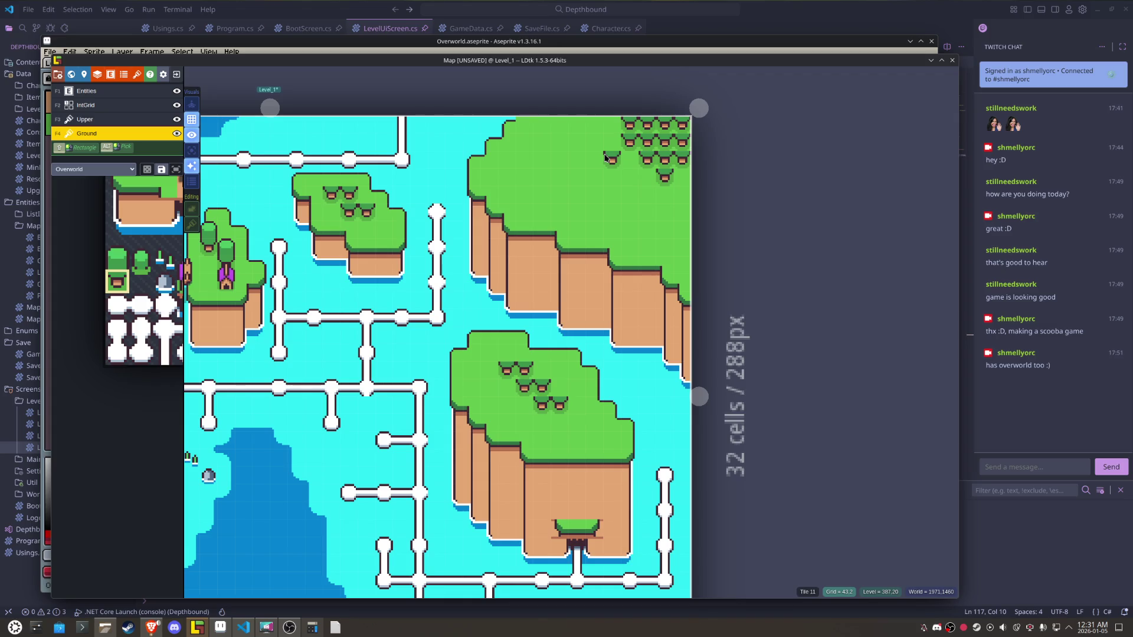
- Pick the white path tile for the Ground layer, flipped horizontally
mouse_move(113, 333)
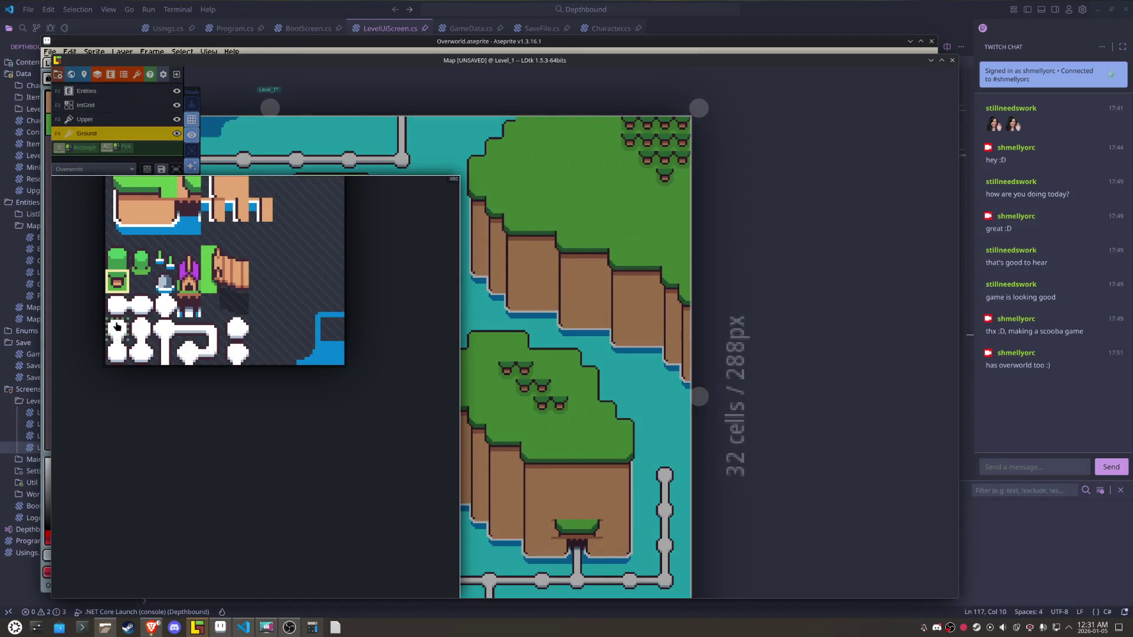
left_click(165, 306)
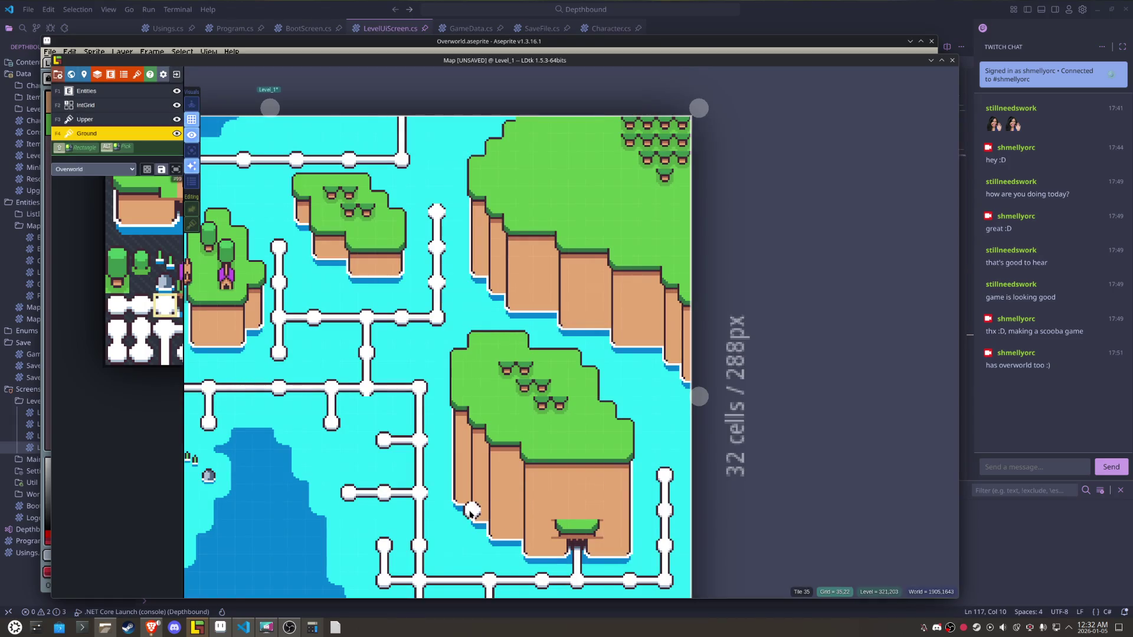
key("x")
- Save the Map project with the western islands in view
left_click_drag(422, 451, 611, 450)
key("ctrl+s")
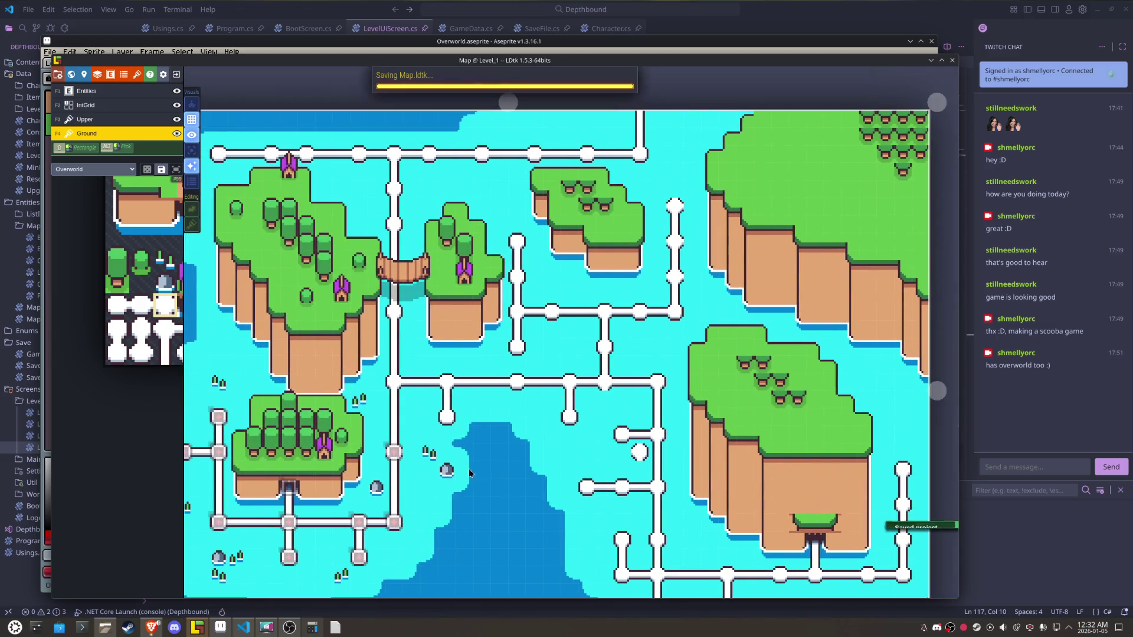
left_click(388, 450)
- Place five Path entities on the road junctions across the island map
left_click(395, 382)
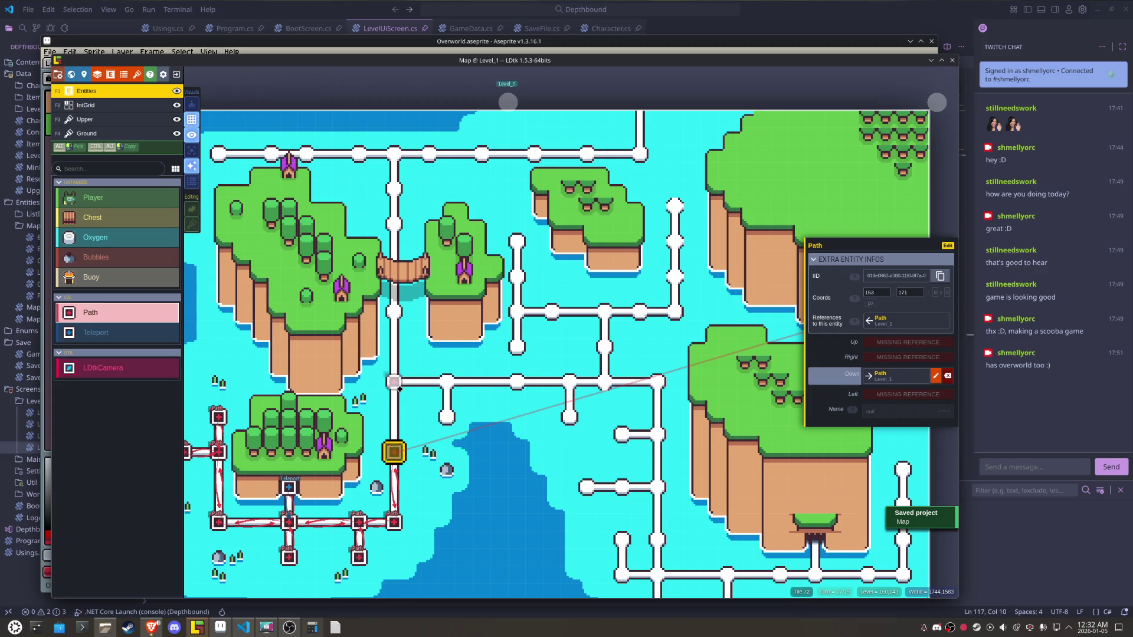
left_click(448, 383)
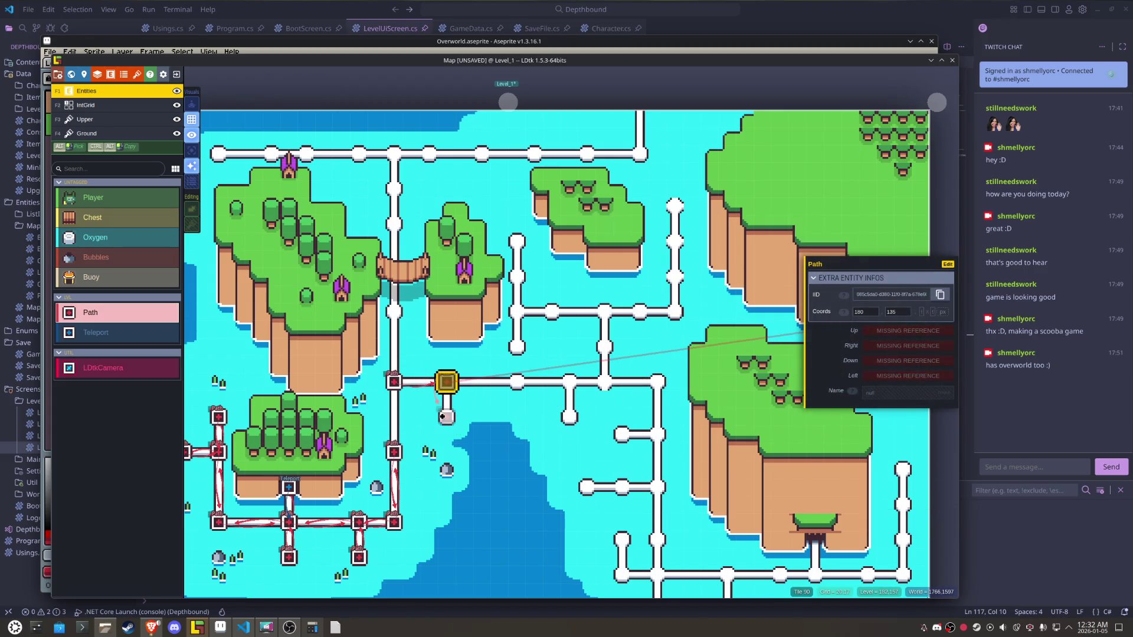
left_click(444, 416)
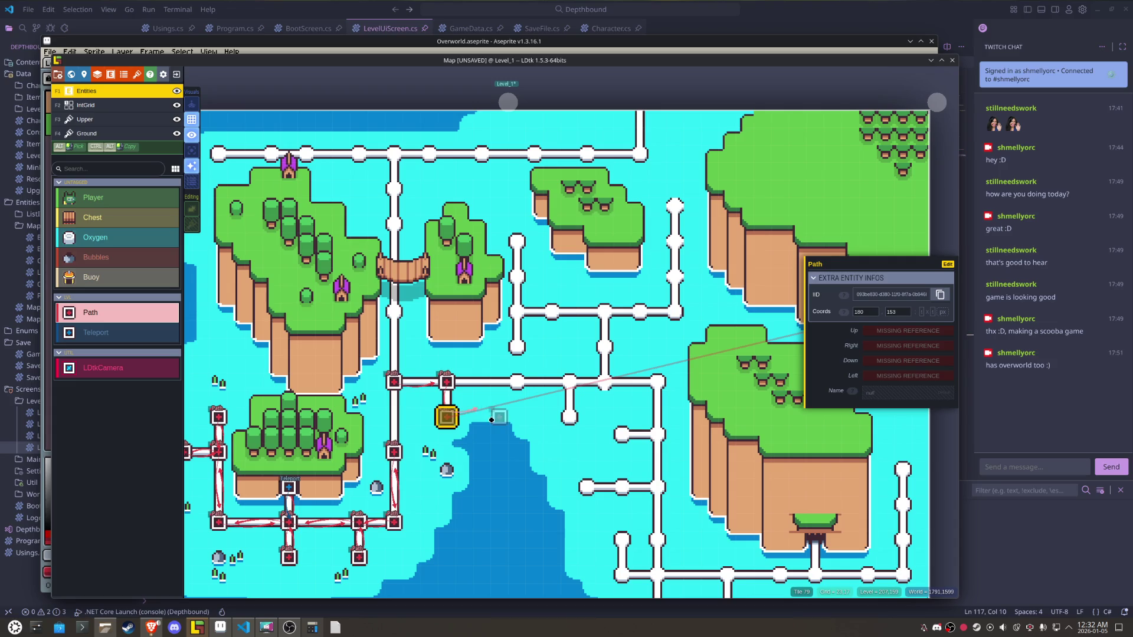
key("Escape")
scroll(506, 411, "up", 1)
left_click(517, 382)
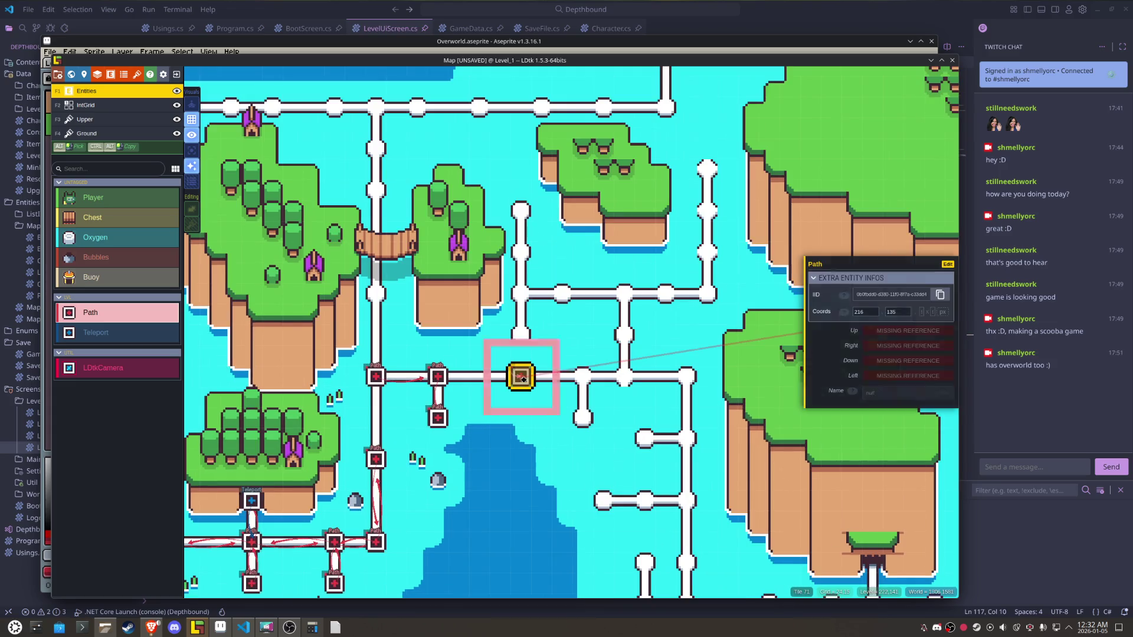
left_click(580, 375)
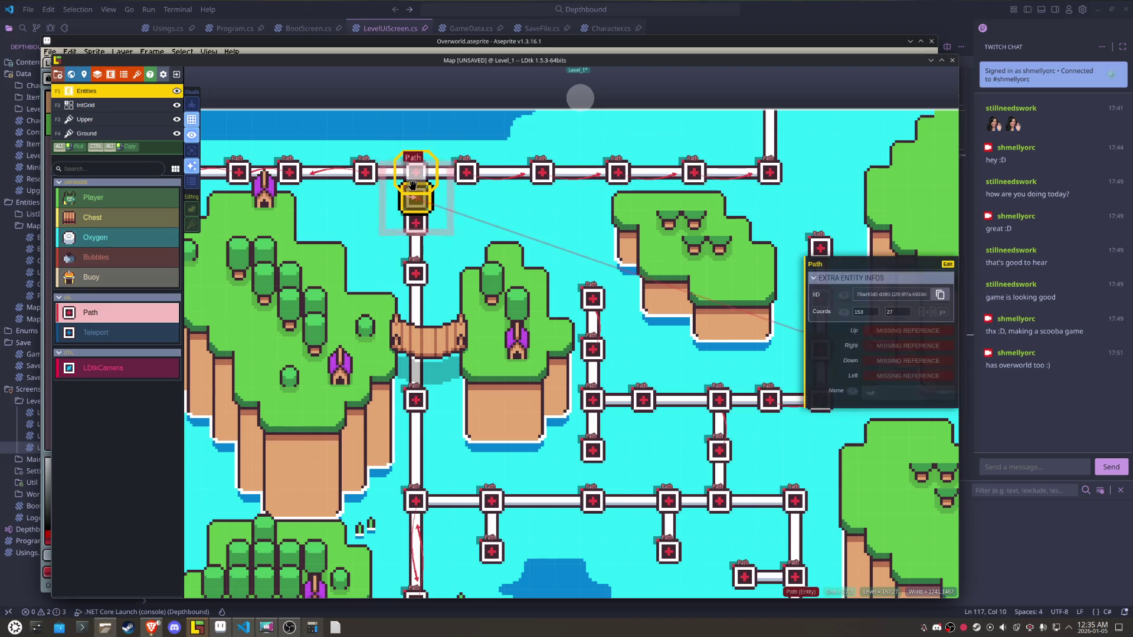
- Reposition the Path entities along the top path row
mouse_move(408, 194)
left_mouse_down()
mouse_move(413, 171)
mouse_move(506, 213)
mouse_move(253, 209)
left_mouse_up()
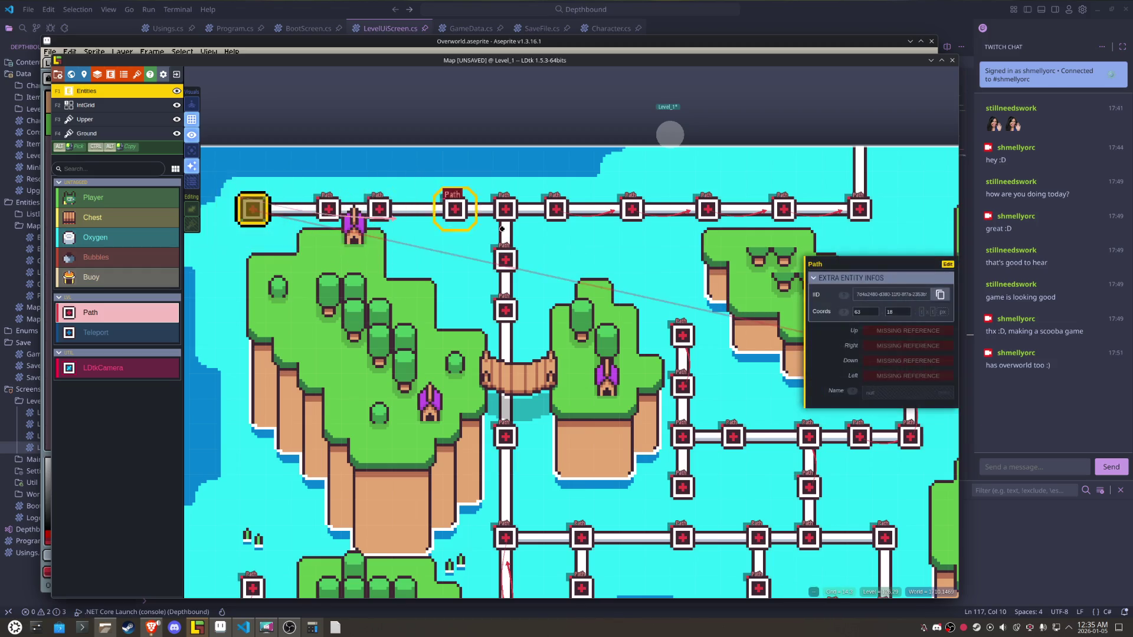
left_click(632, 209)
left_click_drag(632, 208, 683, 205)
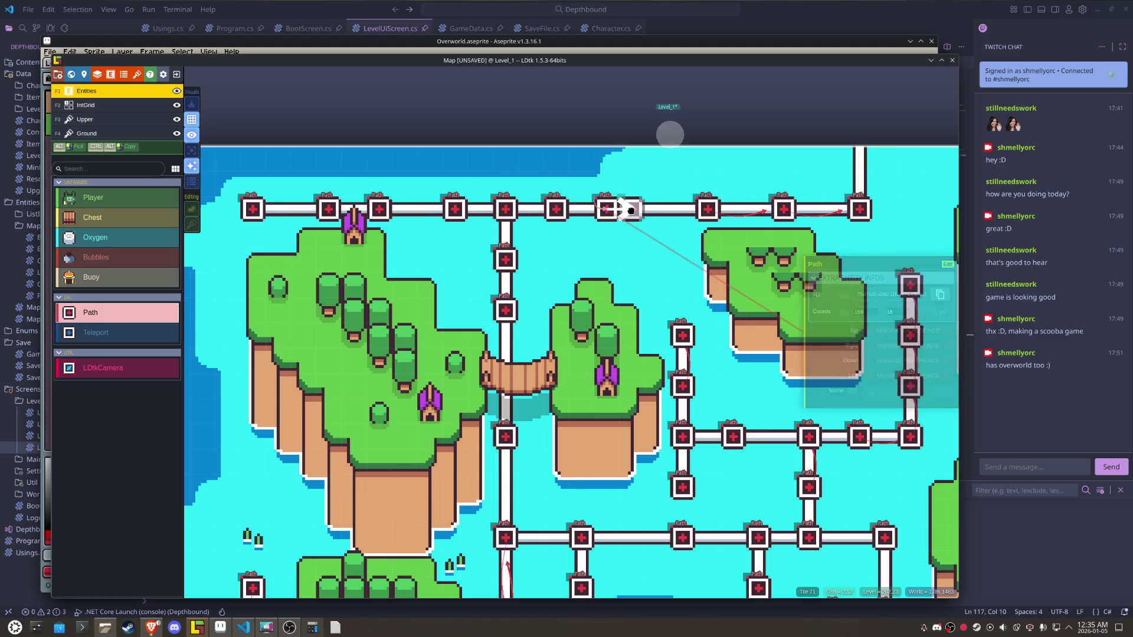
left_click(702, 206)
left_click_drag(705, 209, 415, 209)
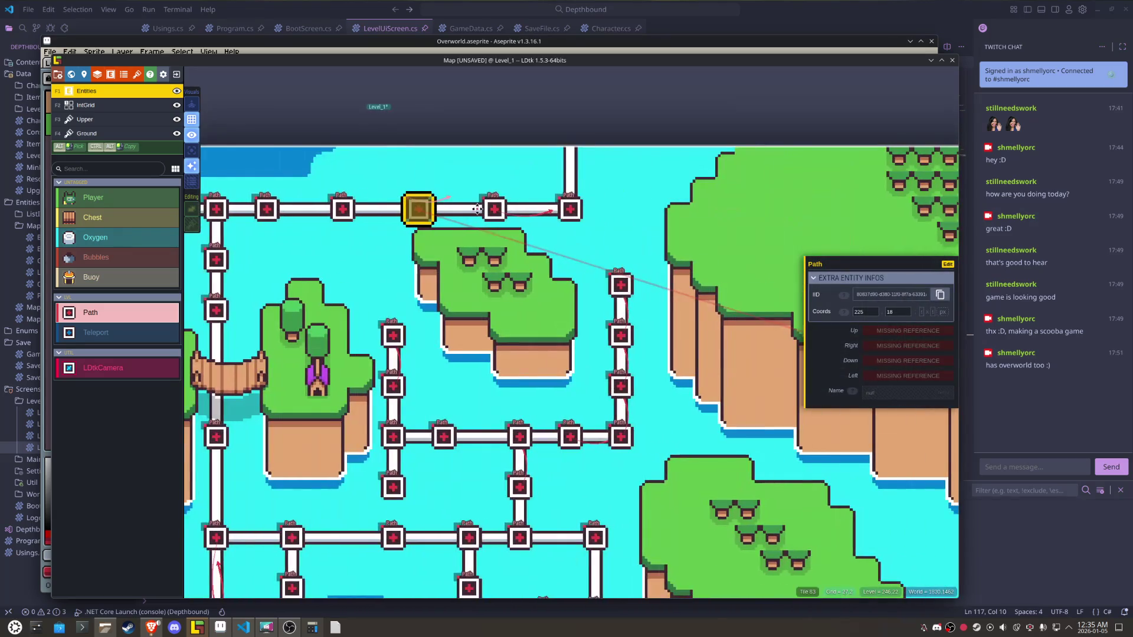
left_click(483, 208)
left_click(557, 206)
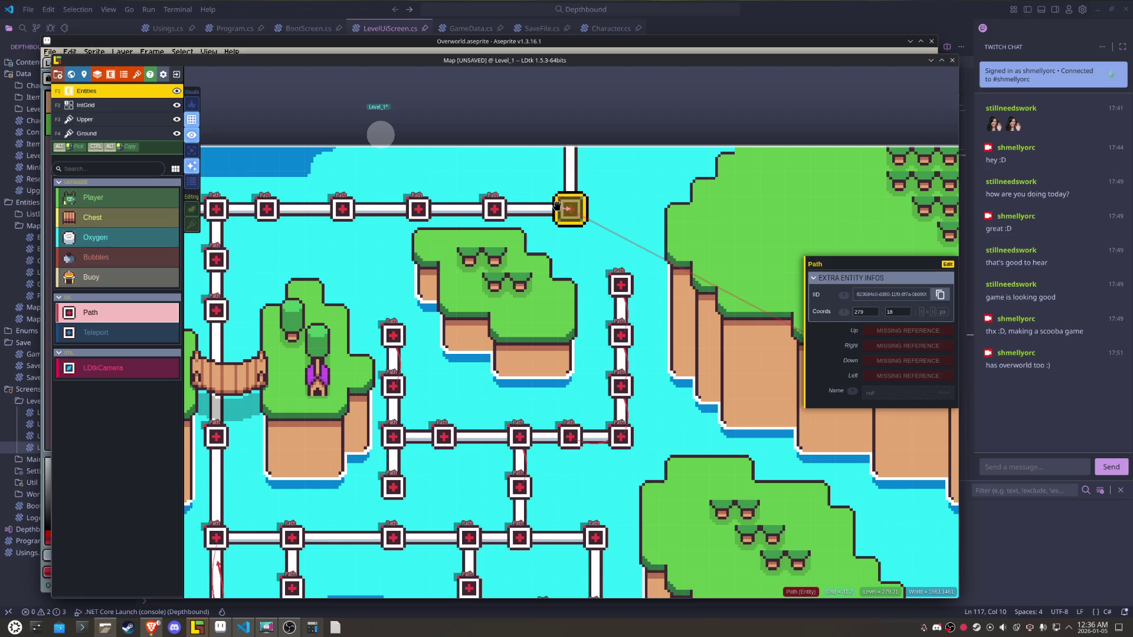
mouse_move(557, 205)
left_mouse_down()
mouse_move(493, 283)
mouse_move(611, 530)
mouse_move(695, 483)
mouse_move(643, 205)
left_mouse_up()
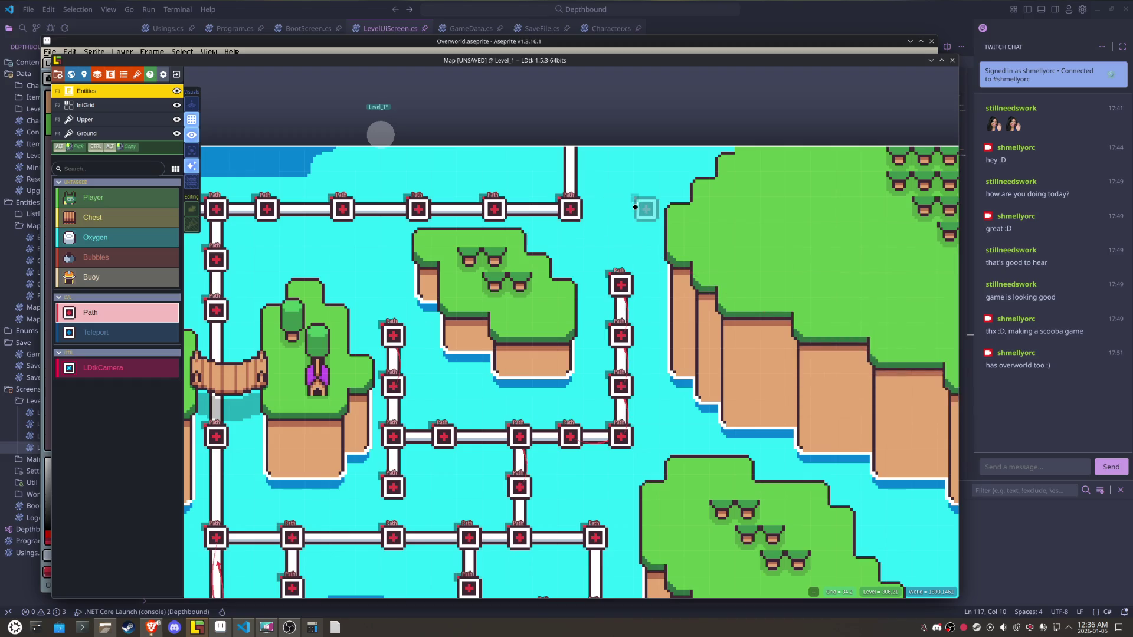
- Delete and re-place two misplaced Path entities beside the junction
scroll(673, 264, "down", 5)
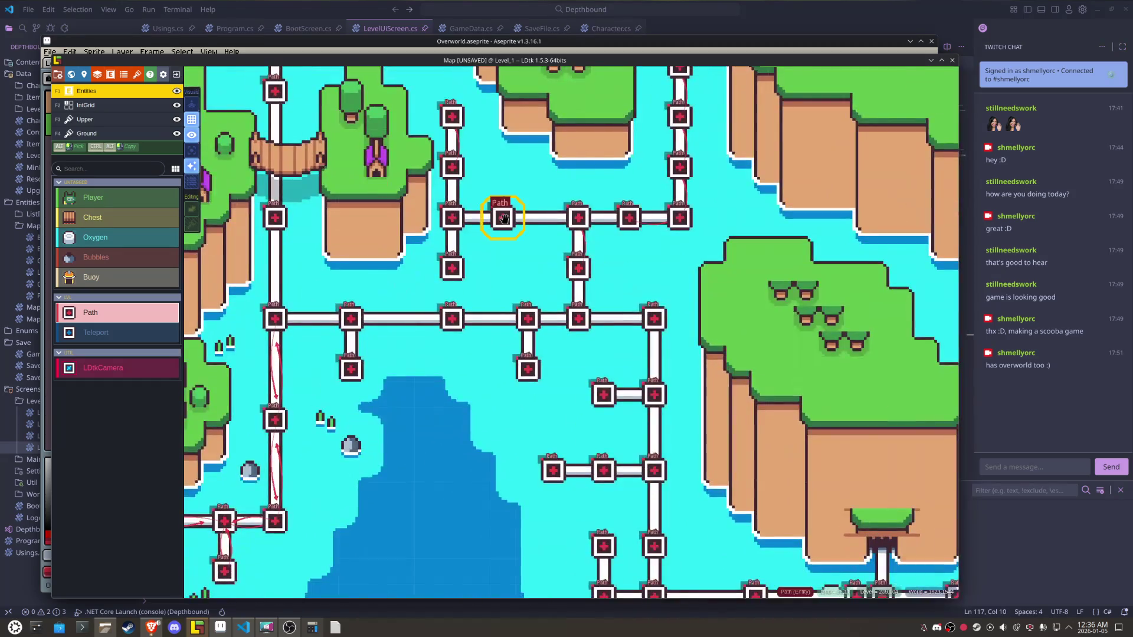
scroll(541, 296, "up", 4)
left_click_drag(554, 284, 398, 392)
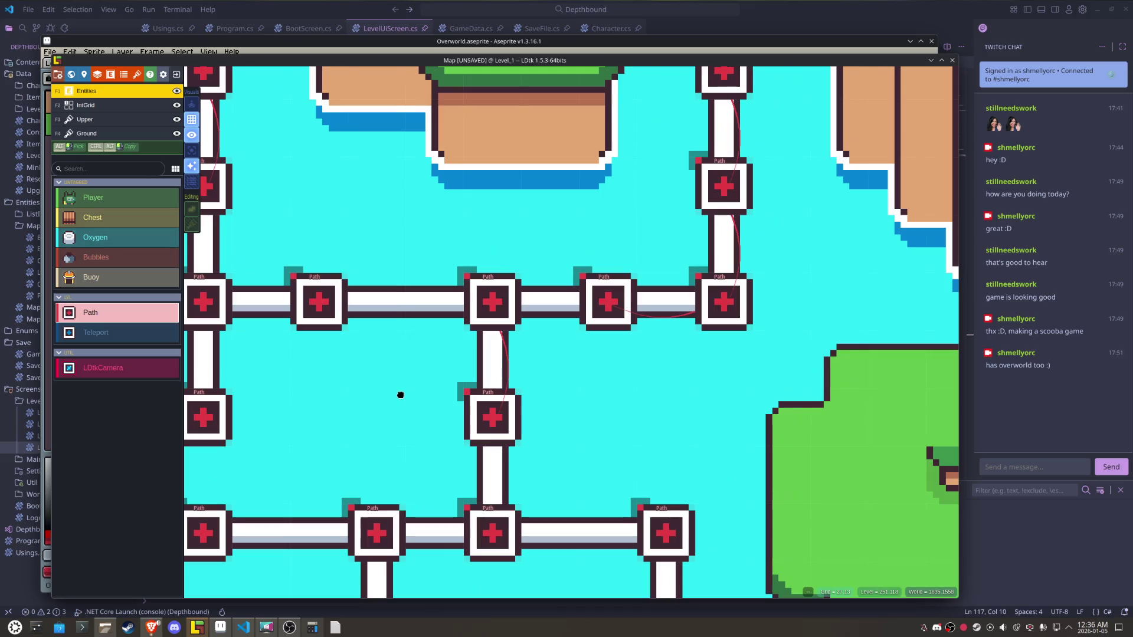
left_click(468, 320)
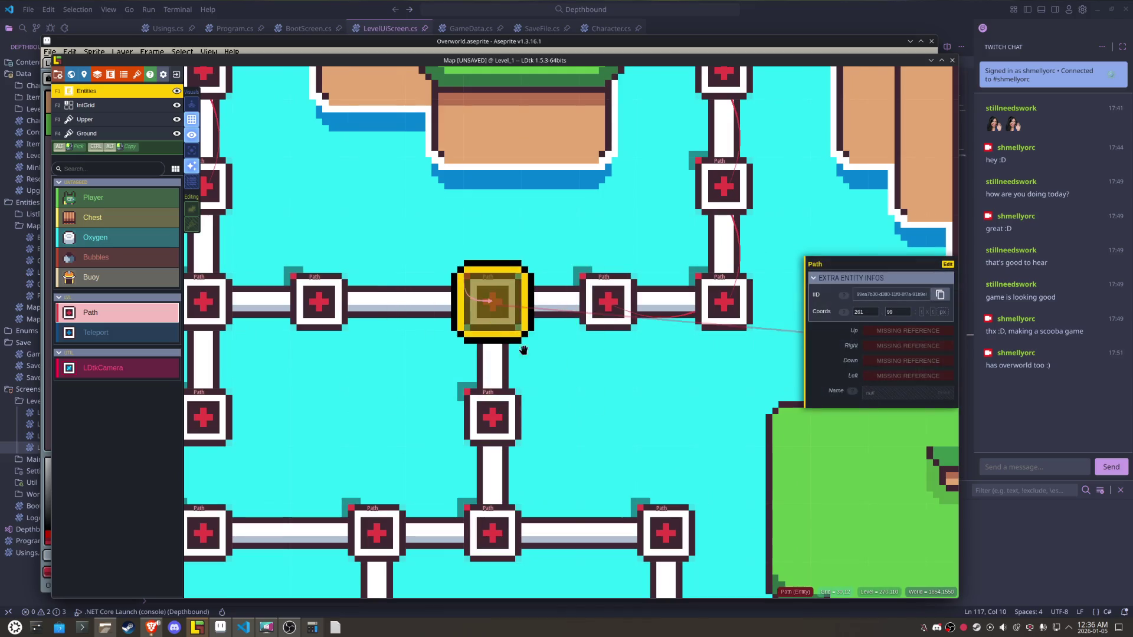
right_click(606, 312)
left_click(608, 301)
right_click(723, 301)
left_click(724, 301)
- Redo the three Path entities on the vertical path, bottom to top
mouse_move(735, 190)
left_mouse_down()
mouse_move(619, 250)
mouse_move(477, 377)
left_mouse_up()
right_click(478, 378)
left_click(478, 378)
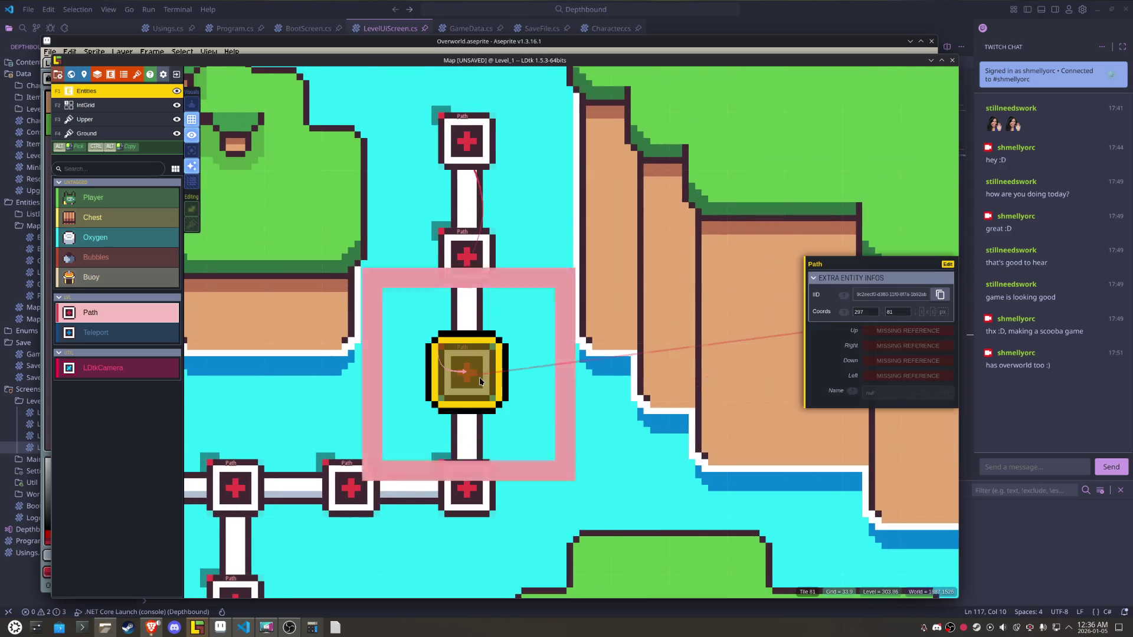
right_click(466, 260)
left_click(466, 259)
right_click(466, 168)
left_click(466, 168)
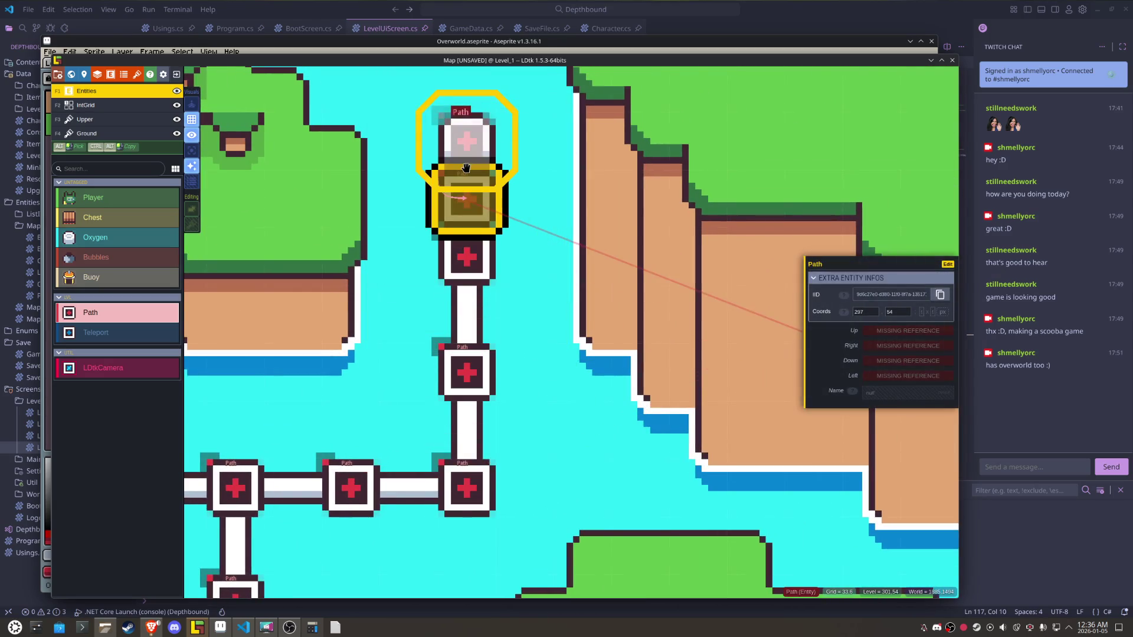
- Redo the Path entities on the right row and left column, nudging the top one onto the path
scroll(479, 171, "down", 2)
left_click_drag(400, 379, 749, 379)
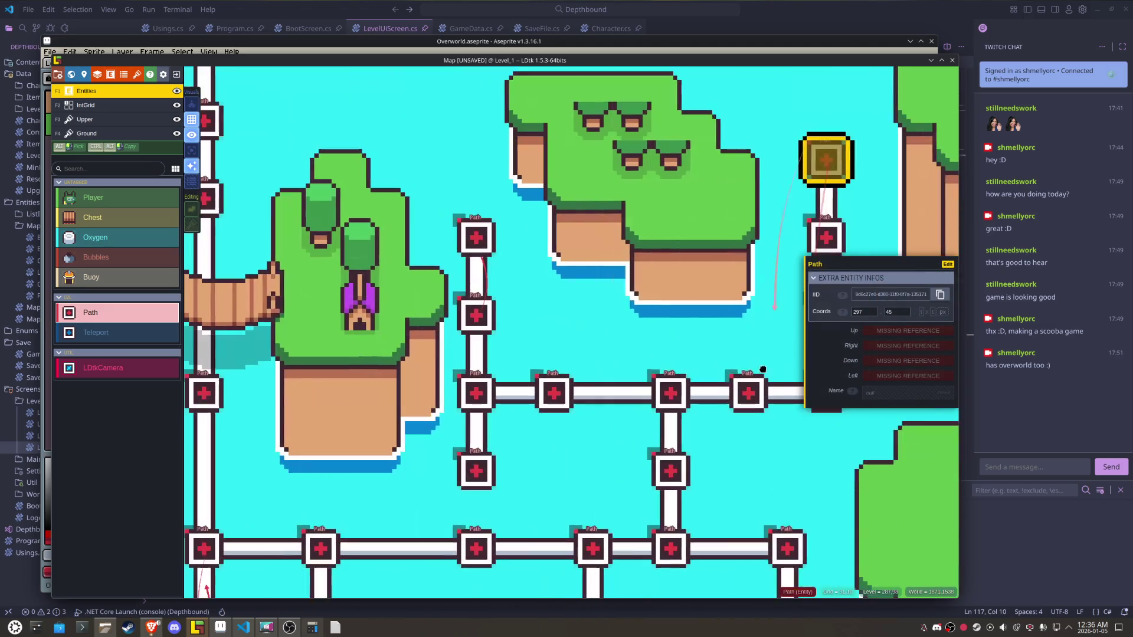
right_click(557, 393)
left_click(557, 392)
scroll(557, 392, "up", 2)
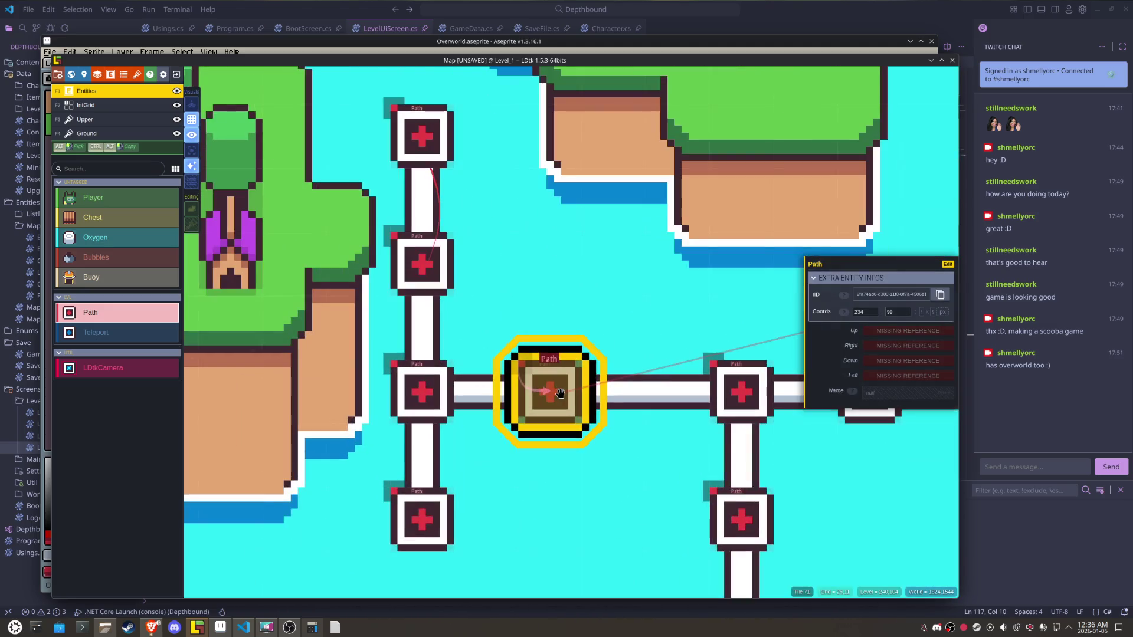
right_click(436, 389)
left_click(436, 389)
right_click(420, 265)
left_click(420, 266)
mouse_move(415, 171)
left_mouse_down()
mouse_move(423, 195)
mouse_move(424, 131)
left_mouse_up()
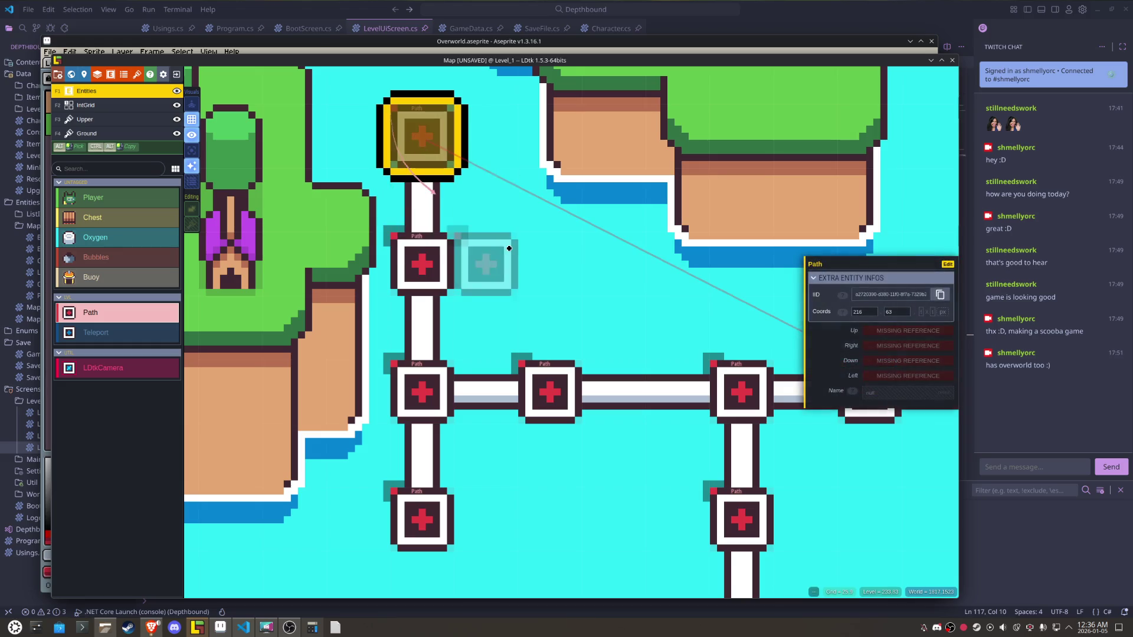
- Inspect the Path entity on the southern island's bottom path row
scroll(519, 256, "down", 4)
left_click_drag(406, 225, 351, 159)
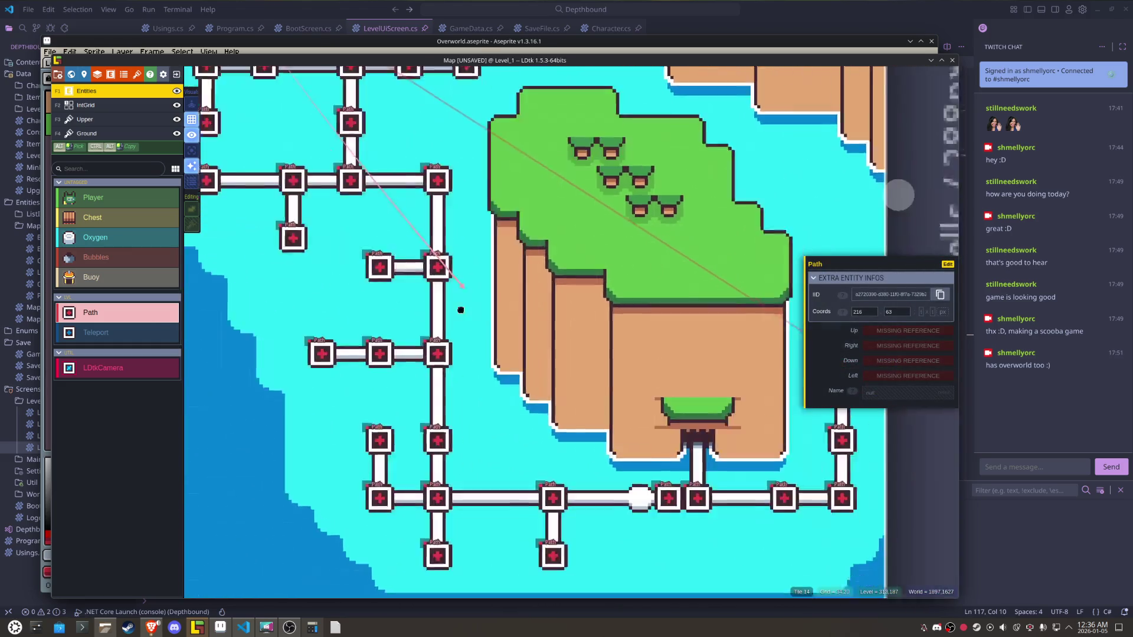
left_click_drag(548, 470, 413, 310)
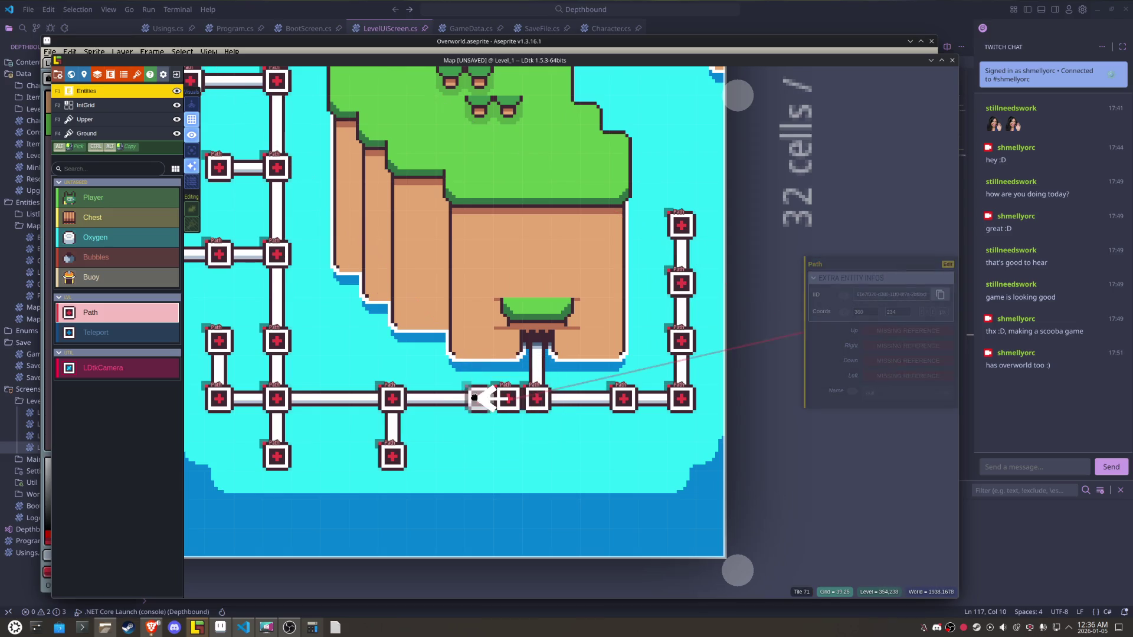
left_click(480, 398)
left_click_drag(362, 224, 482, 453)
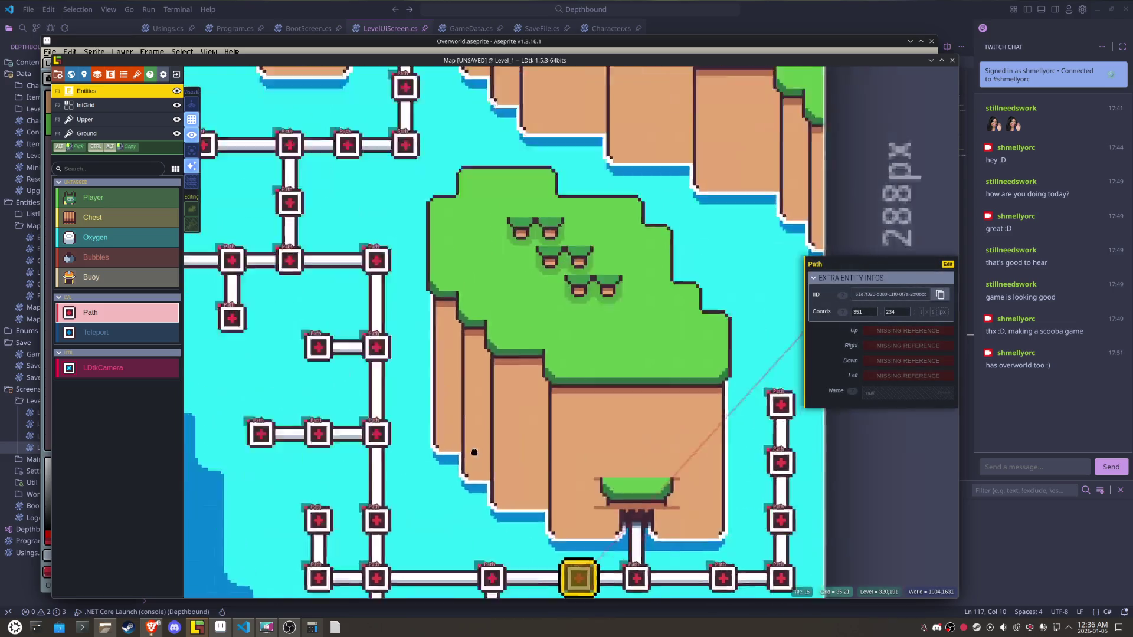
scroll(561, 216, "up", 3)
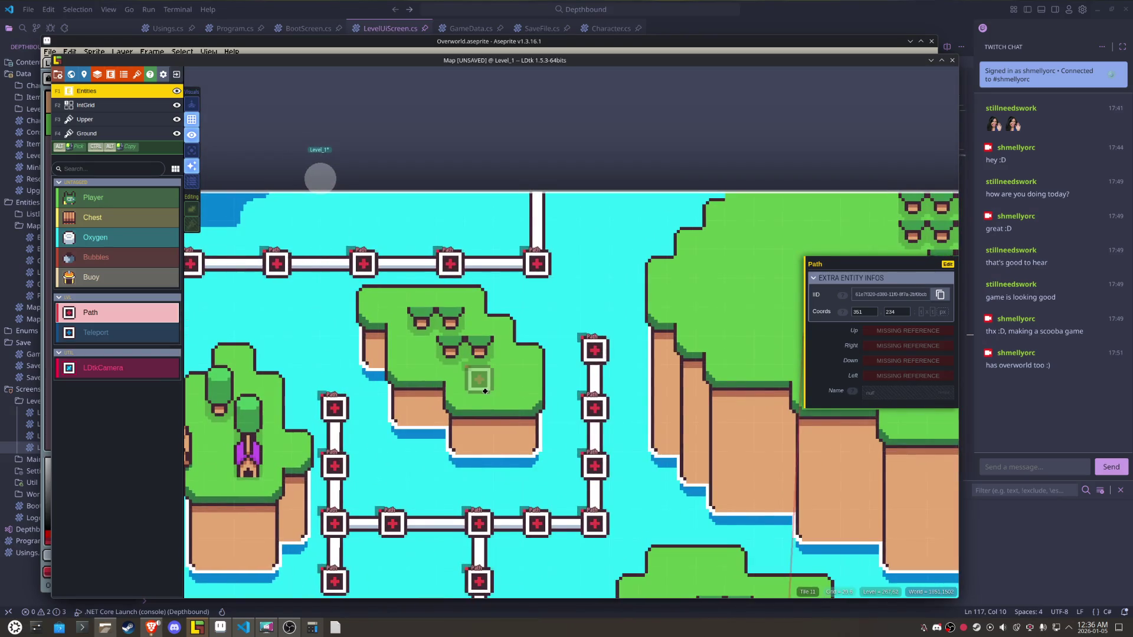
scroll(478, 379, "down", 2)
mouse_move(714, 324)
left_mouse_down()
mouse_move(794, 320)
mouse_move(558, 340)
left_mouse_up()
- Place a Teleport entity at the top end of the path near the bridge and houses
left_click(87, 332)
left_click(614, 151)
key("Escape")
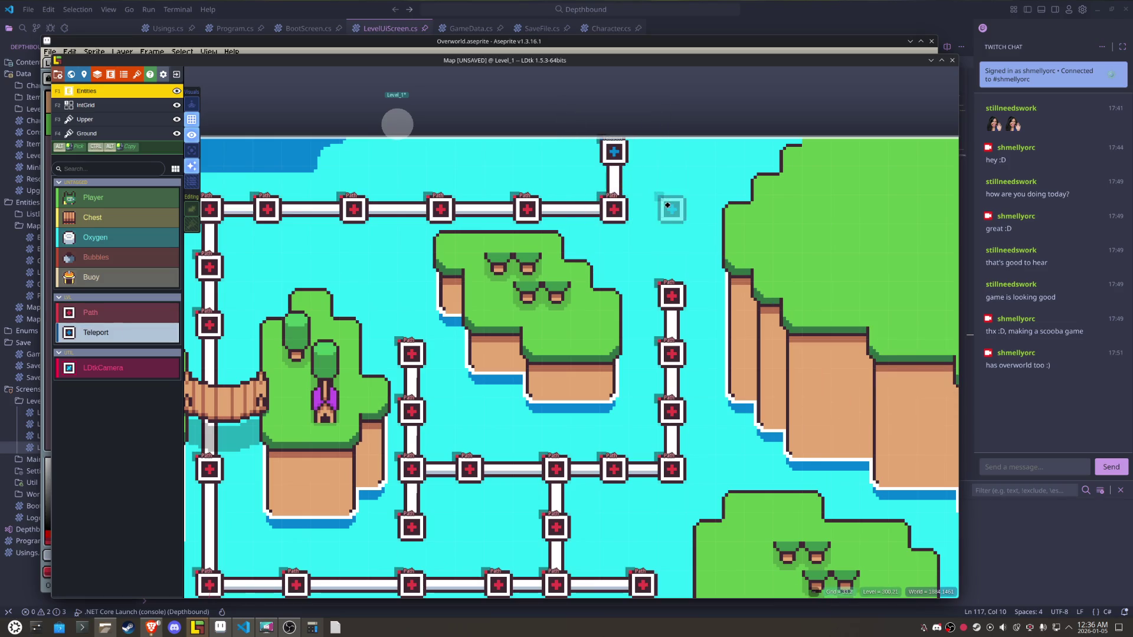
left_click_drag(323, 323, 760, 328)
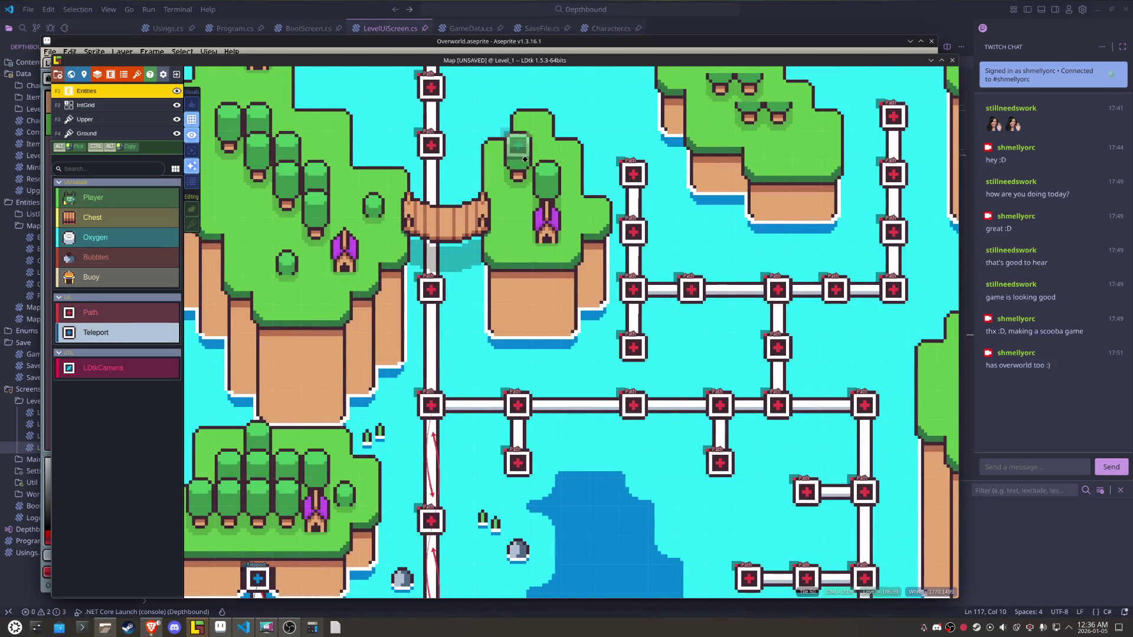
left_click(447, 402)
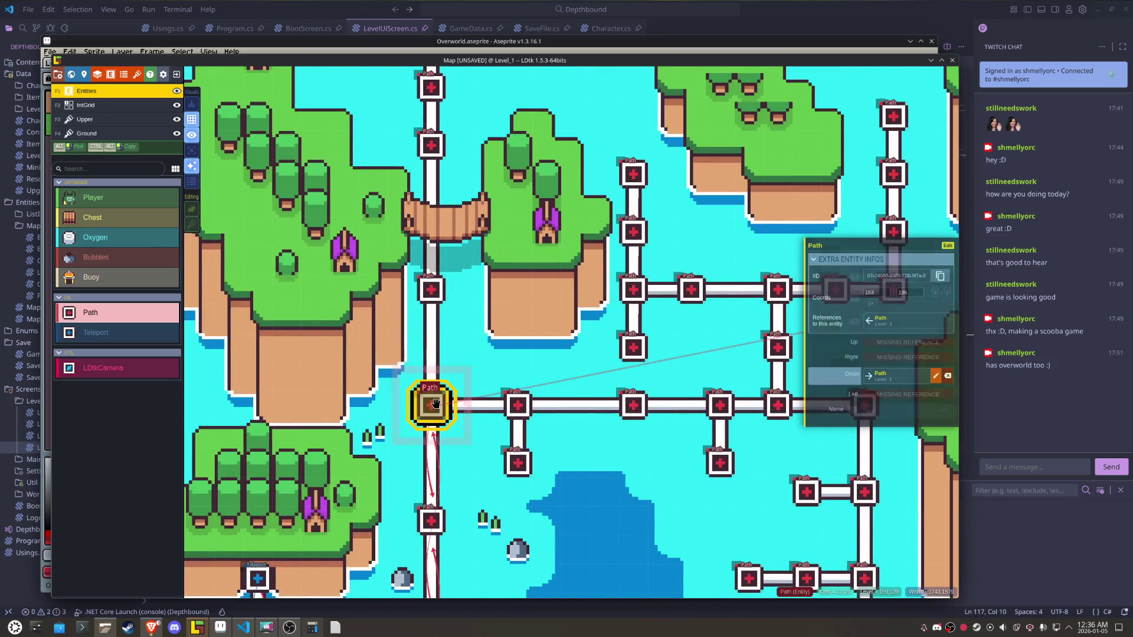
- Link the first two Paths on the vertical road with Up, Right and Down references
left_click(924, 343)
left_click(431, 292)
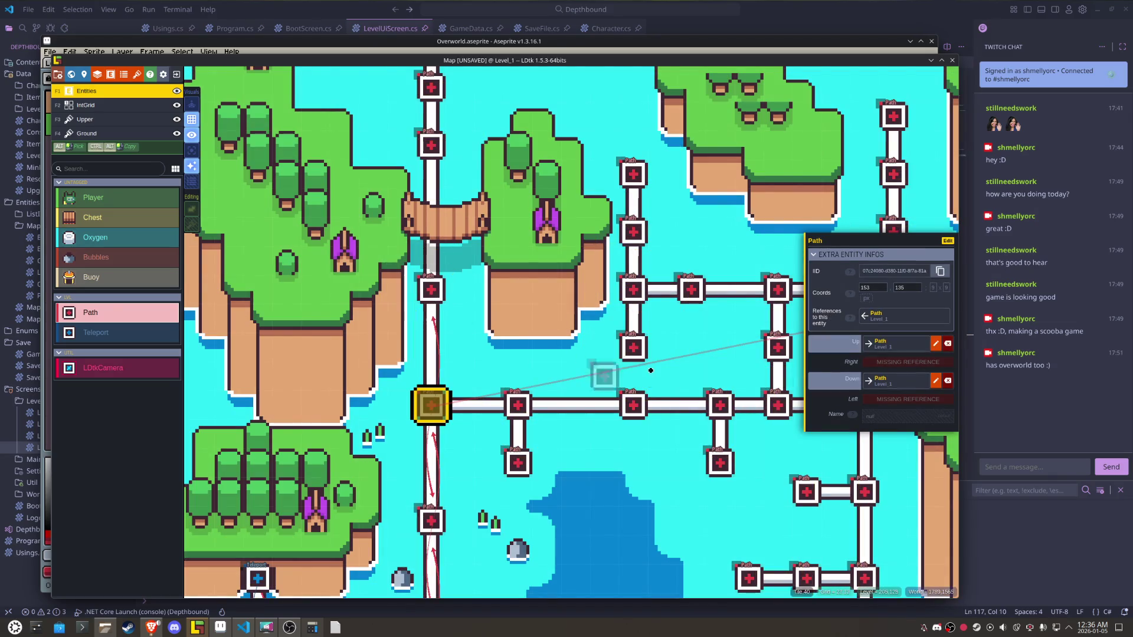
left_click(907, 362)
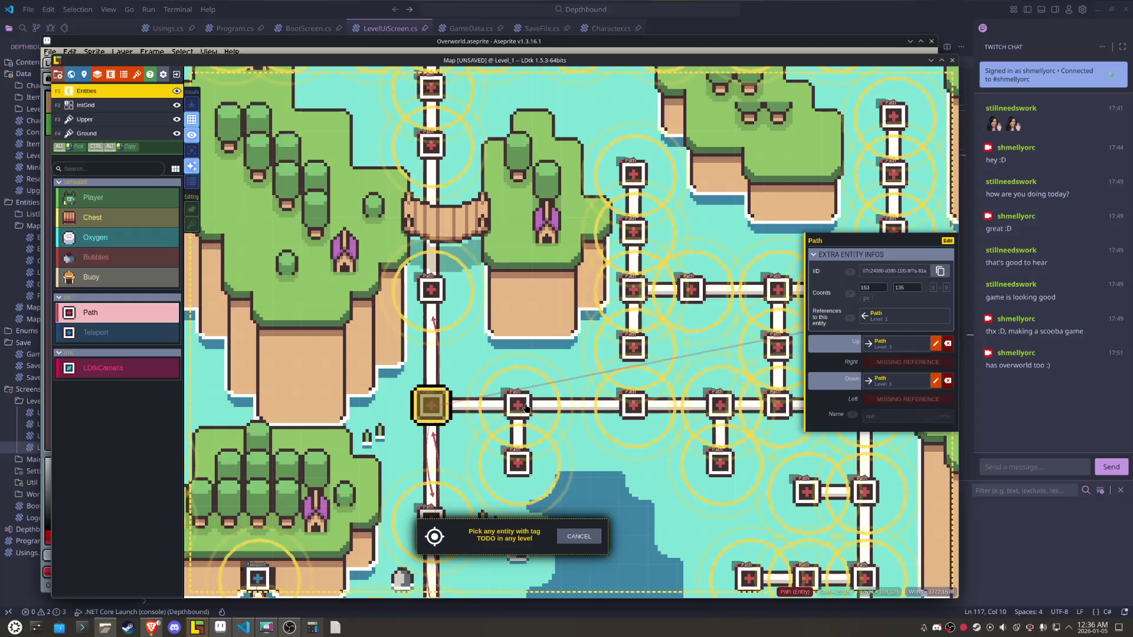
left_click(519, 407)
left_click(431, 290)
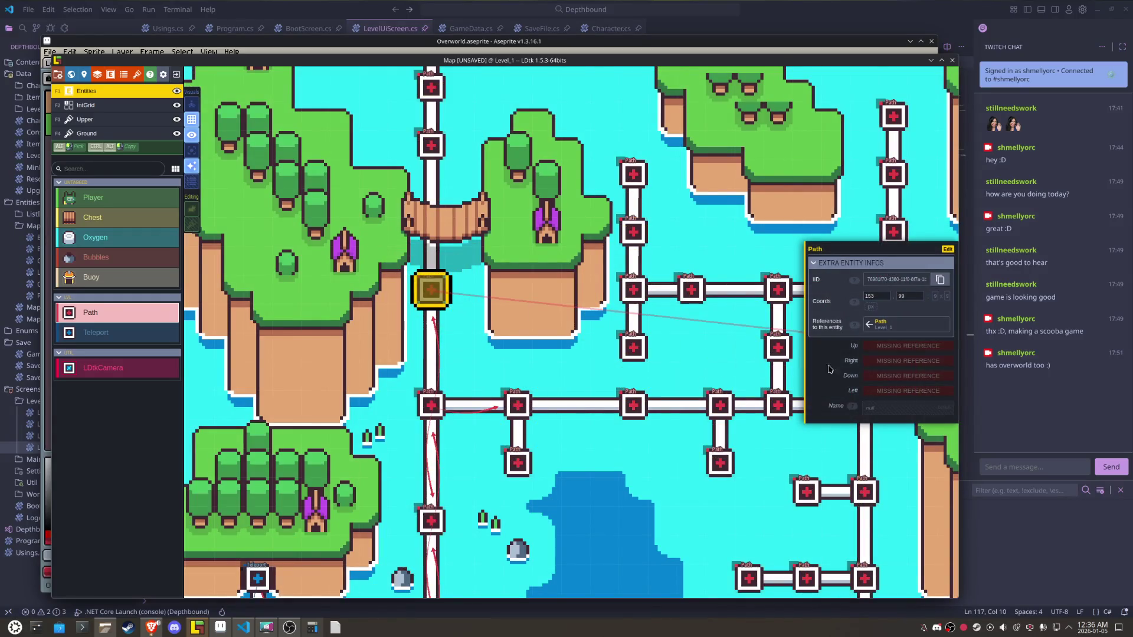
left_click(872, 379)
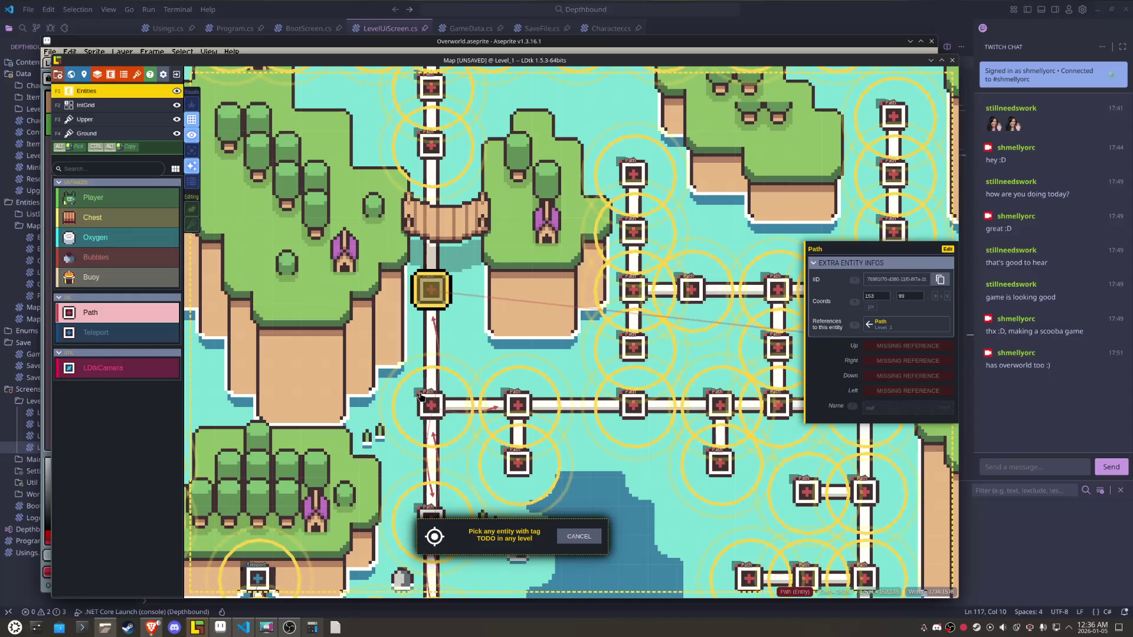
left_click(431, 406)
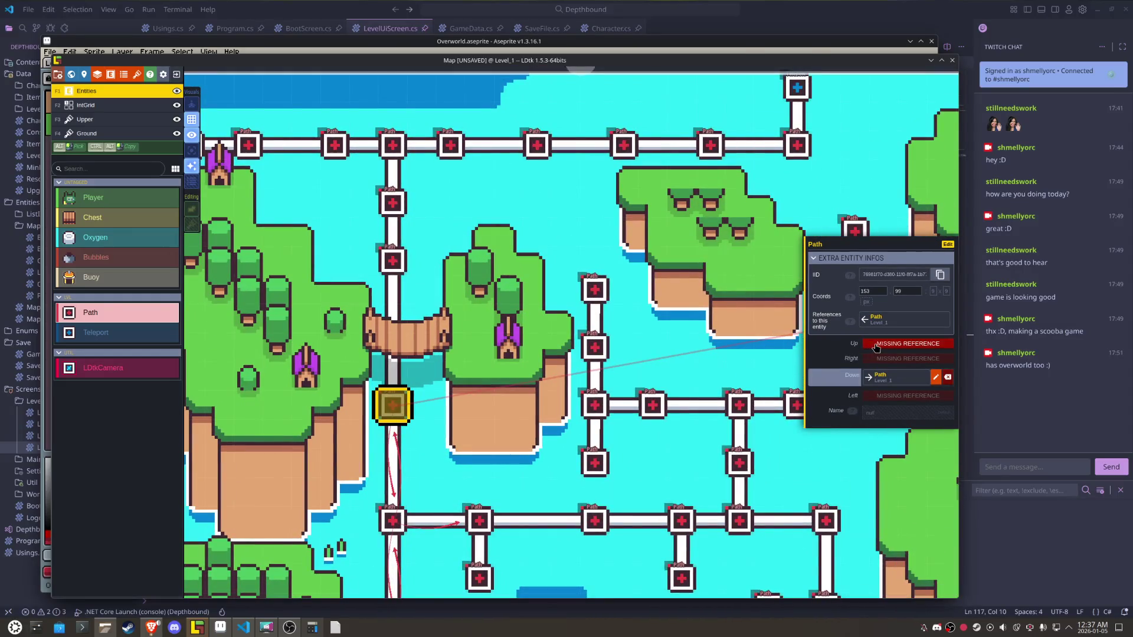
left_click(875, 345)
left_click(392, 261)
- Link the next Paths up the road, including the one at 153,36, to their Up and Down neighbours
left_click(403, 266)
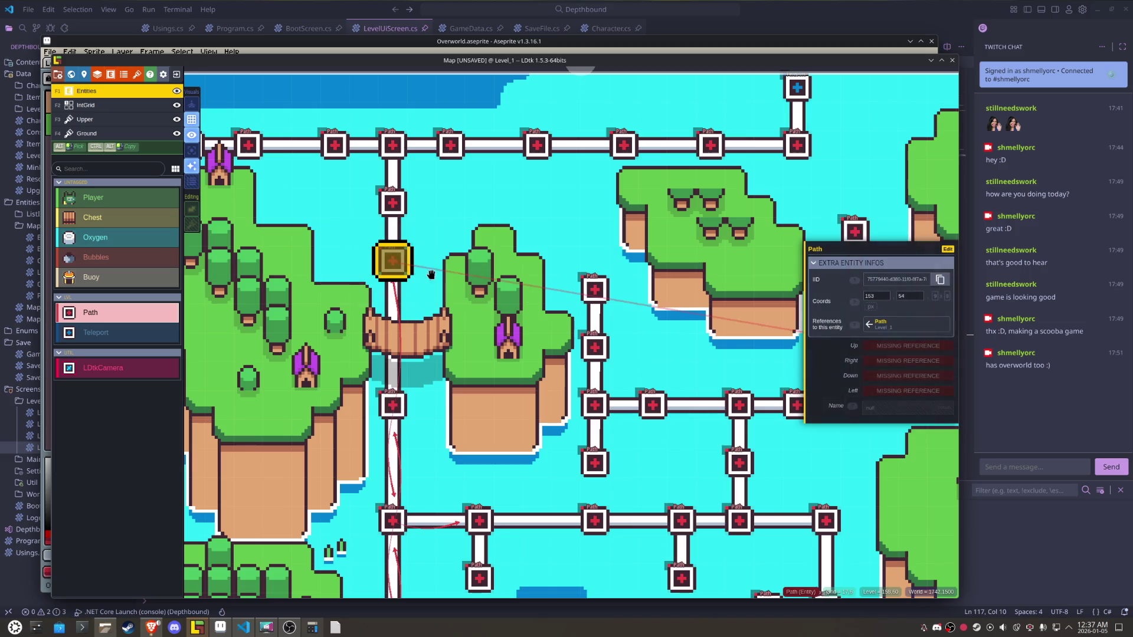
left_click(885, 376)
left_click(393, 406)
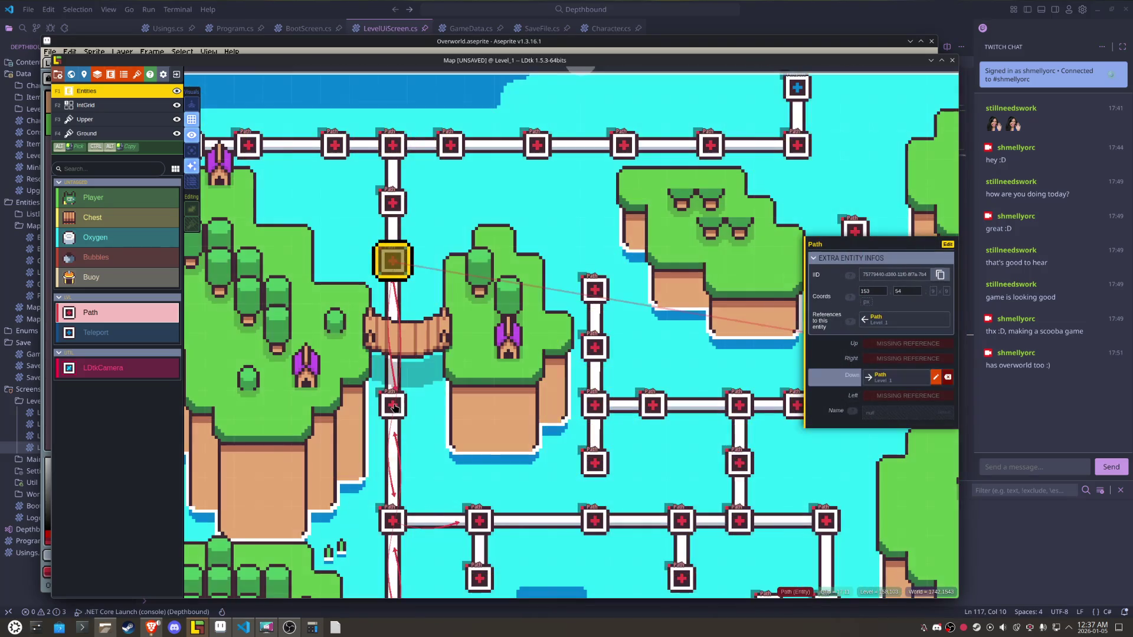
left_click(897, 344)
left_click(390, 205)
left_click(390, 205)
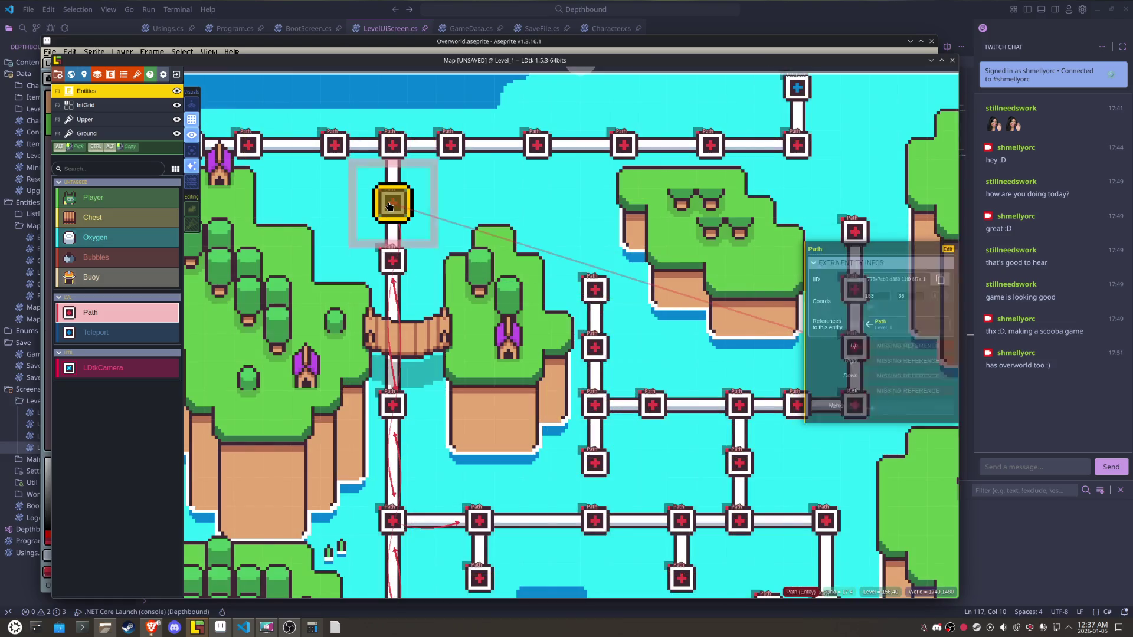
left_click(908, 347)
left_click(395, 151)
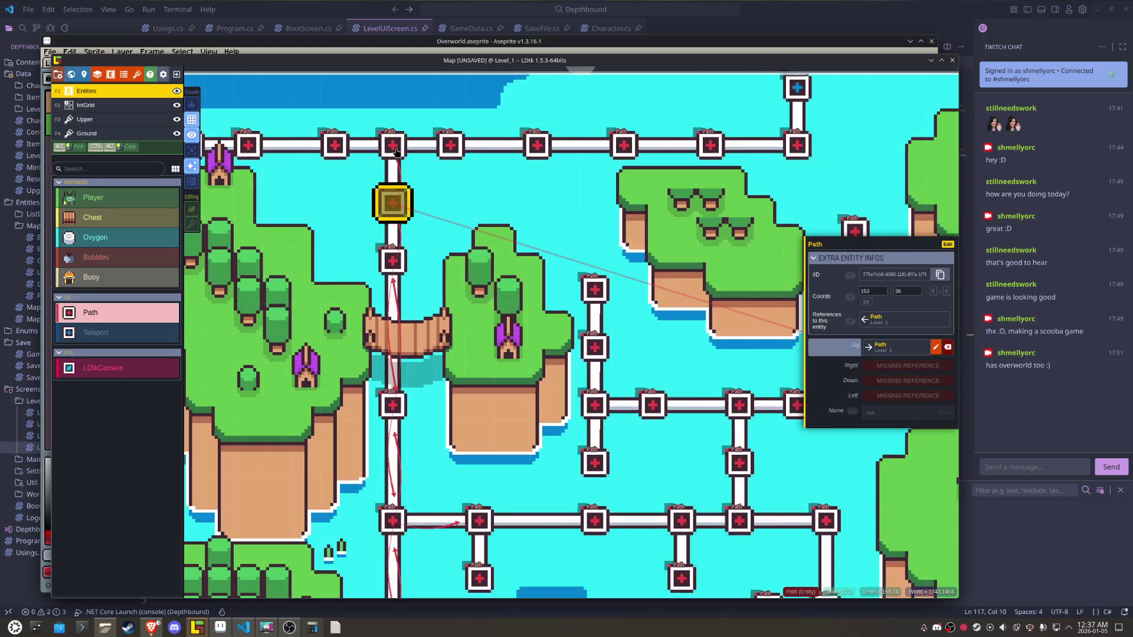
left_click(892, 380)
left_click(392, 261)
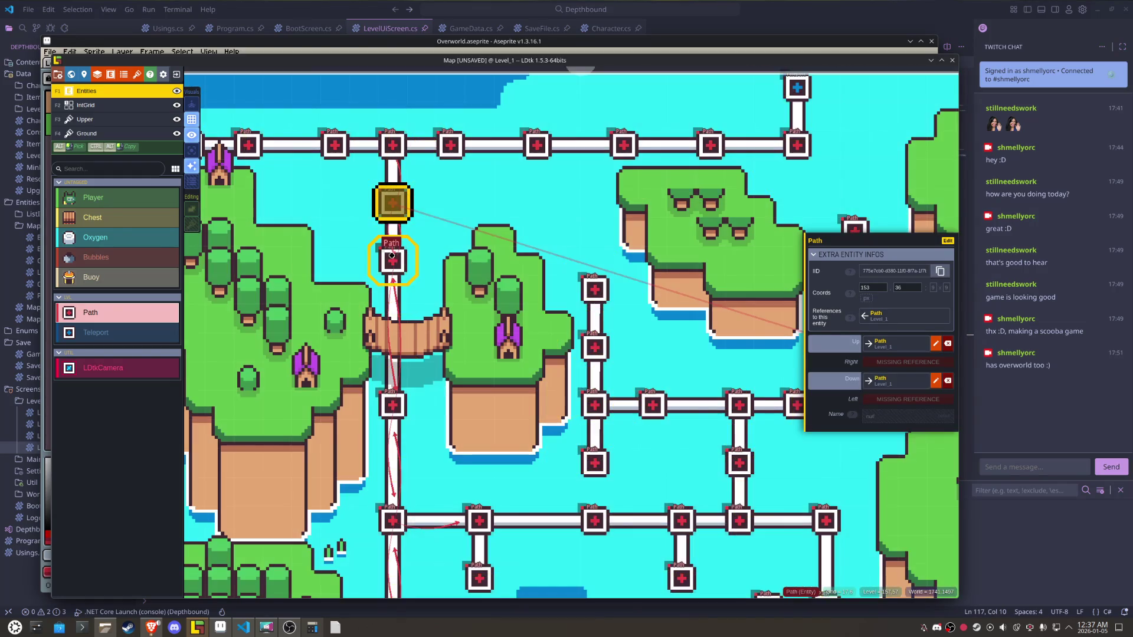
- Give the top crossing Path its Right, Down and Left references
scroll(530, 297, "up", 2)
left_click_drag(501, 239, 553, 304)
left_click(531, 243)
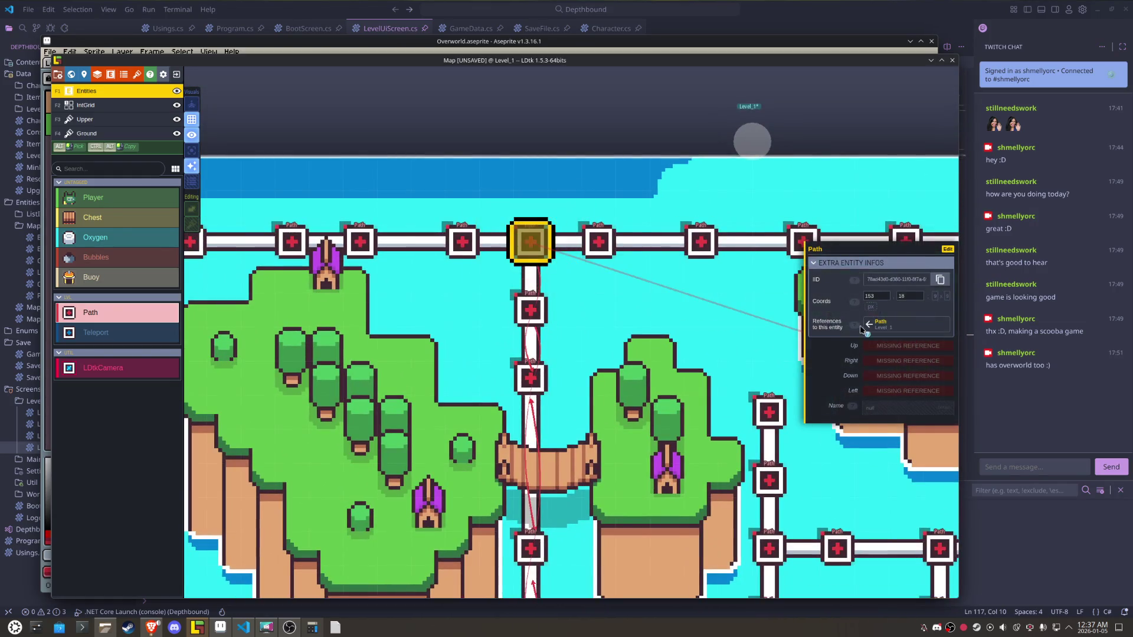
left_click(888, 362)
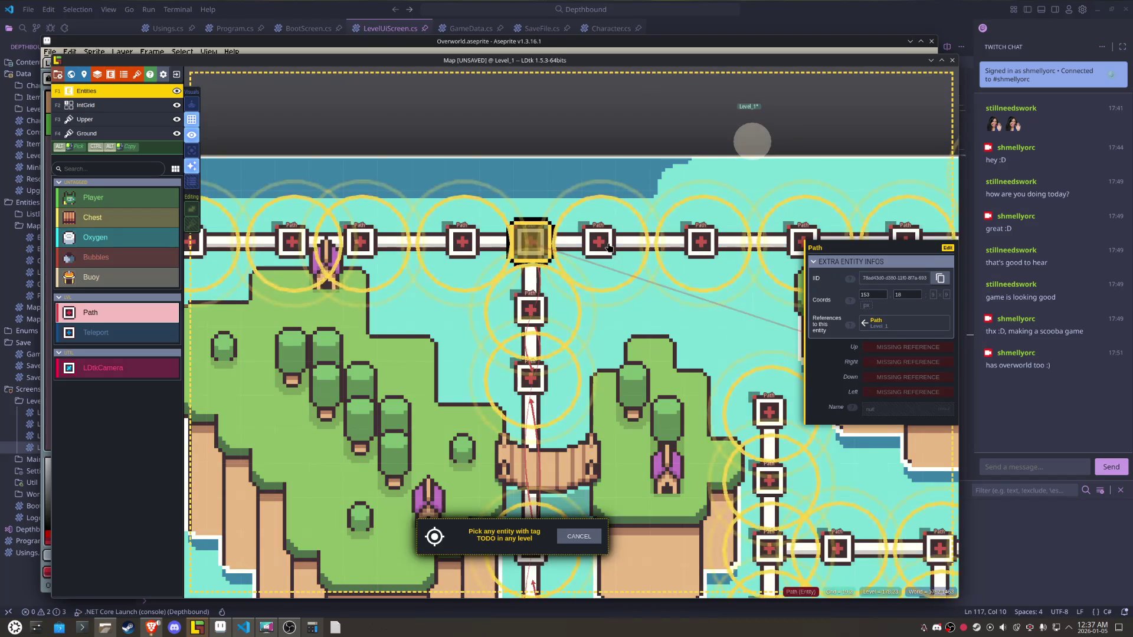
left_click(598, 242)
left_click(866, 384)
left_click(529, 306)
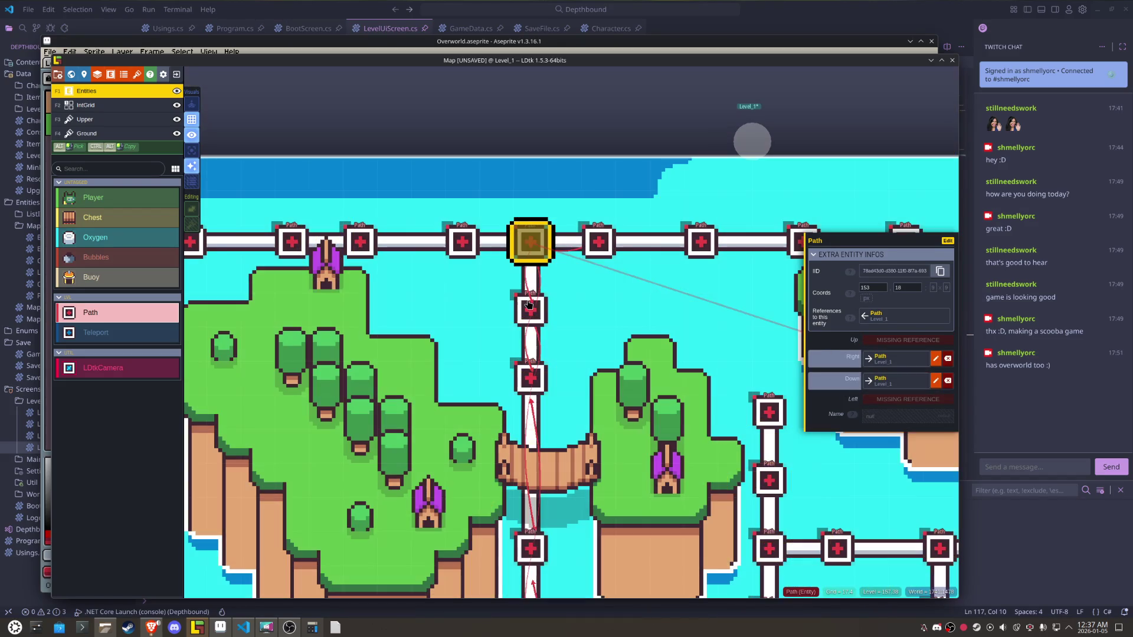
left_click(900, 400)
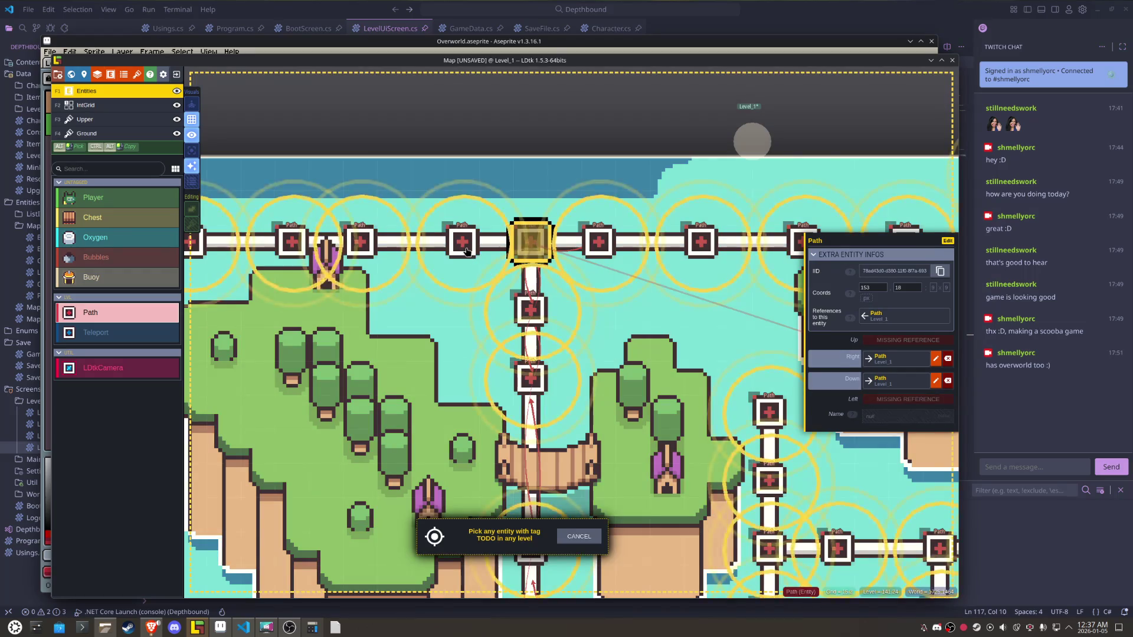
left_click(464, 243)
- Link the Paths at 135,18 and 108,18 to their Right and Left neighbours
left_click(466, 250)
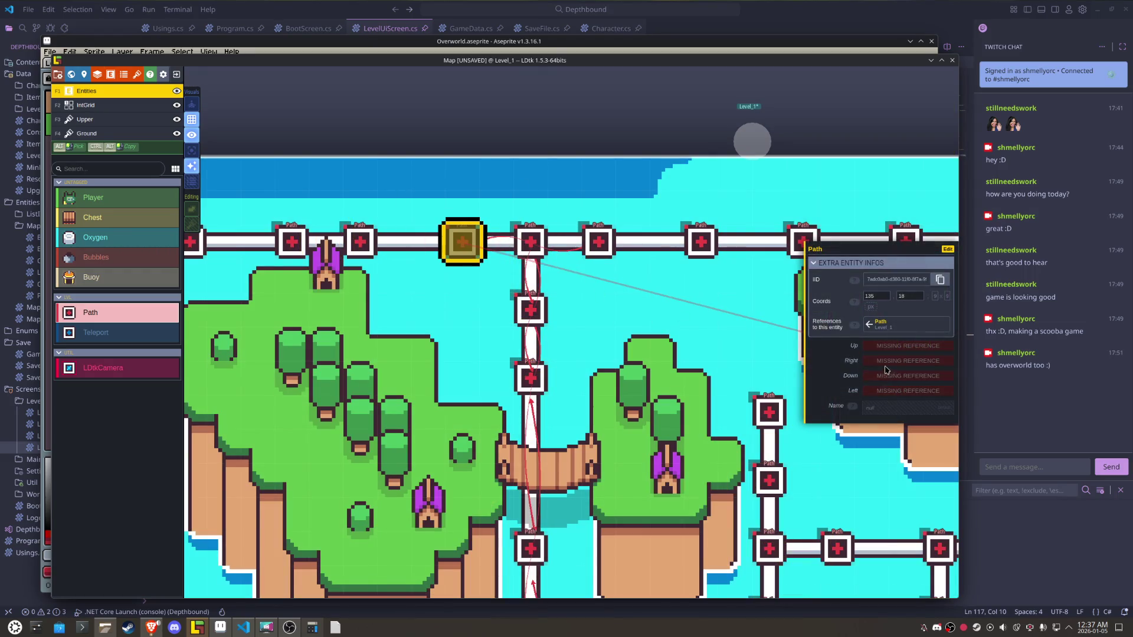
left_click(866, 360)
left_click(531, 244)
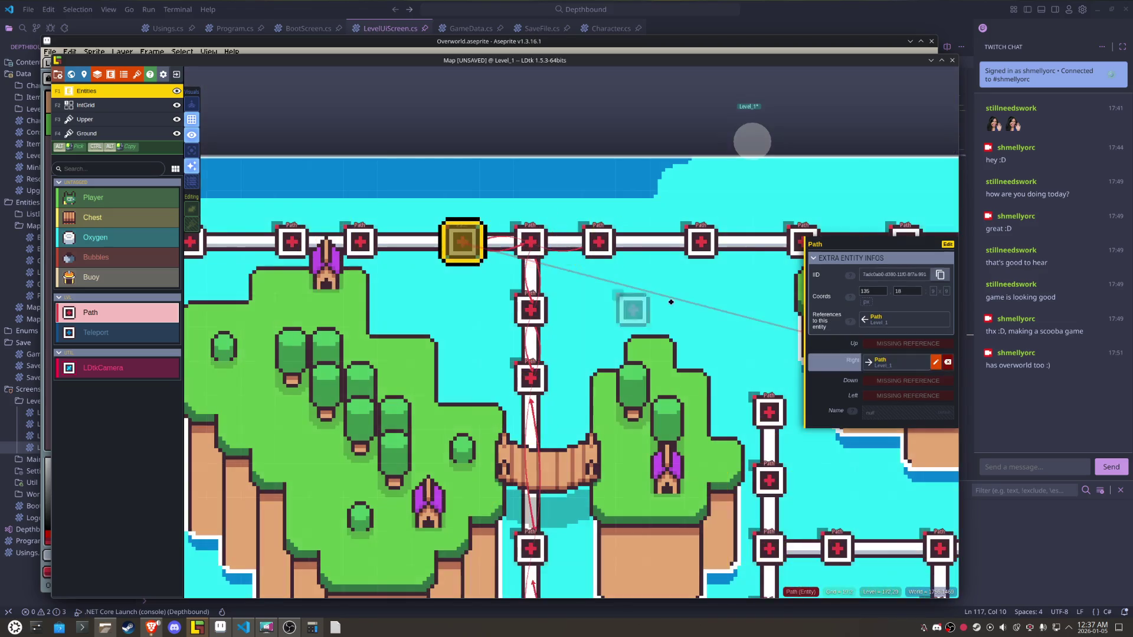
left_click(885, 396)
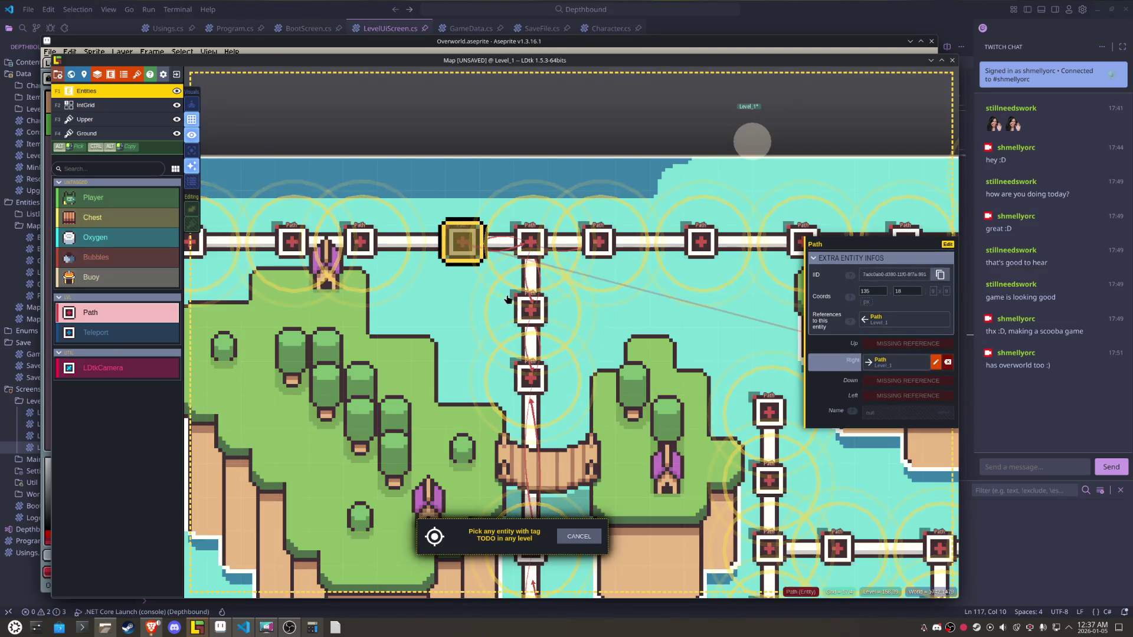
left_click(361, 242)
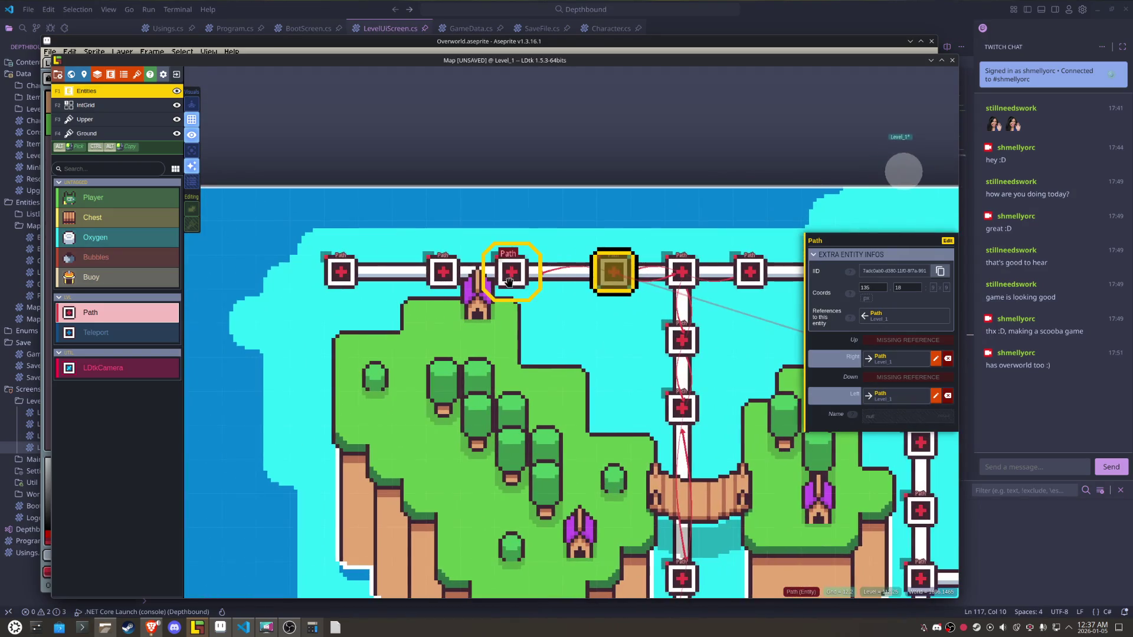
left_click(511, 272)
left_click(876, 361)
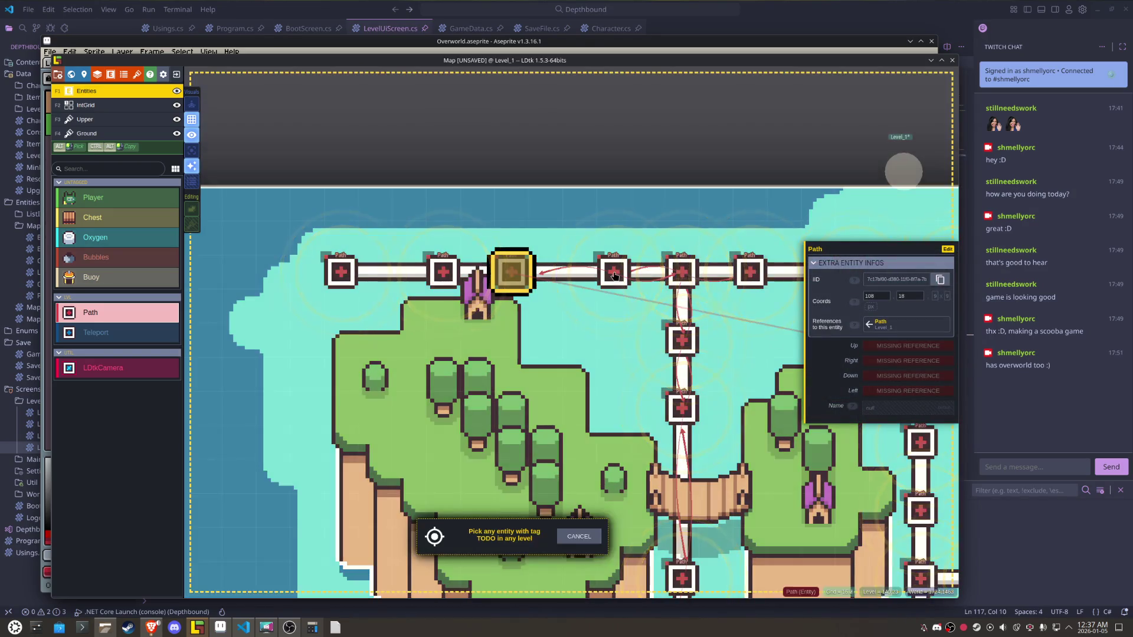
left_click(614, 271)
left_click(879, 394)
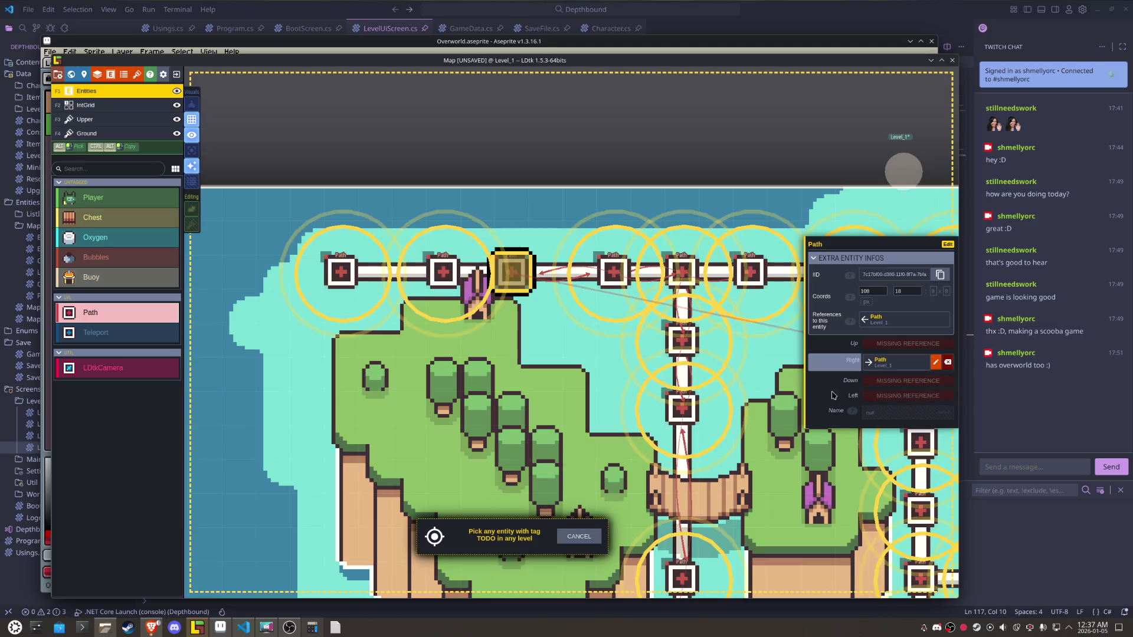
left_click(466, 275)
- Link the Path at 90,18 both ways and the leftmost Path at 63,18 rightward
left_click(468, 277)
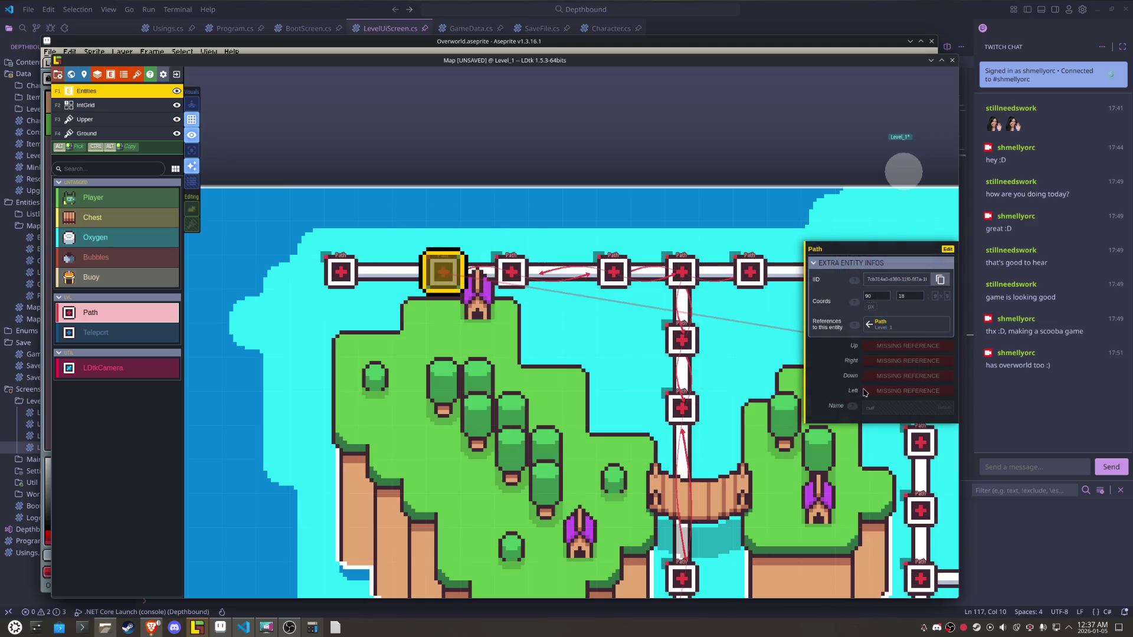
left_click(863, 393)
left_click(341, 271)
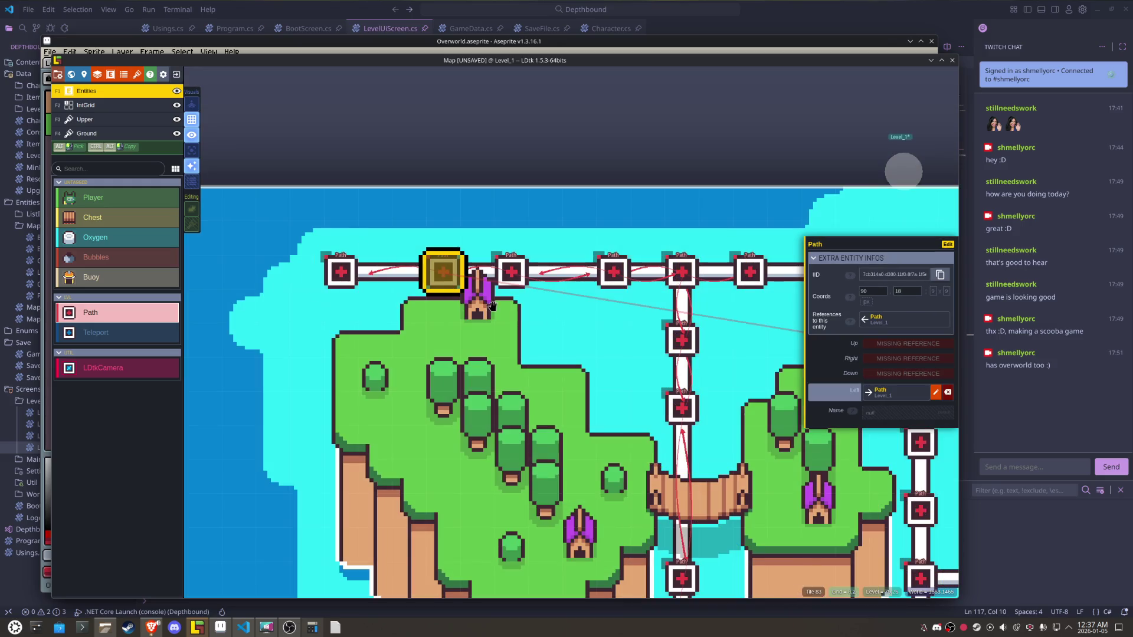
left_click(884, 362)
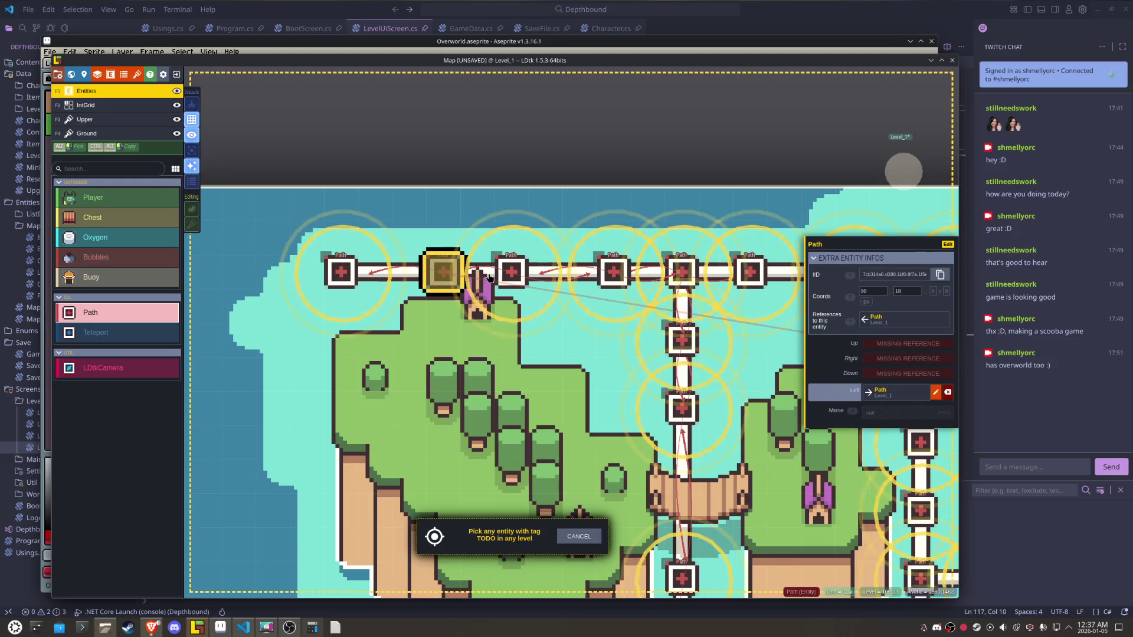
left_click(512, 273)
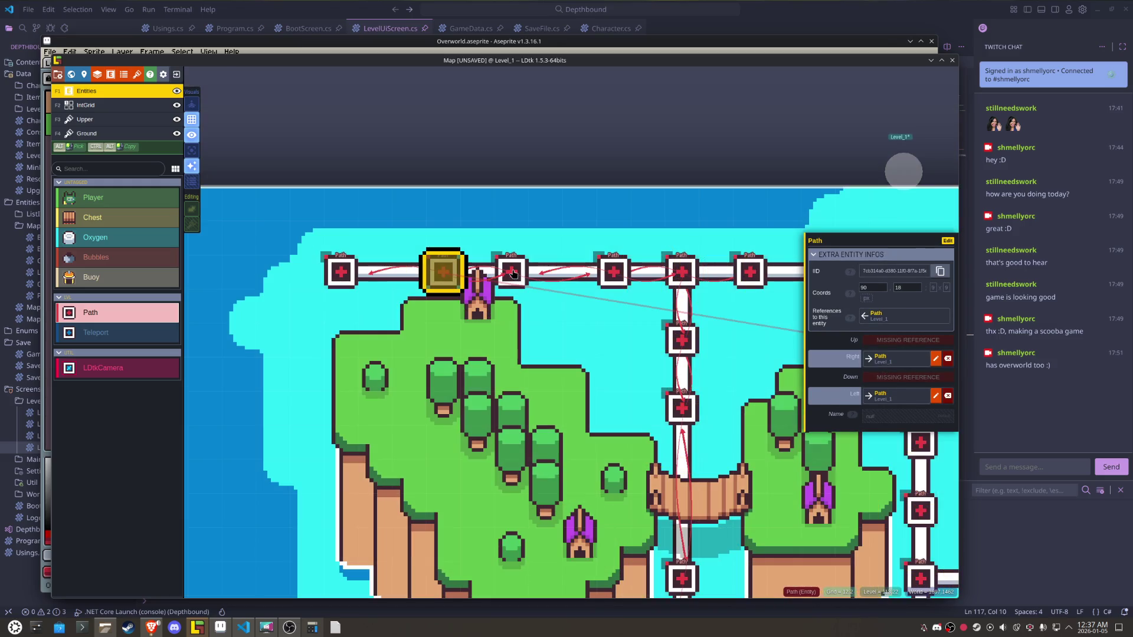
left_click(336, 268)
left_click(891, 367)
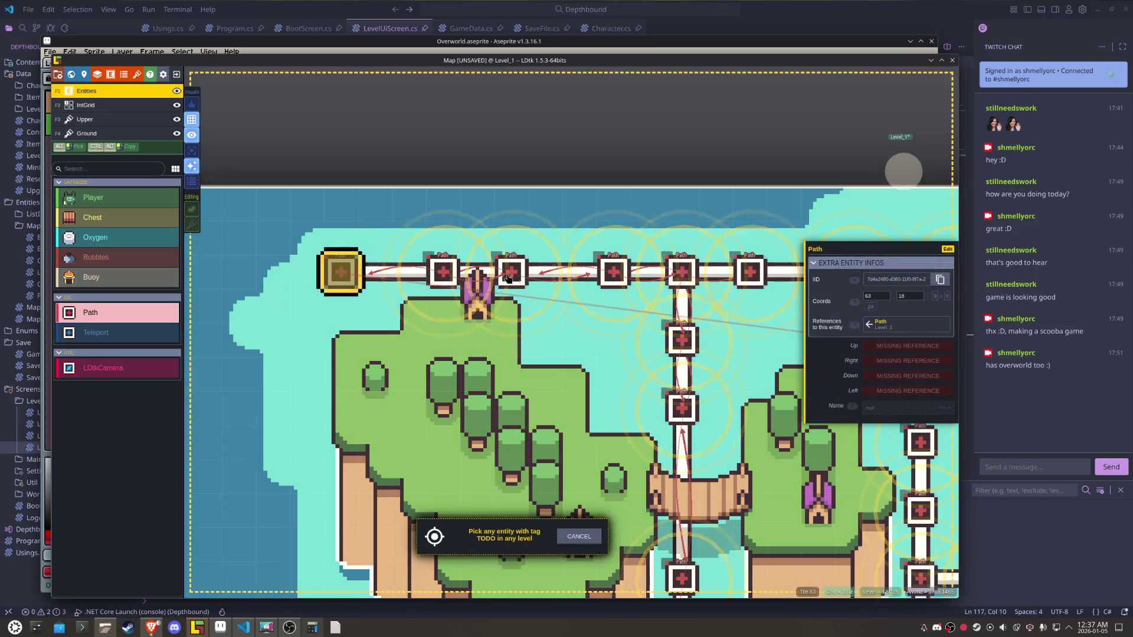
left_click(510, 271)
left_click_drag(555, 349, 461, 372)
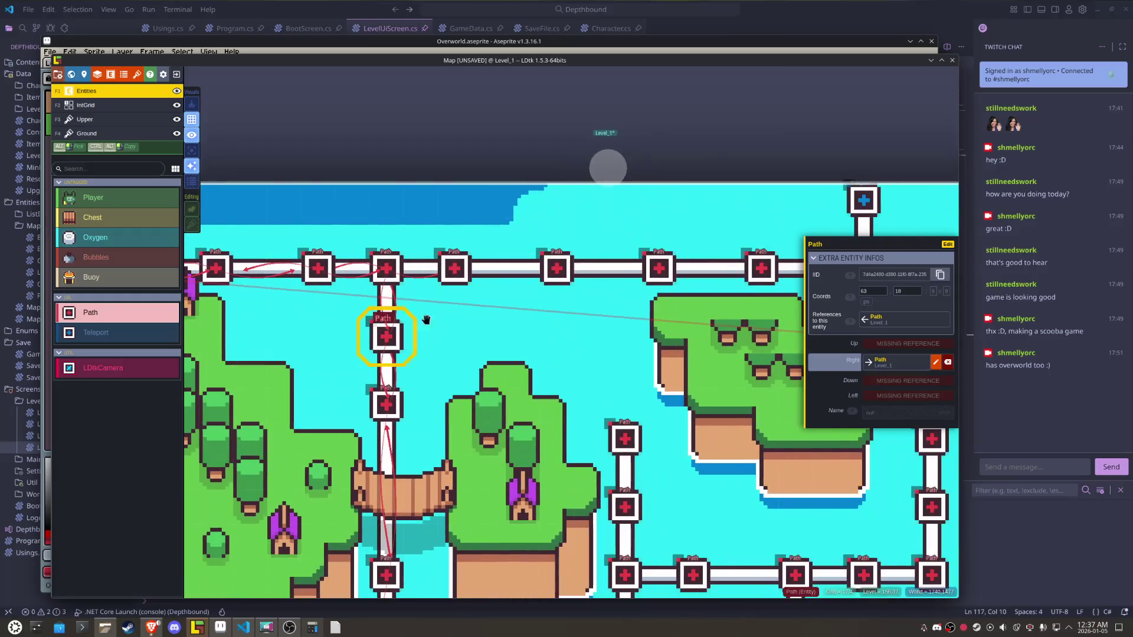
- Link the Path right of the crossing Left to the crossing and Right to its neighbour
left_click(386, 269)
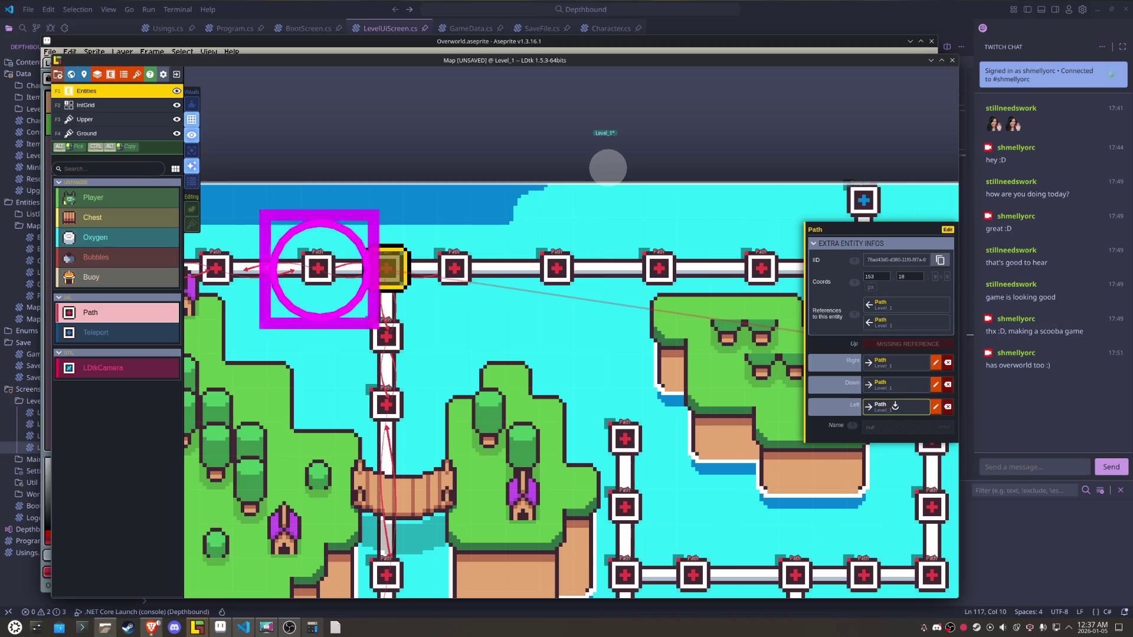
left_click(891, 366)
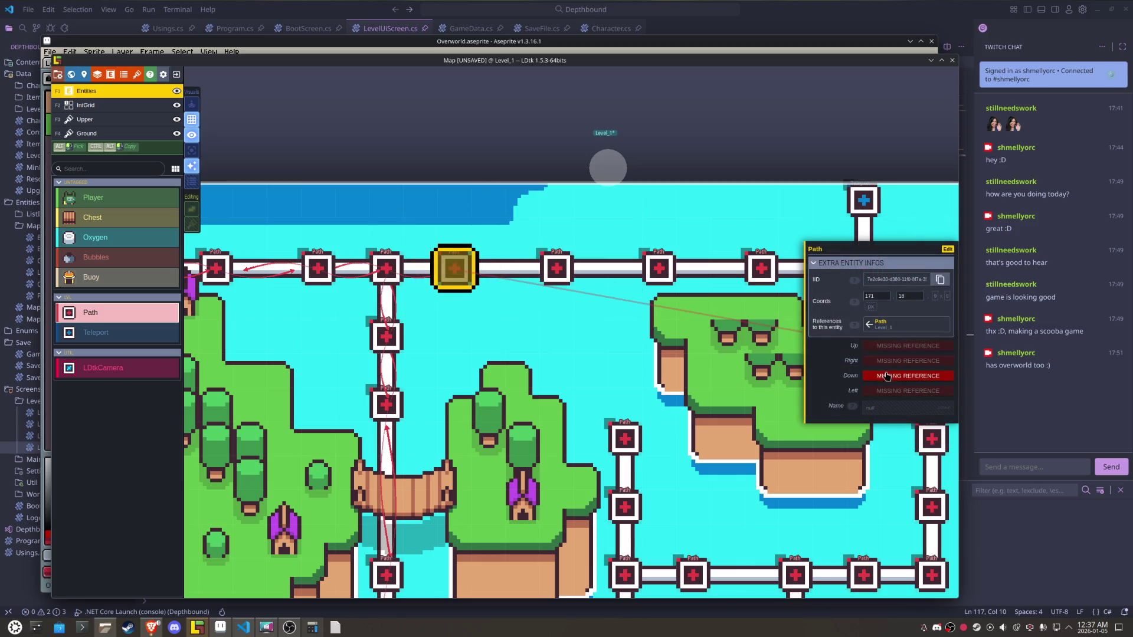
left_click(880, 391)
left_click(395, 280)
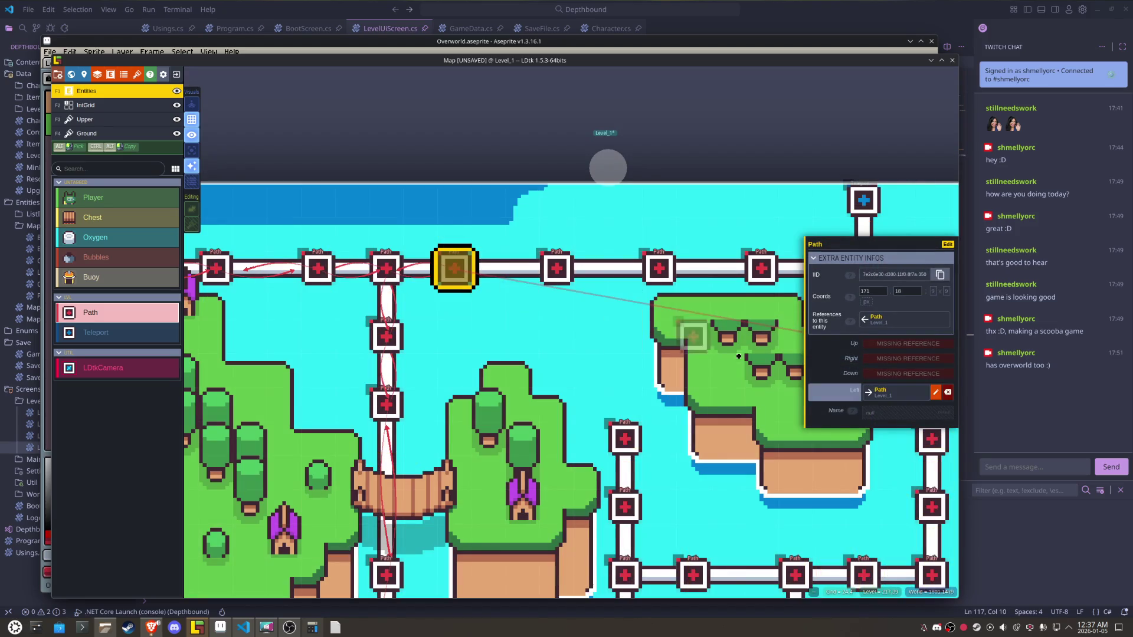
left_click(907, 358)
left_click(555, 274)
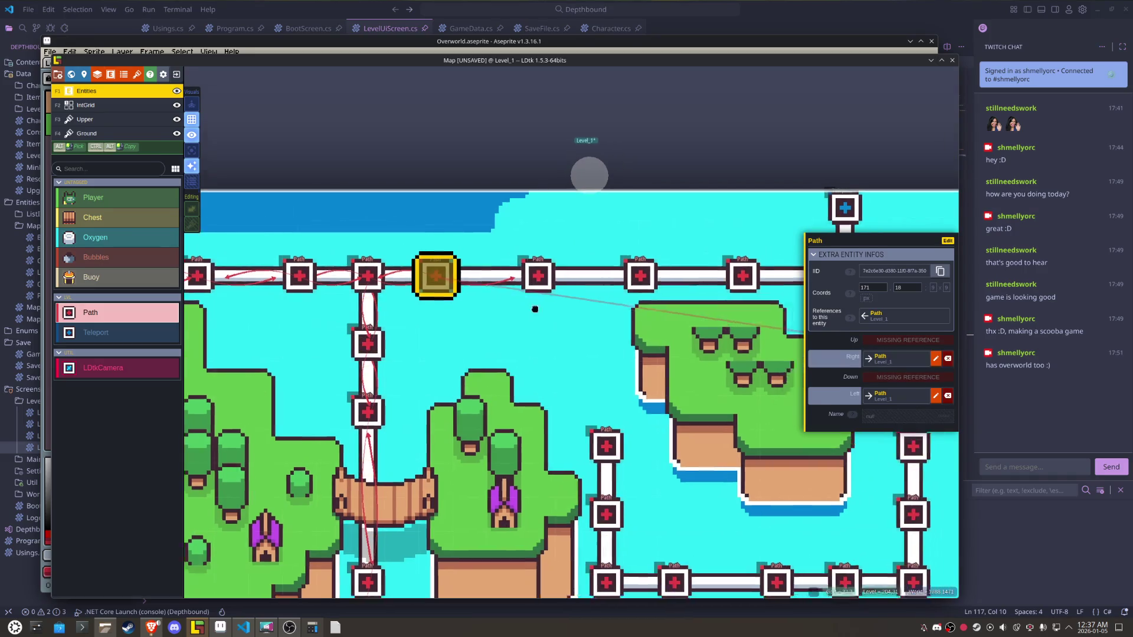
- Link the Paths at 198,18 and 225,18 to their Right and Left neighbours
left_click_drag(539, 307, 415, 334)
left_click(418, 302)
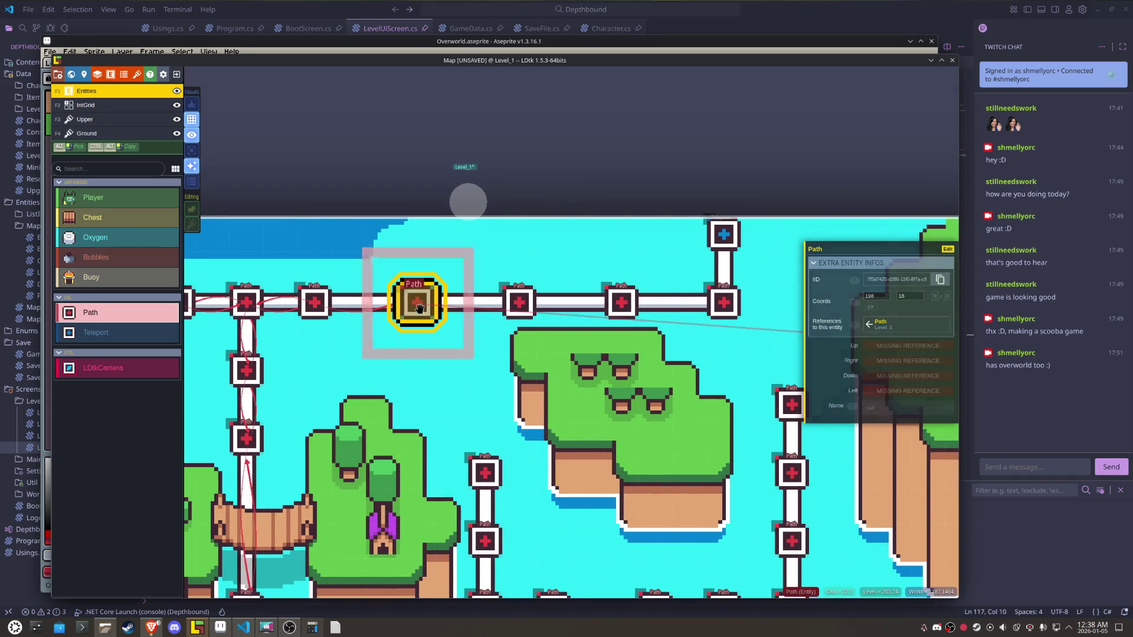
left_click(886, 364)
left_click(518, 302)
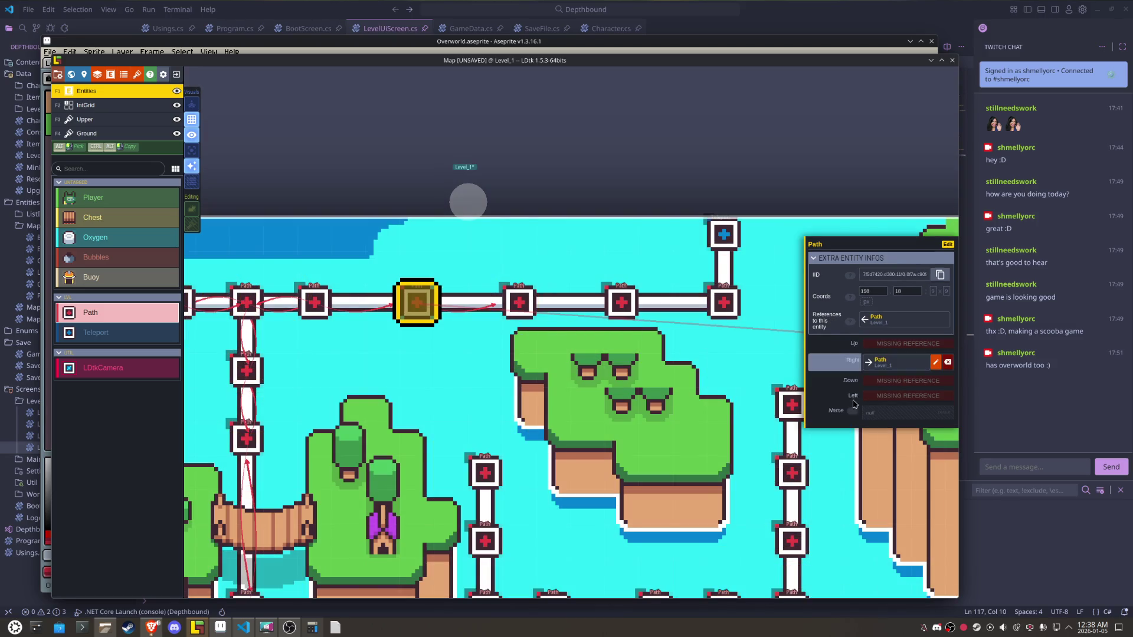
left_click(867, 396)
left_click(315, 302)
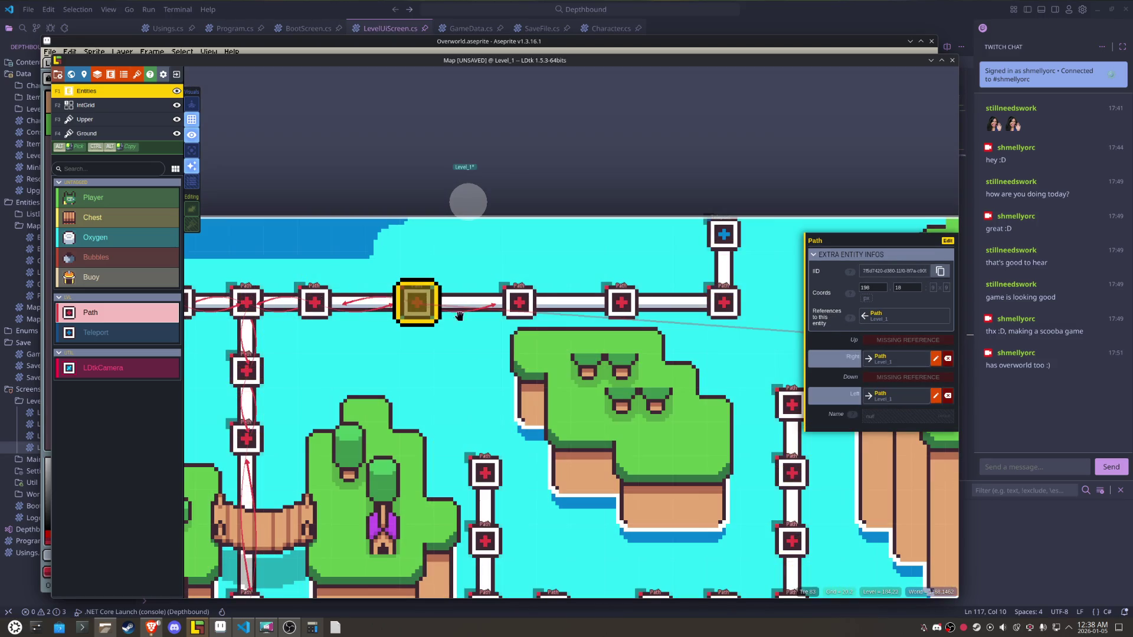
left_click(531, 314)
left_click(884, 361)
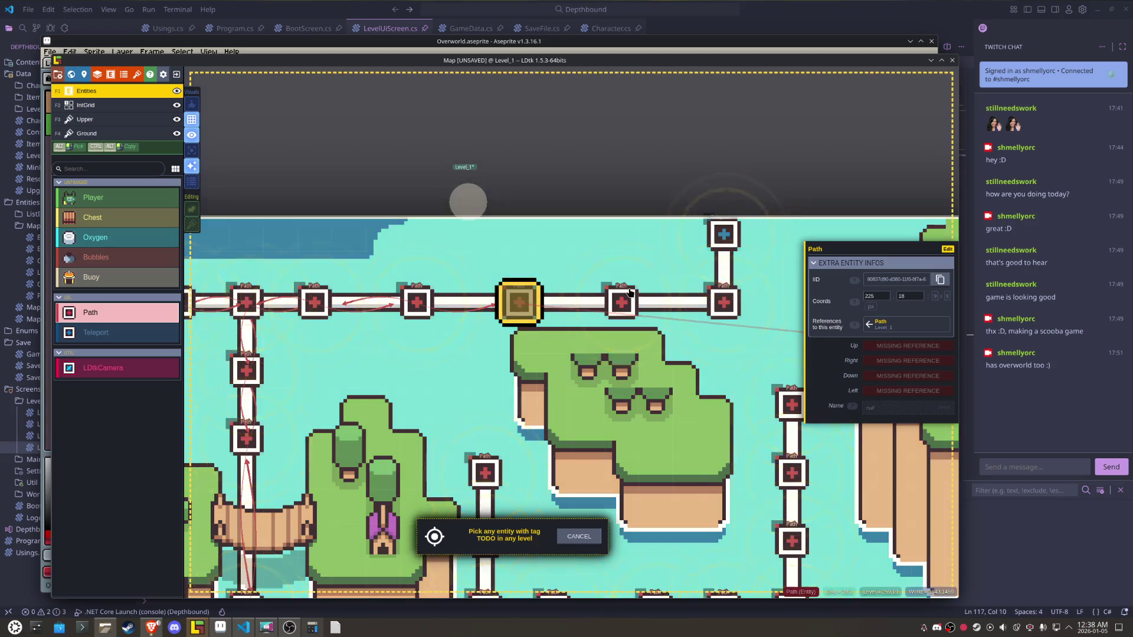
left_click(631, 302)
left_click(862, 395)
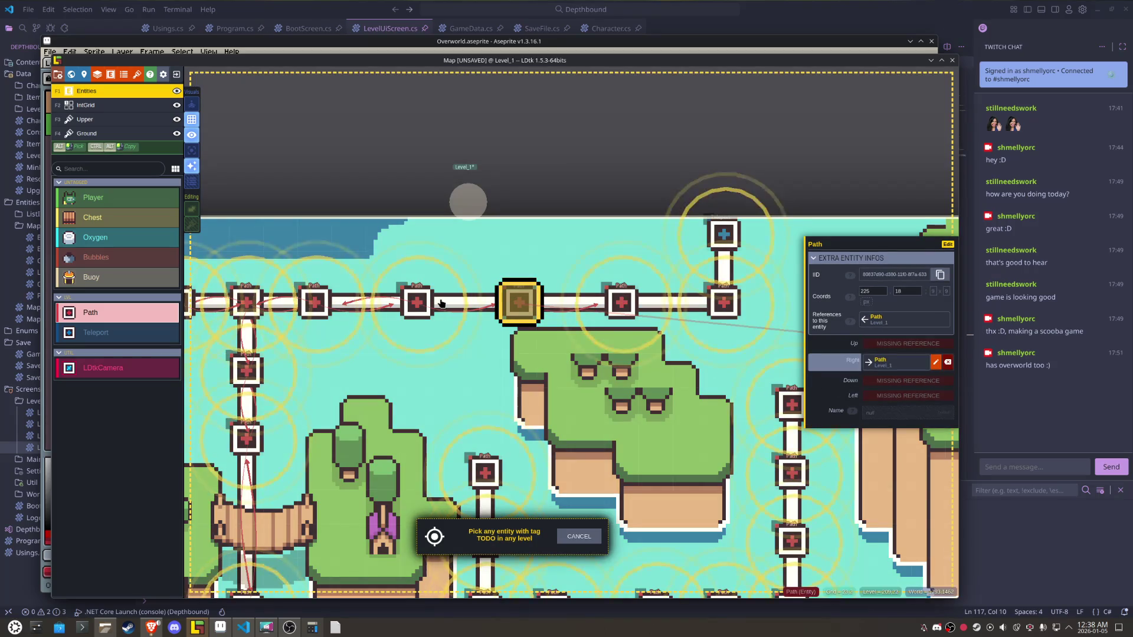
left_click(425, 303)
- Link the Path at 252,18 to its Right and Left neighbours
left_click(636, 314)
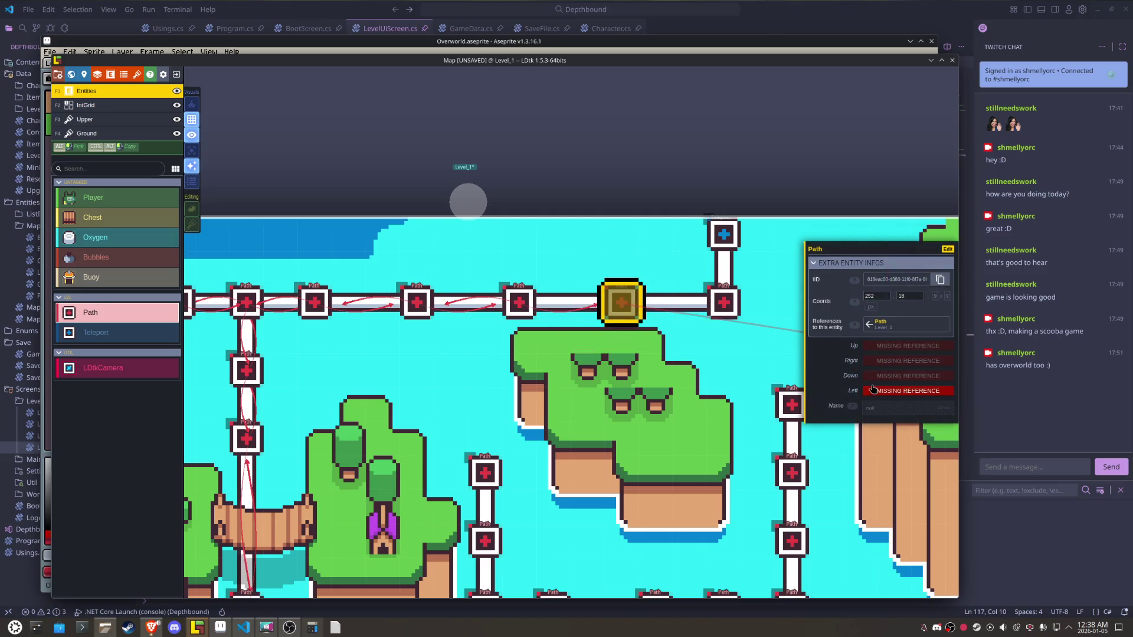
left_click(877, 366)
left_click(723, 302)
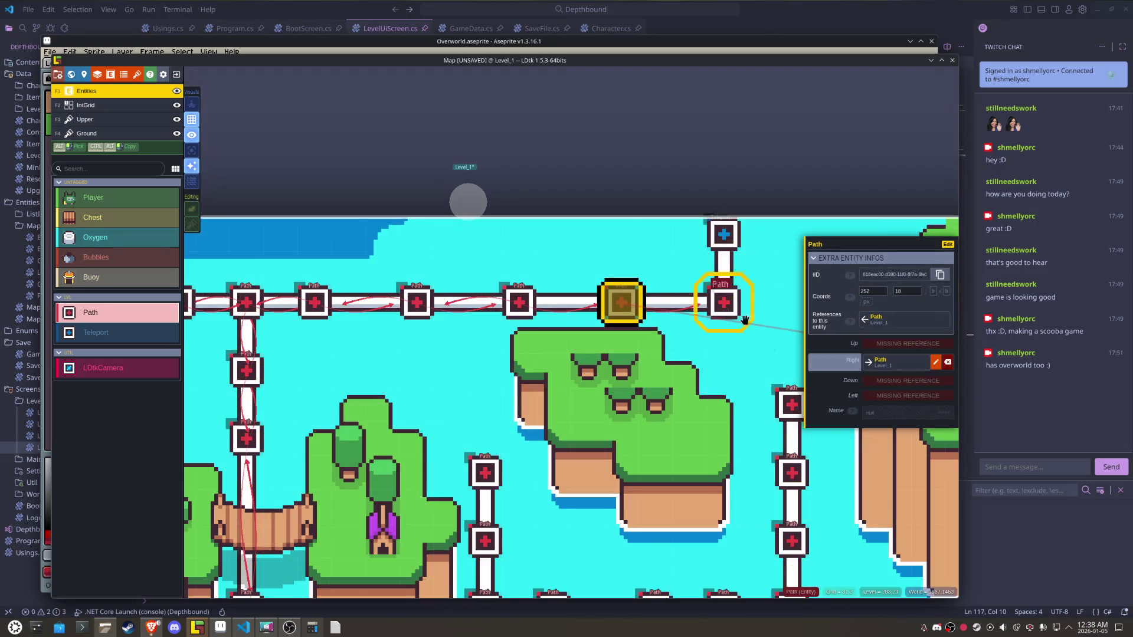
left_click(935, 362)
left_click(723, 302)
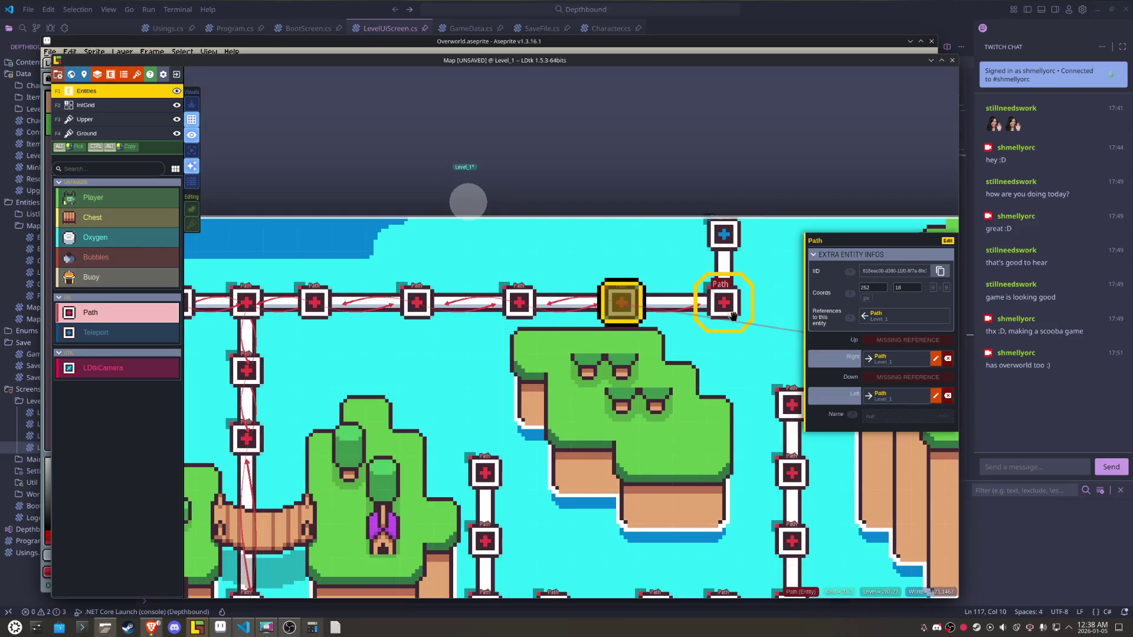
left_click(723, 303)
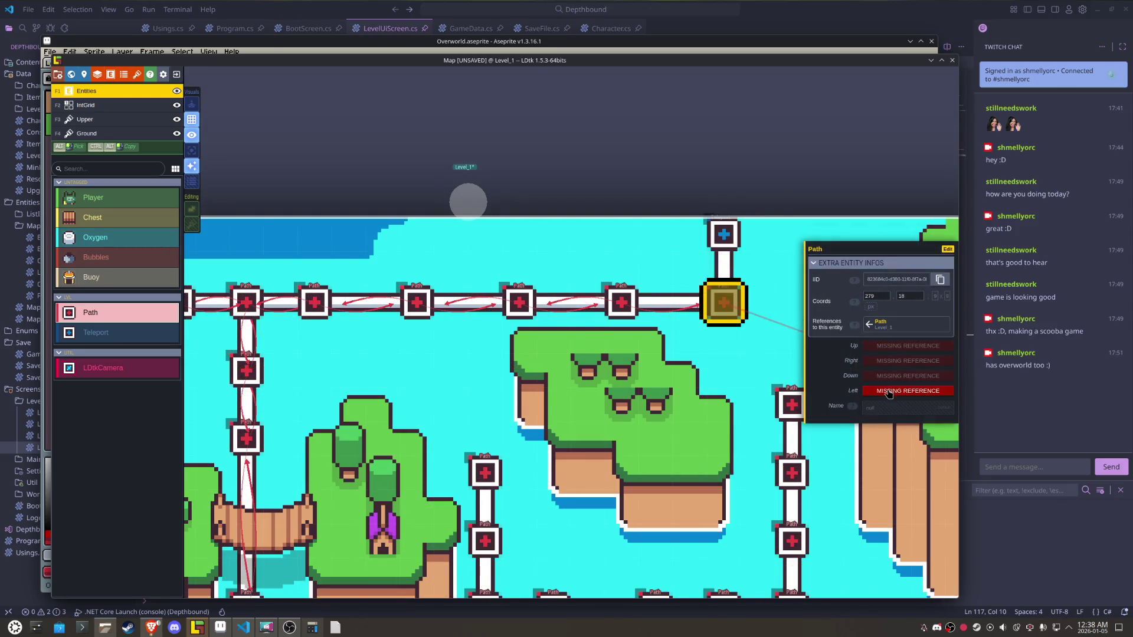
left_click(888, 393)
left_click(624, 303)
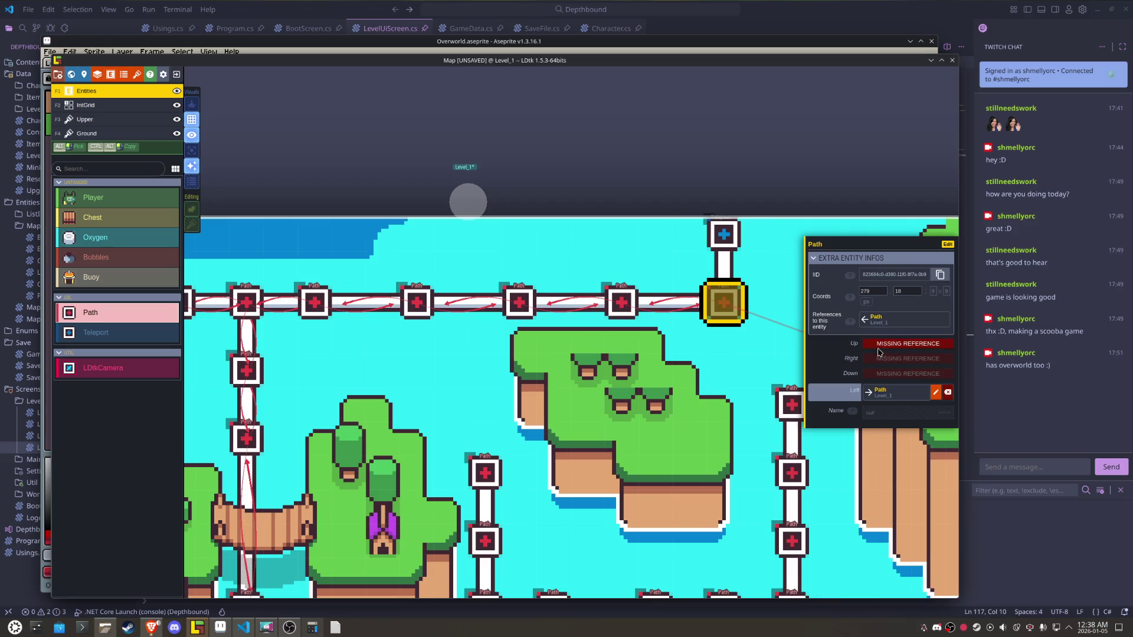
- Link the end Path Up to the Teleport and the Teleport Down to that Path
left_click(877, 357)
left_click(720, 236)
left_click(716, 242)
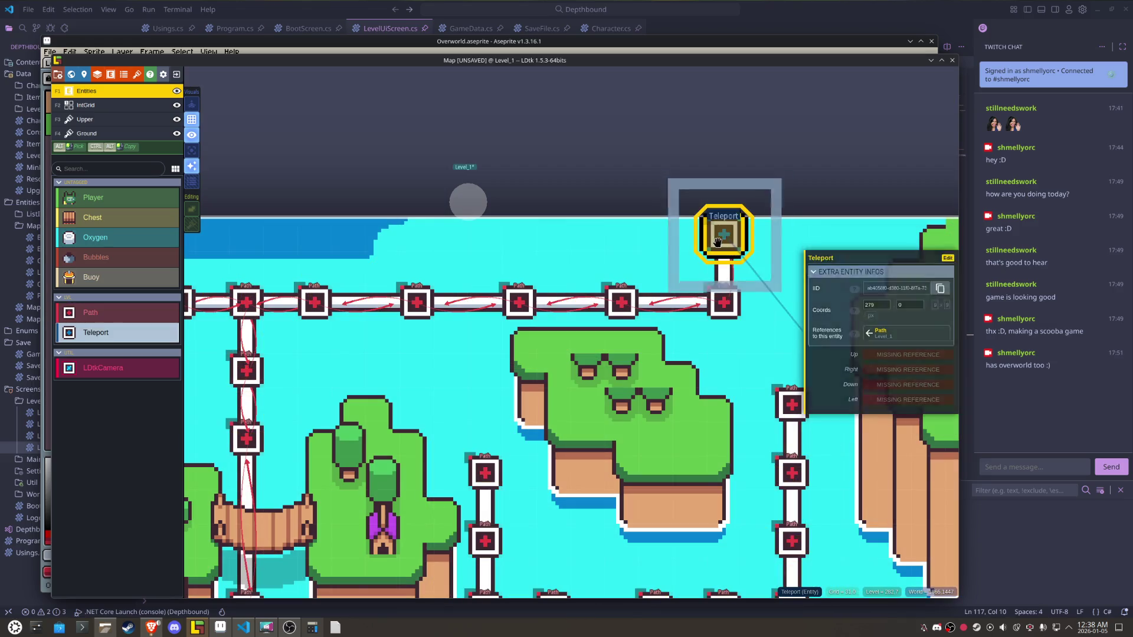
left_click(875, 382)
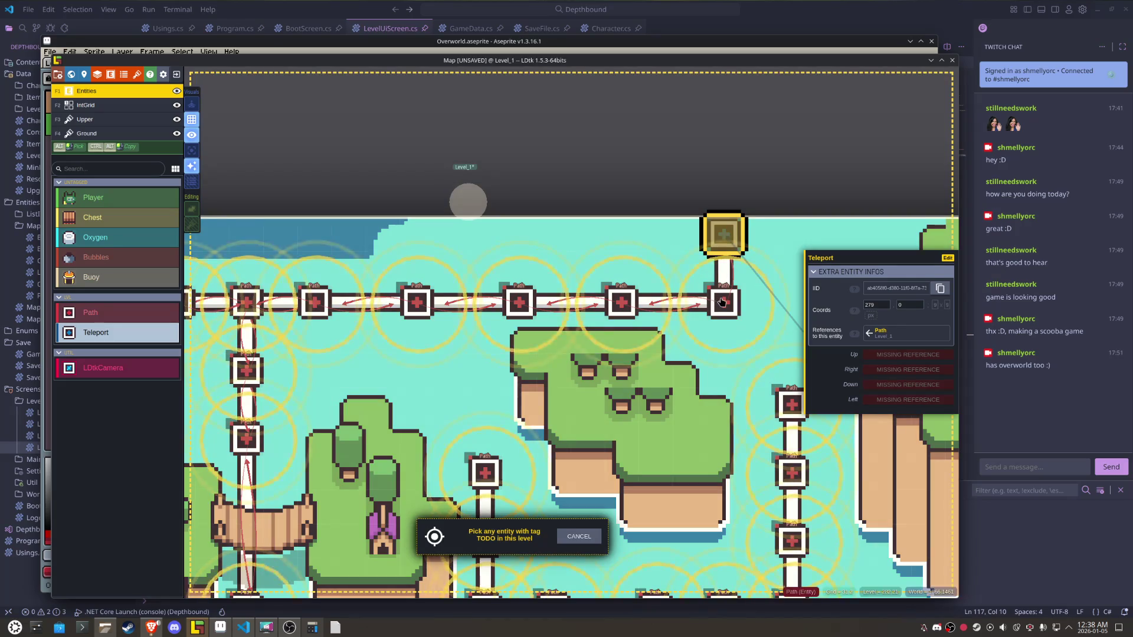
left_click(792, 405)
mouse_move(753, 366)
left_mouse_down()
mouse_move(594, 288)
mouse_move(579, 179)
left_mouse_up()
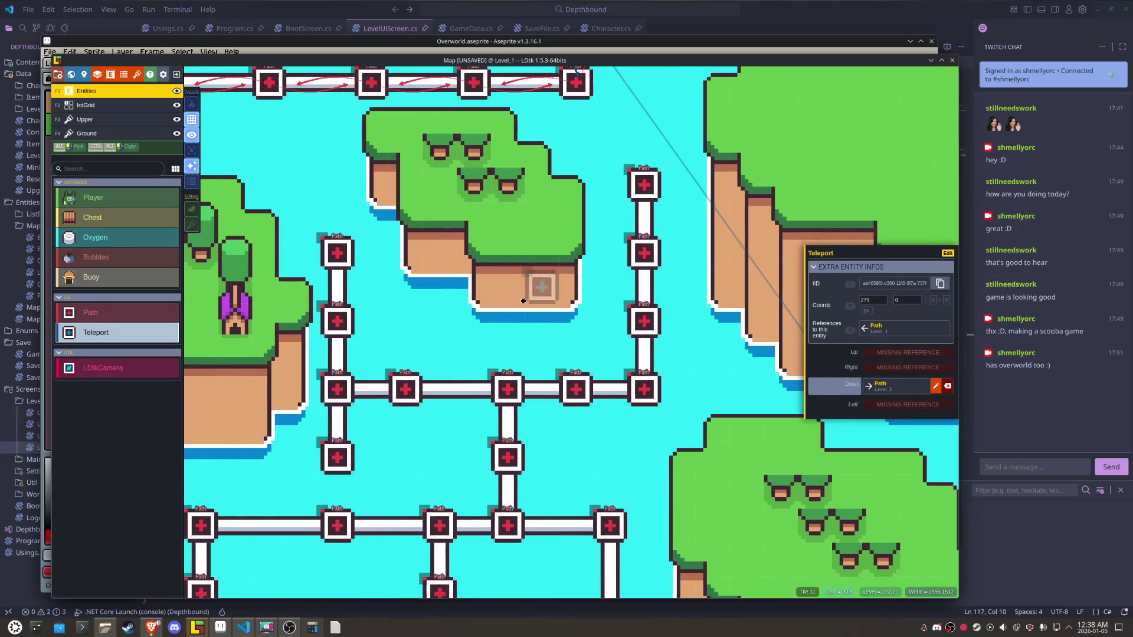
- Link the Path at 180,135 to its left, lower and right neighbours
scroll(497, 323, "down", 3)
scroll(498, 322, "up", 5)
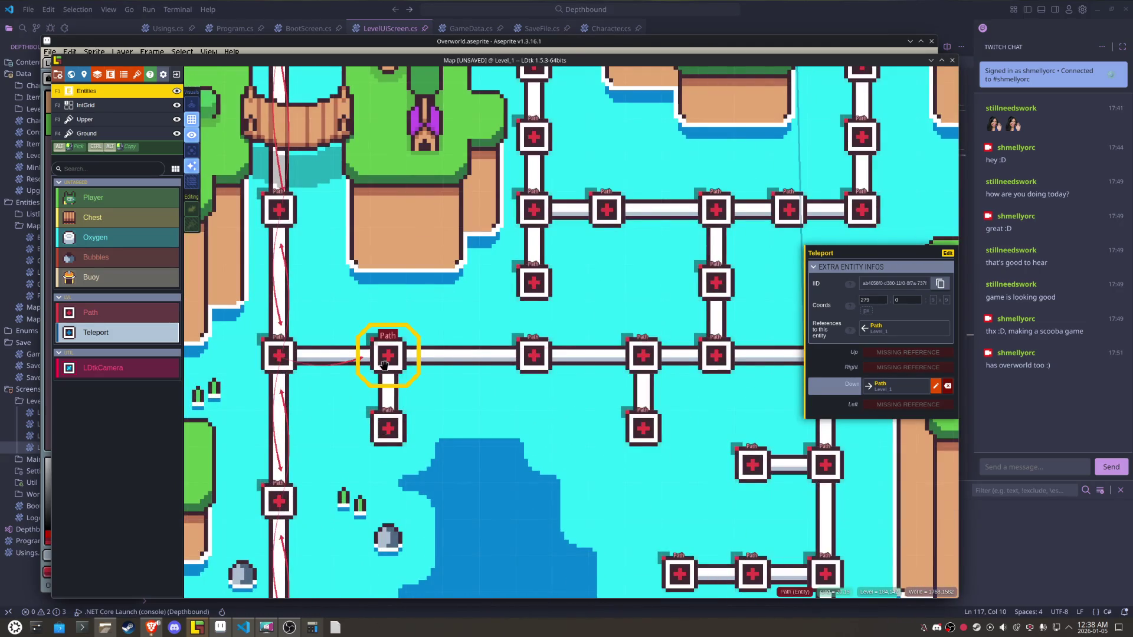
left_click(384, 364)
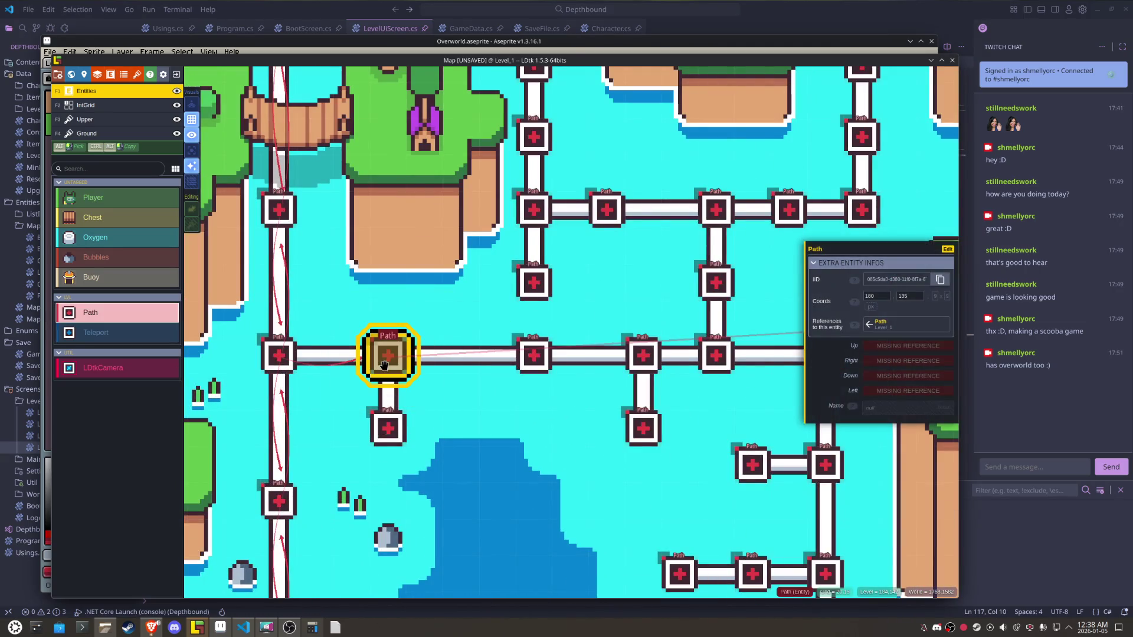
left_click(879, 395)
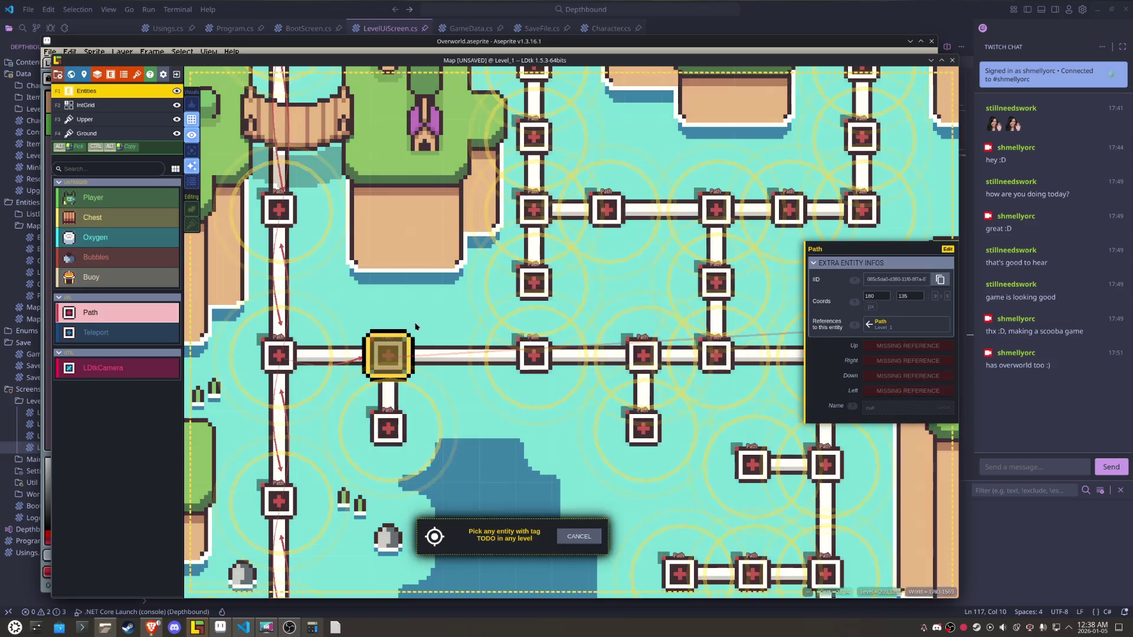
left_click(278, 354)
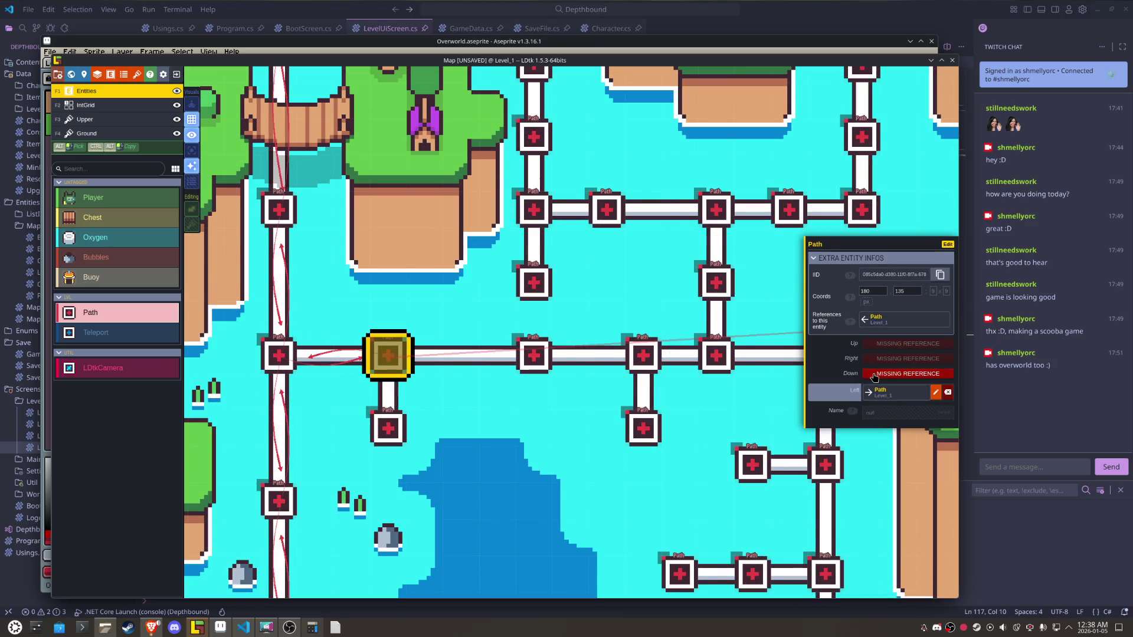
left_click(874, 374)
left_click(387, 428)
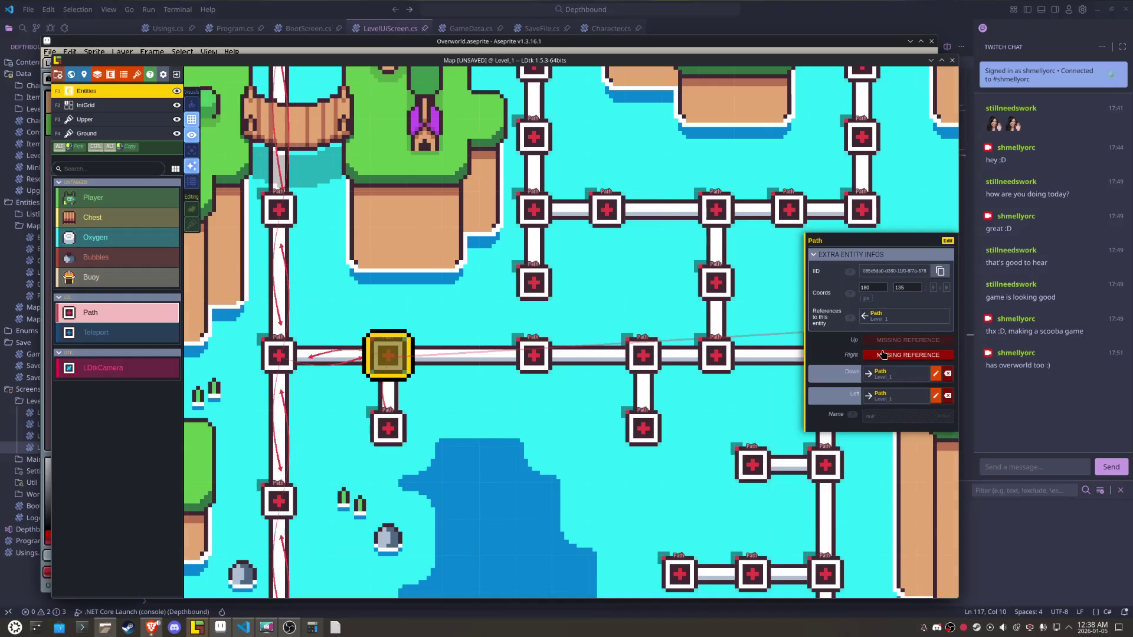
left_click(884, 355)
left_click(529, 362)
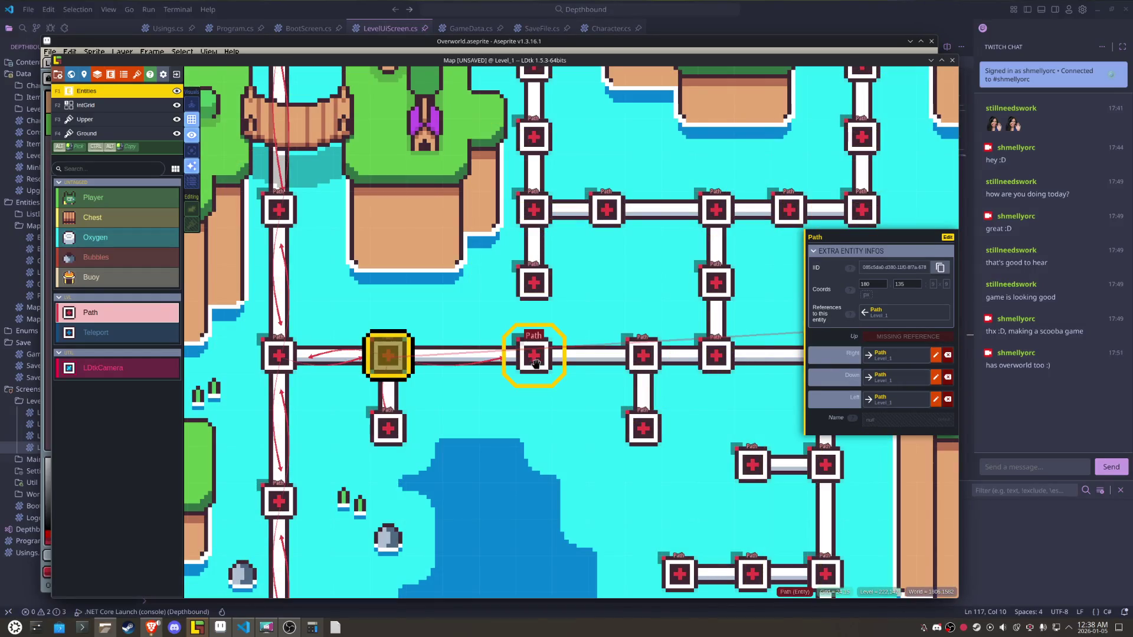
- Link the next Path to the right to its right and left neighbours
left_click(529, 362)
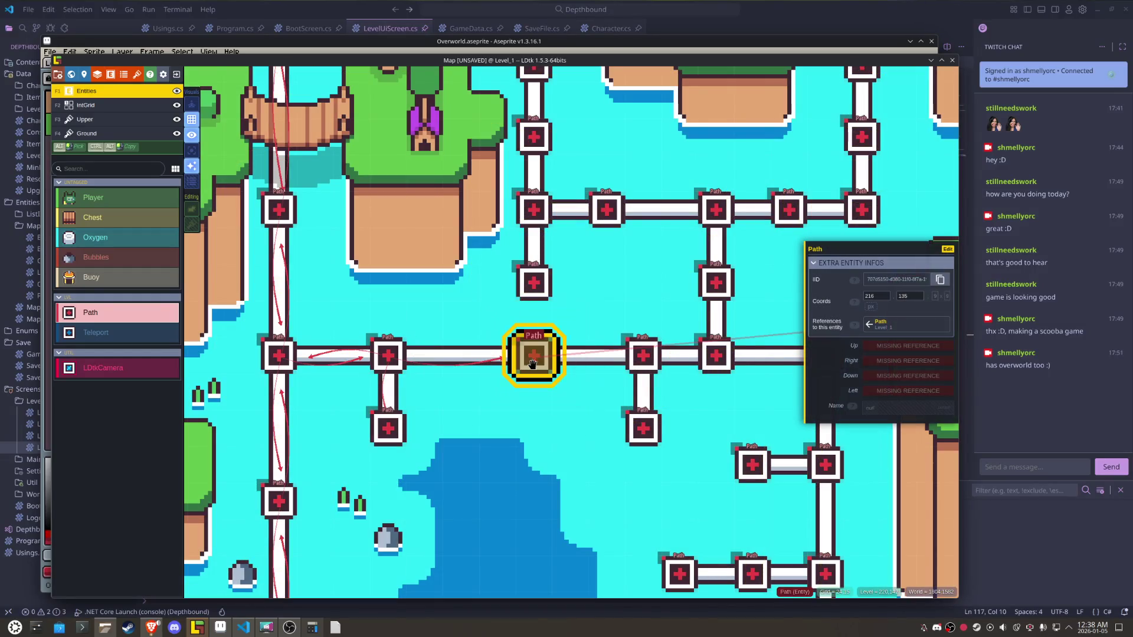
left_click(895, 361)
left_click(643, 355)
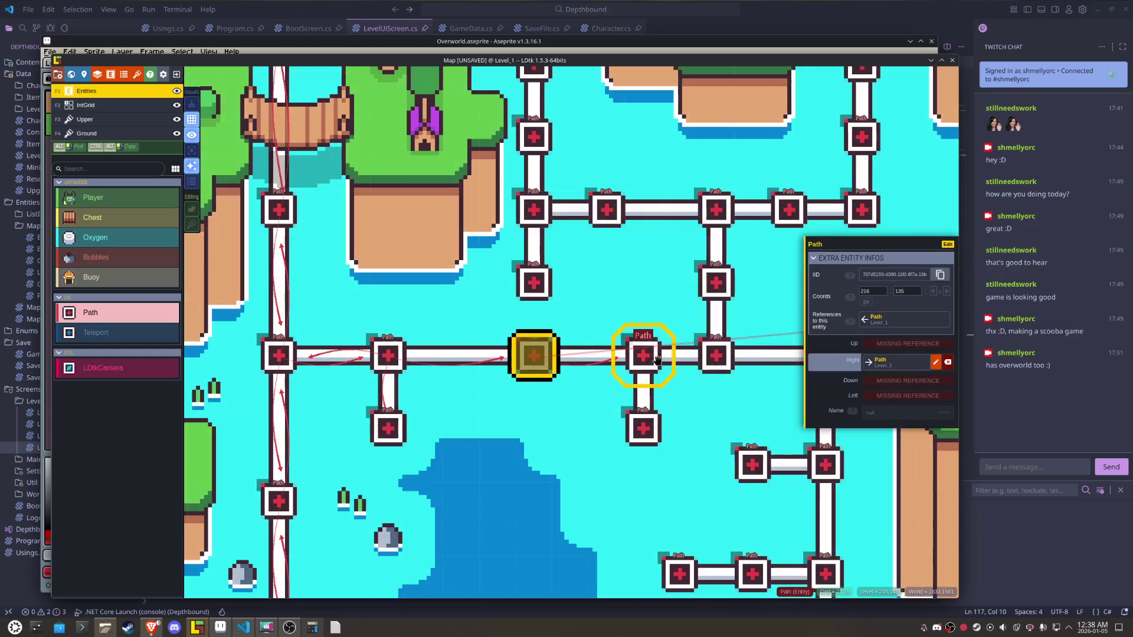
left_click(902, 344)
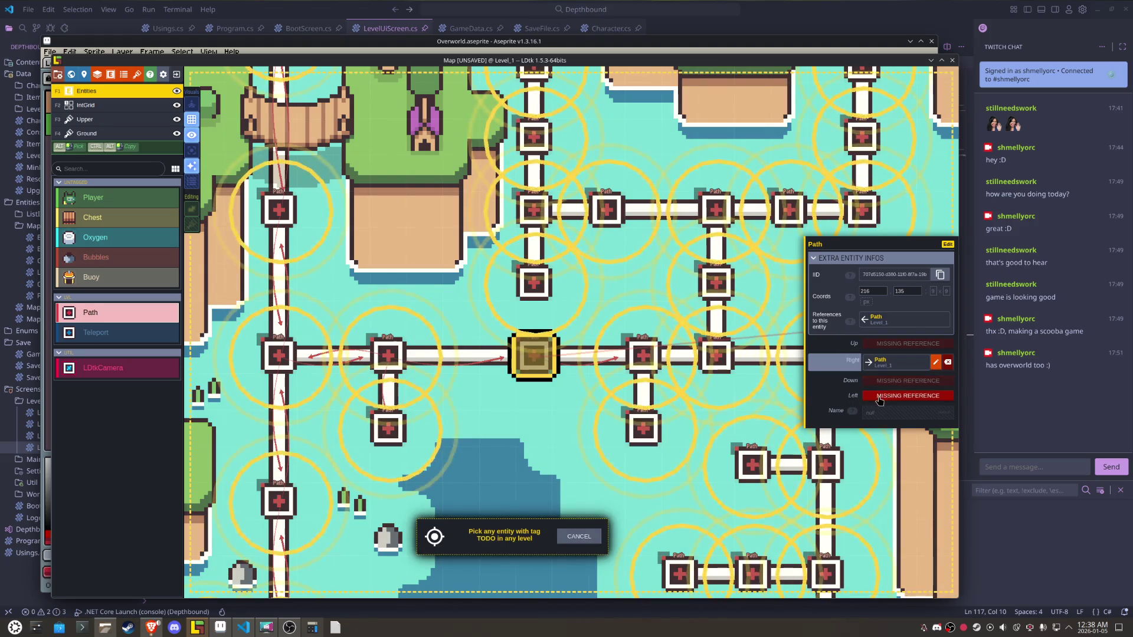
left_click(398, 355)
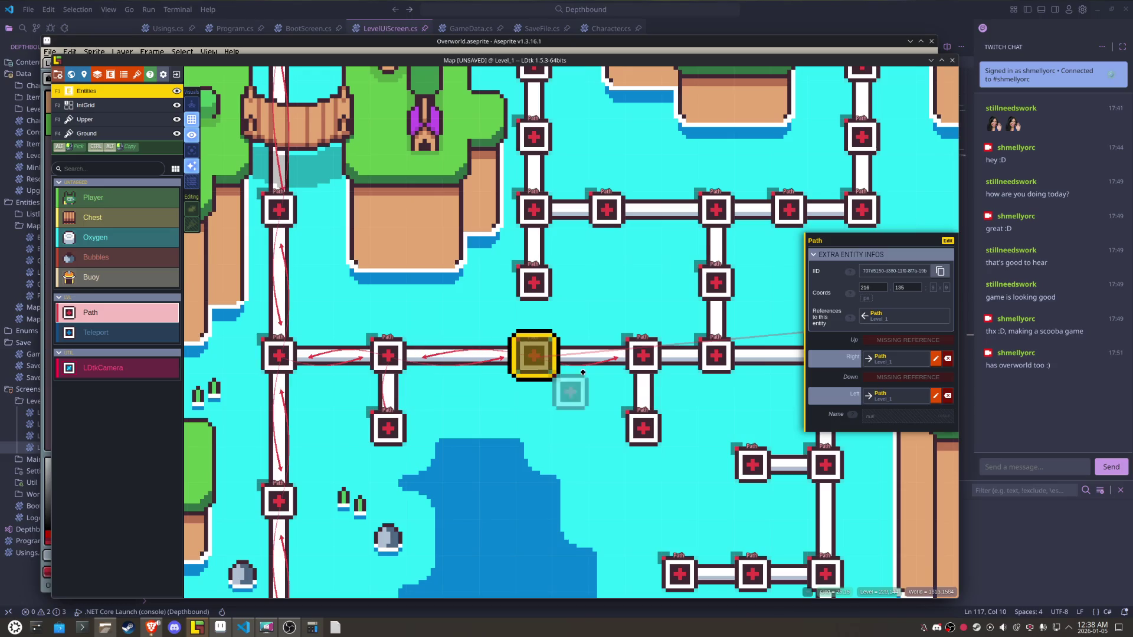
- Link the Path at 243,135 to its lower, right and left neighbours
left_click(643, 354)
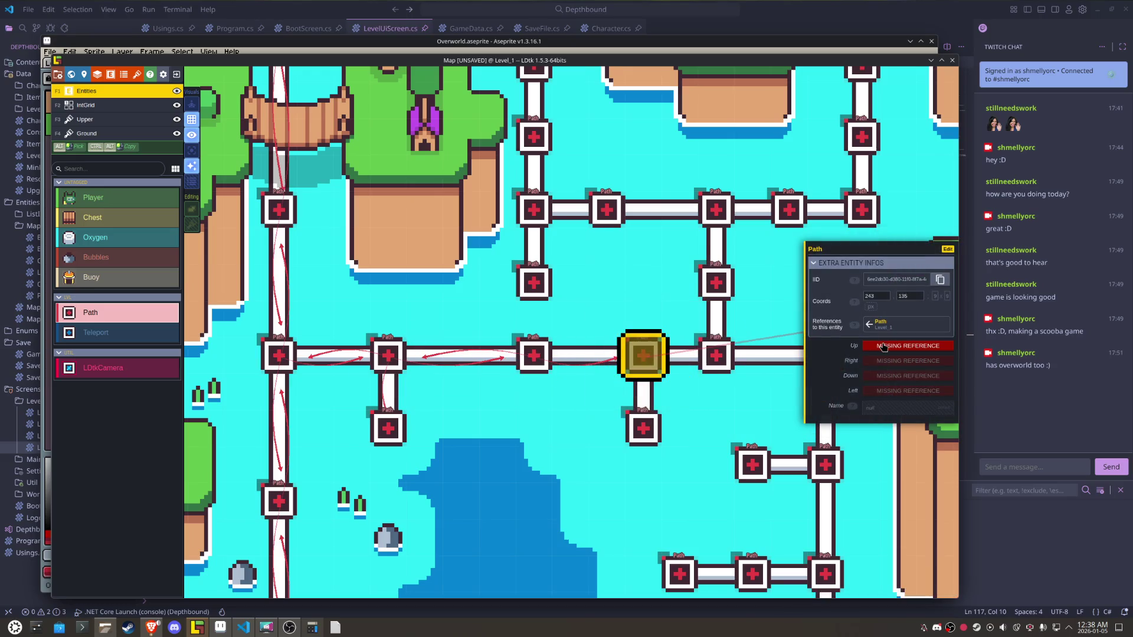
left_click(885, 376)
left_click(641, 424)
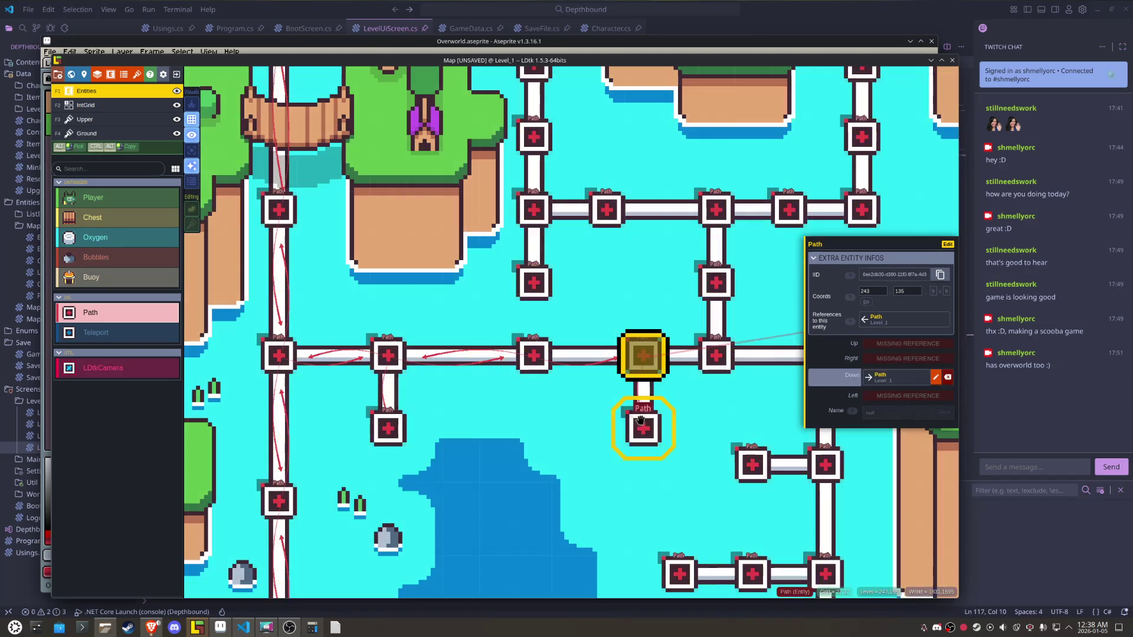
left_click(883, 355)
left_click(818, 391)
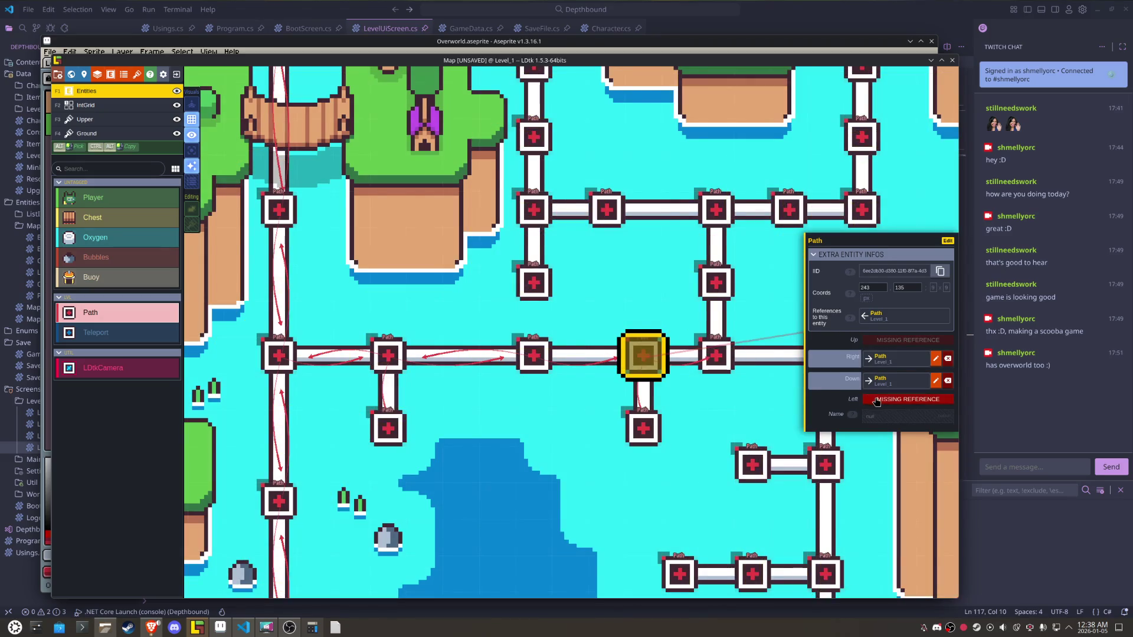
left_click(877, 399)
left_click(573, 357)
- Link the Path below the 243,135 junction up to the junction
left_click(706, 361)
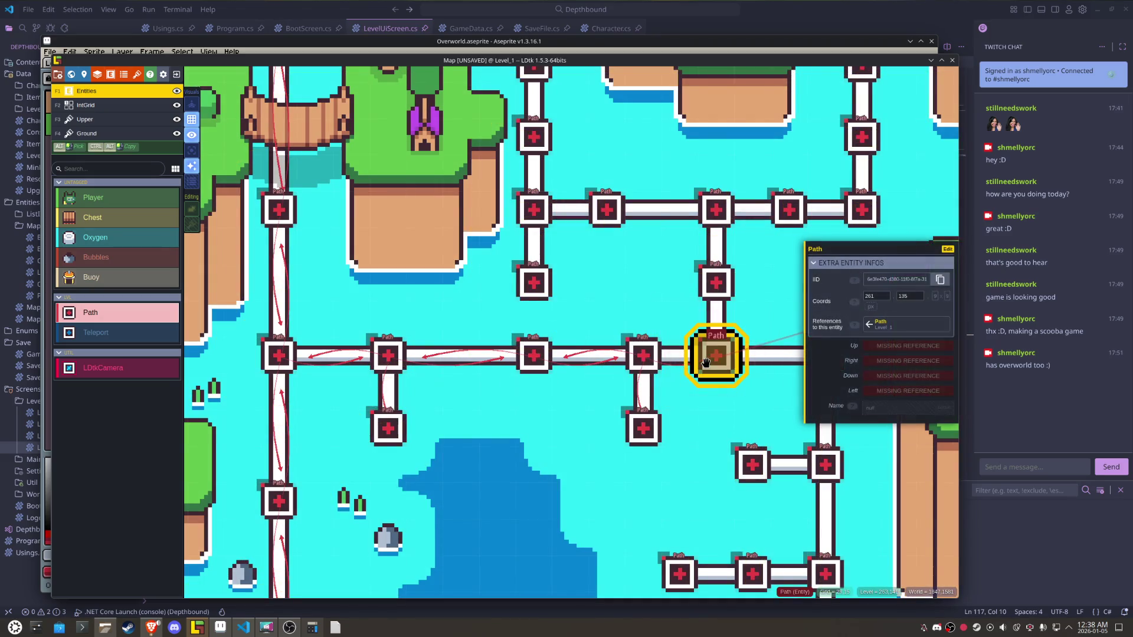
left_click(643, 427)
left_click(870, 350)
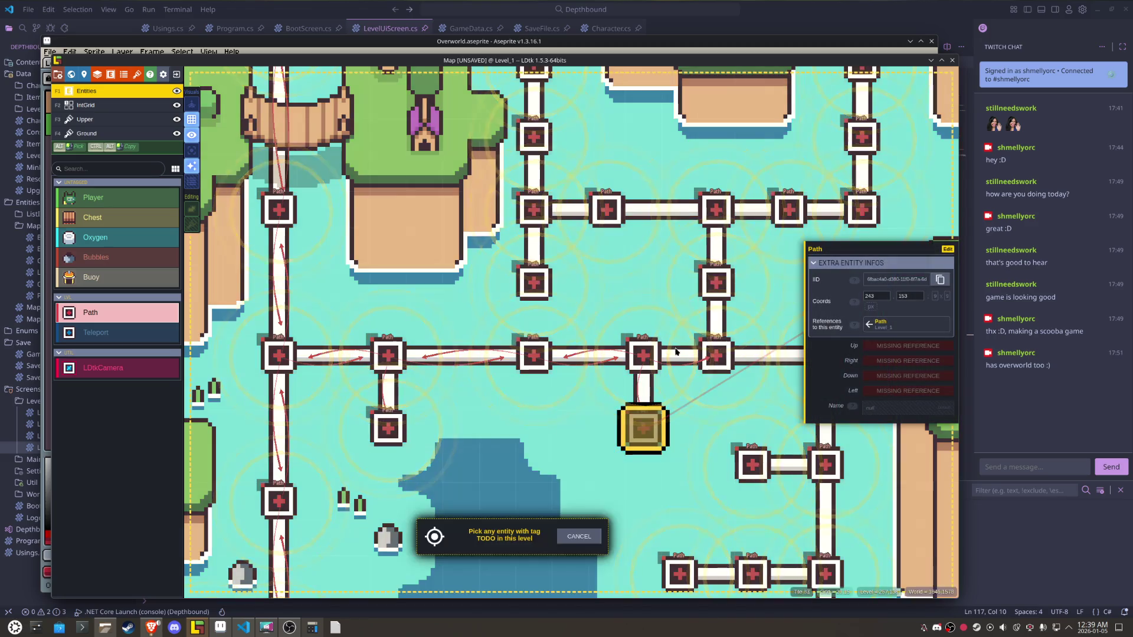
left_click(643, 355)
- Link the Path at 261,135 to its left, right and upper neighbours
left_click_drag(684, 364, 530, 396)
left_click(560, 389)
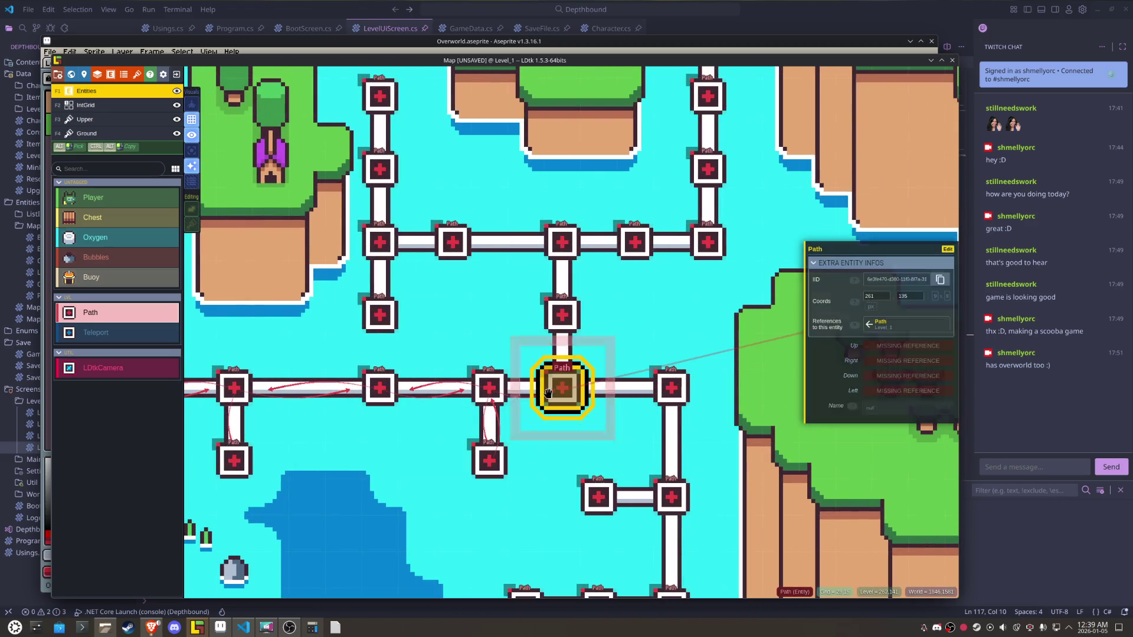
left_click(884, 388)
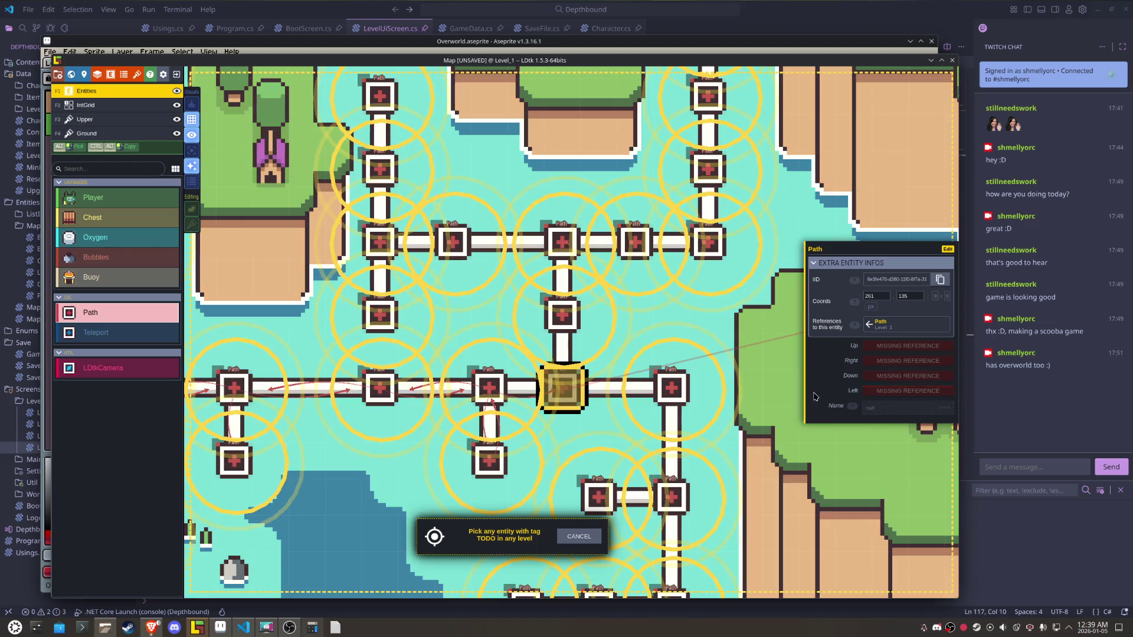
left_click(488, 388)
left_click(883, 364)
left_click(672, 388)
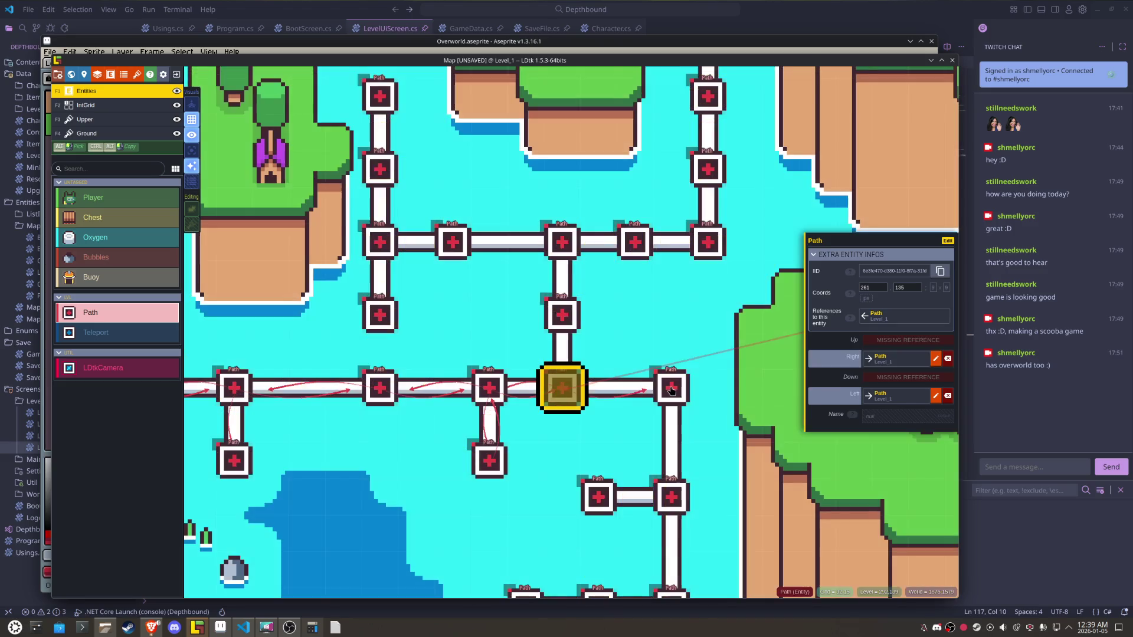
left_click(882, 343)
left_click(562, 316)
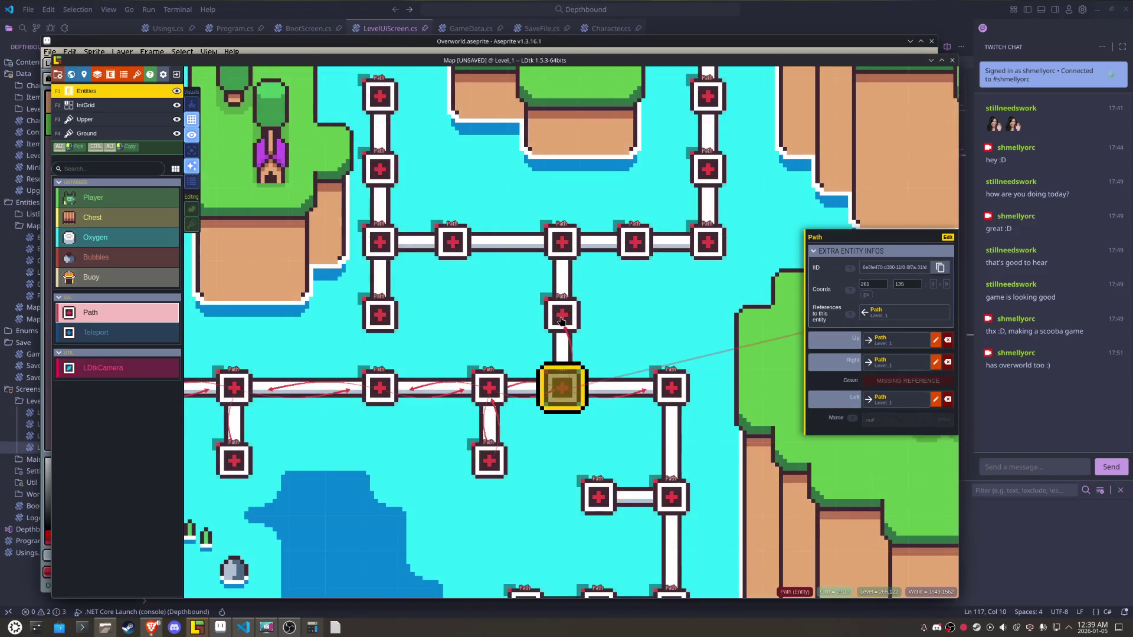
- Link the Path at 261,117 down and up to its vertical neighbours
left_click(564, 319)
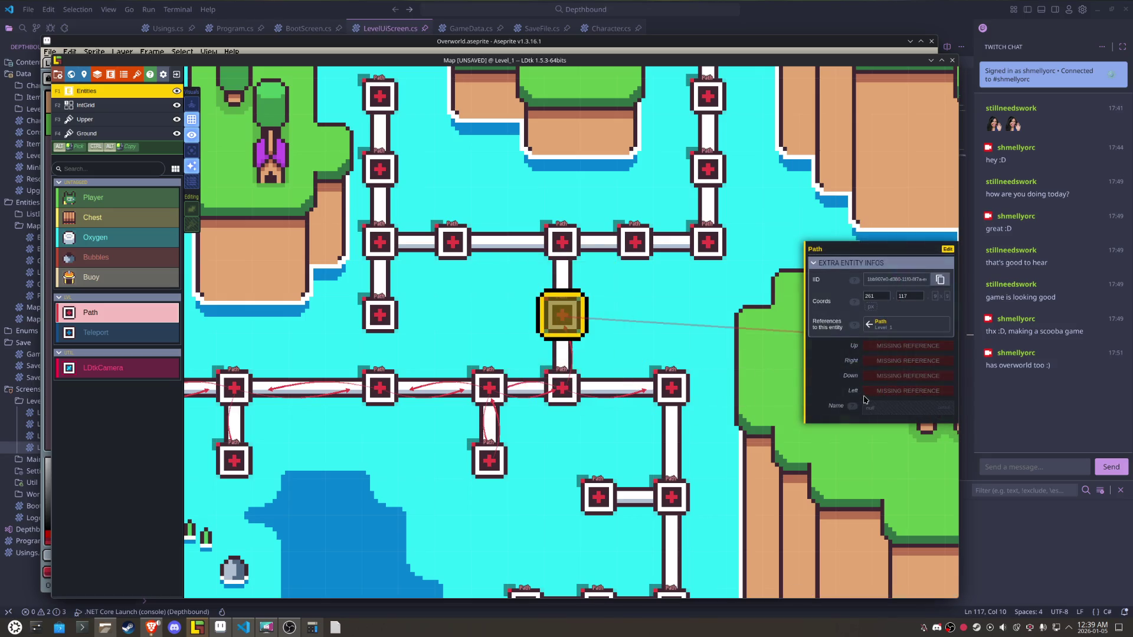
left_click(883, 378)
left_click(678, 376)
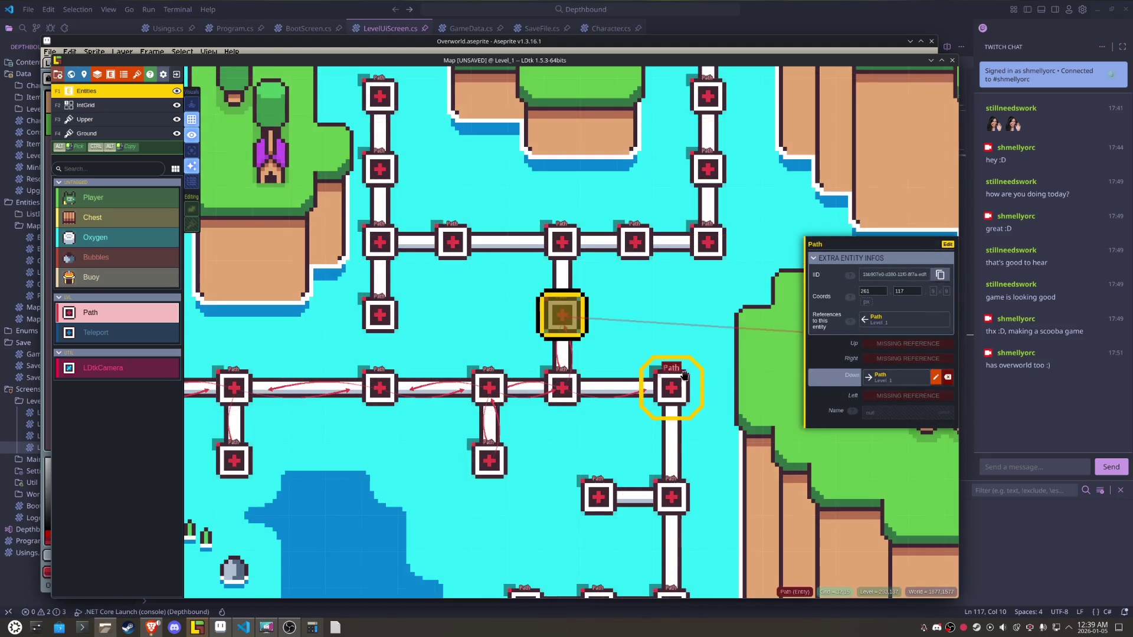
left_click(880, 344)
left_click(563, 243)
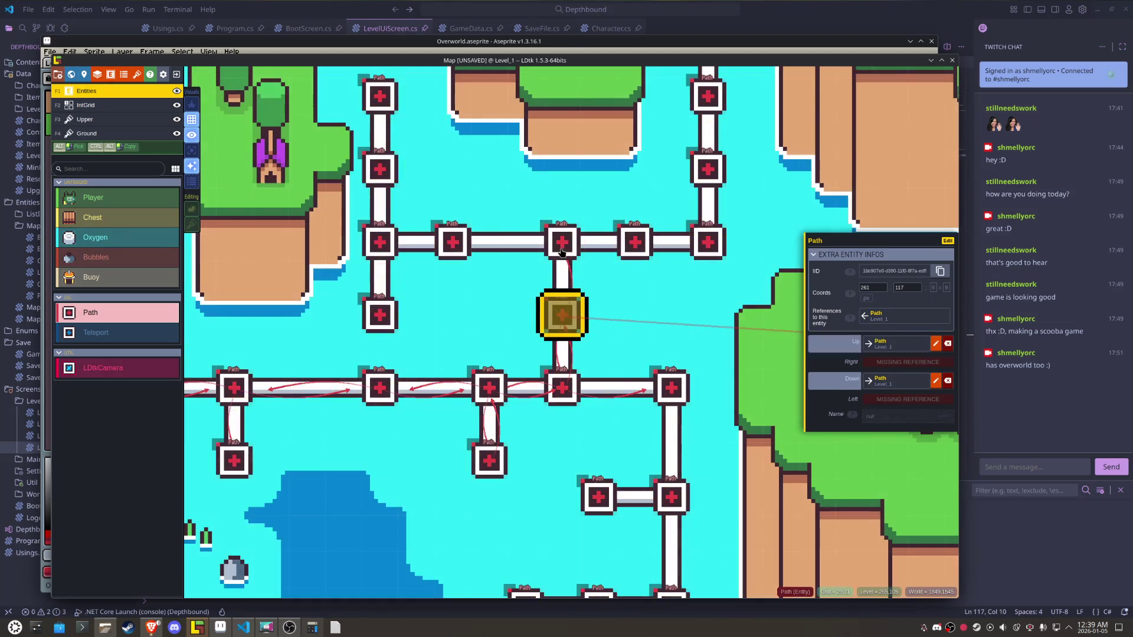
- Link the Path at 261,99 to its lower, right and left neighbours
left_click(565, 245)
left_click(881, 375)
left_click(562, 316)
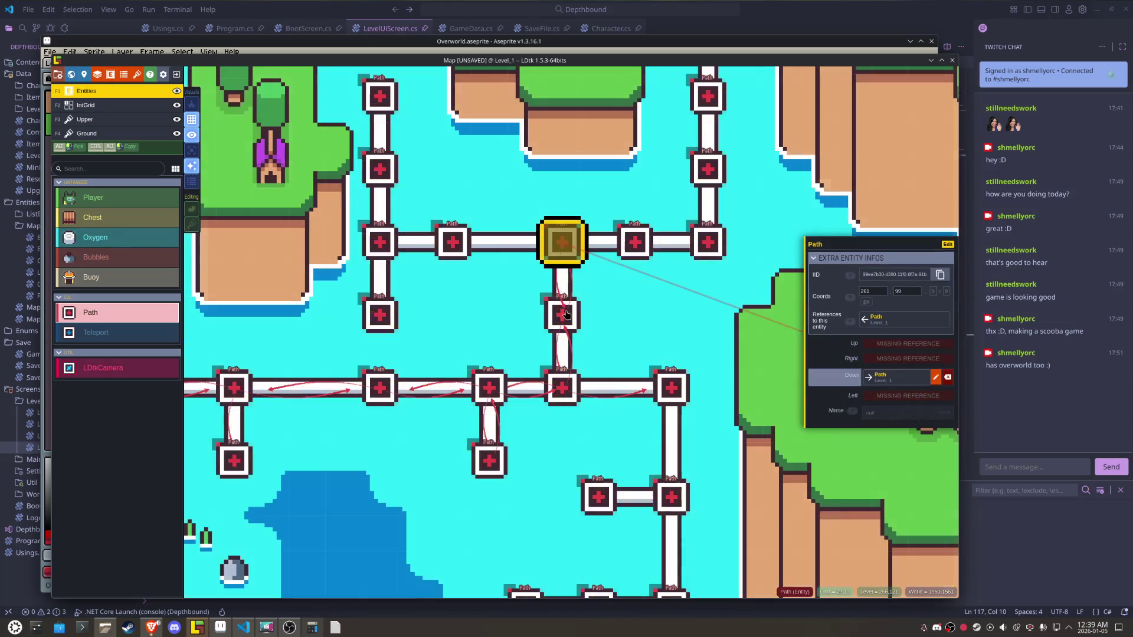
left_click(876, 357)
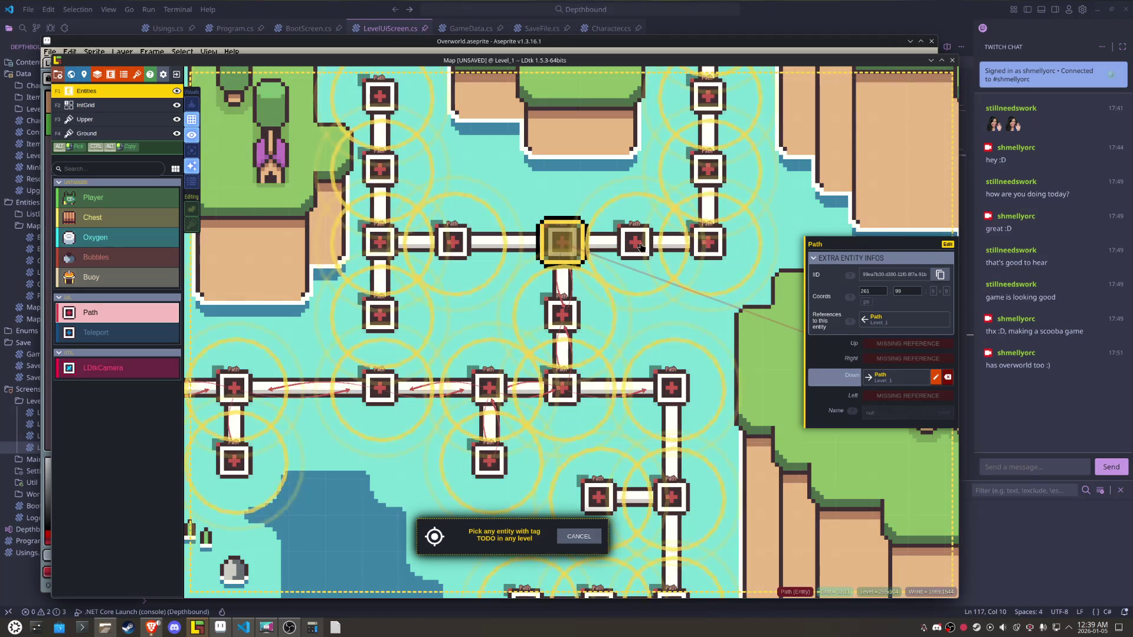
left_click(635, 242)
left_click(869, 399)
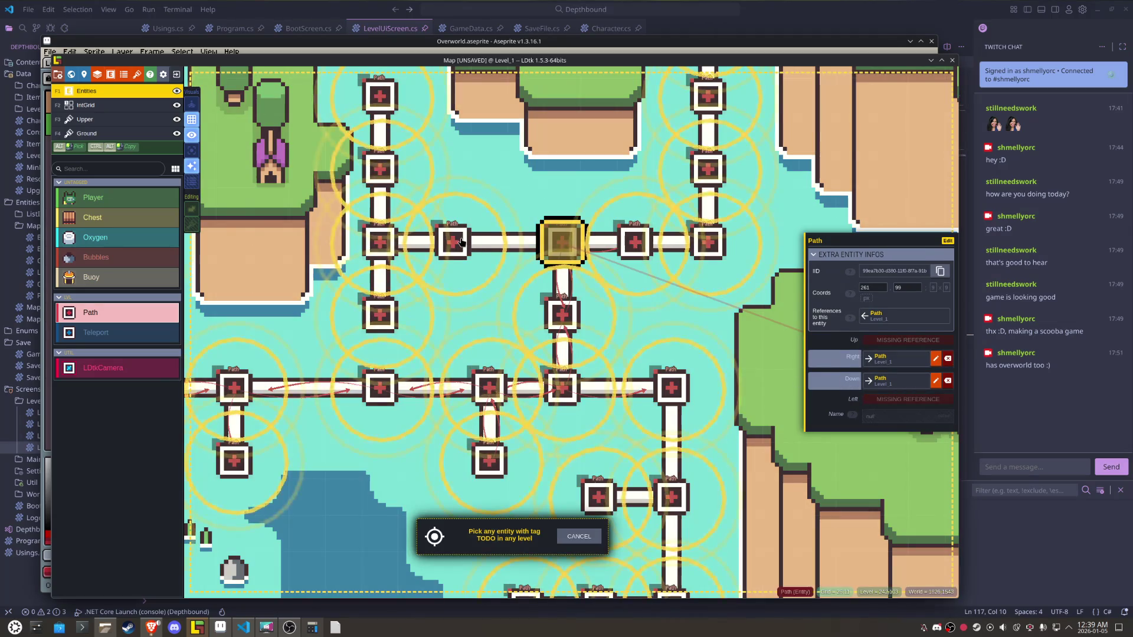
left_click(461, 242)
- Link the next Path to the left to its right and left neighbours
left_click(461, 242)
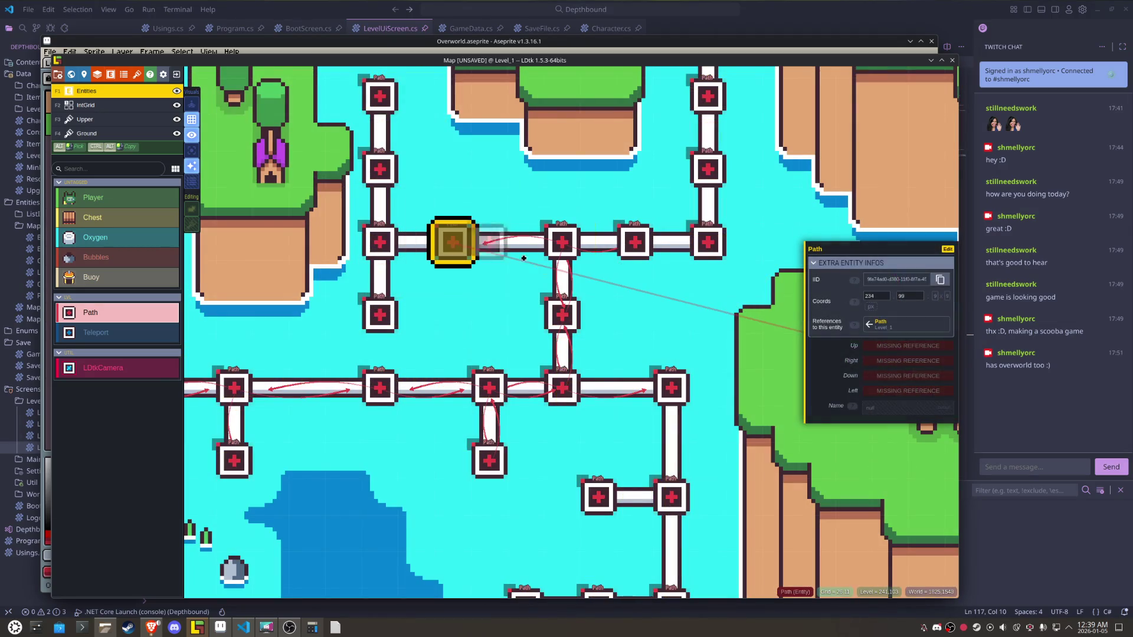
left_click(883, 361)
left_click(561, 244)
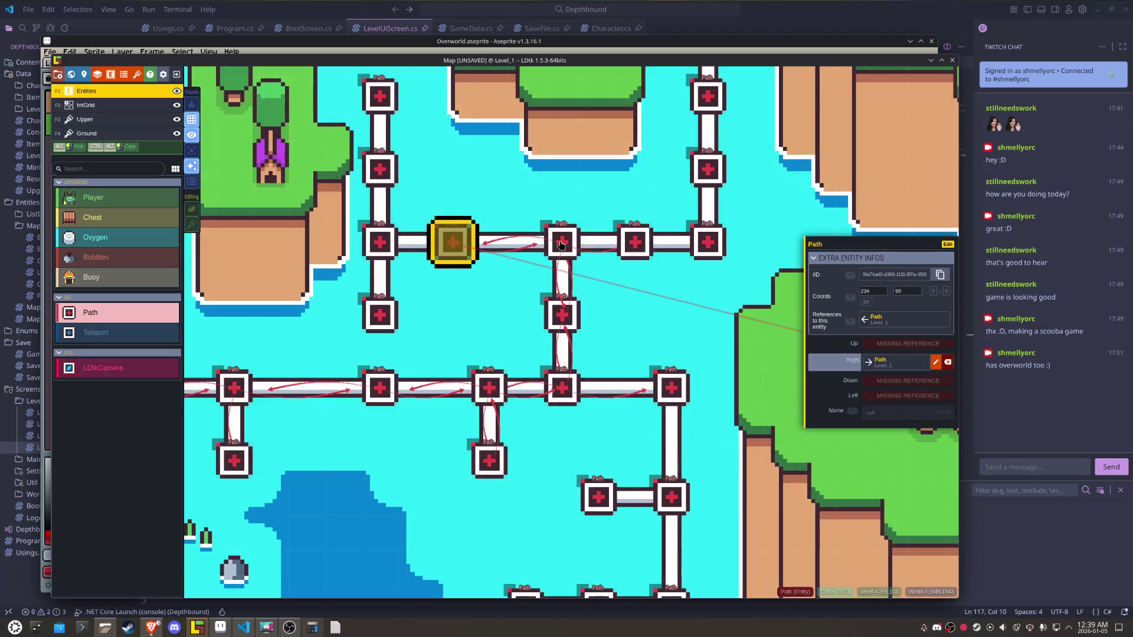
left_click(877, 398)
left_click(392, 254)
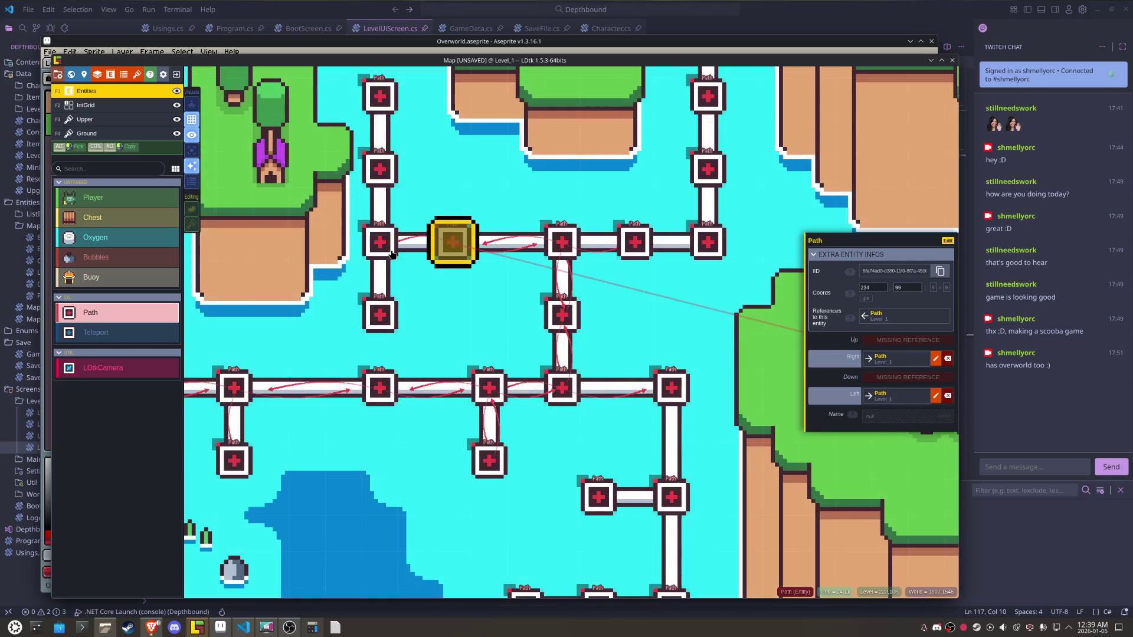
- Link the left junction Path to the nodes above, below and to its right
left_click(398, 251)
left_click(883, 347)
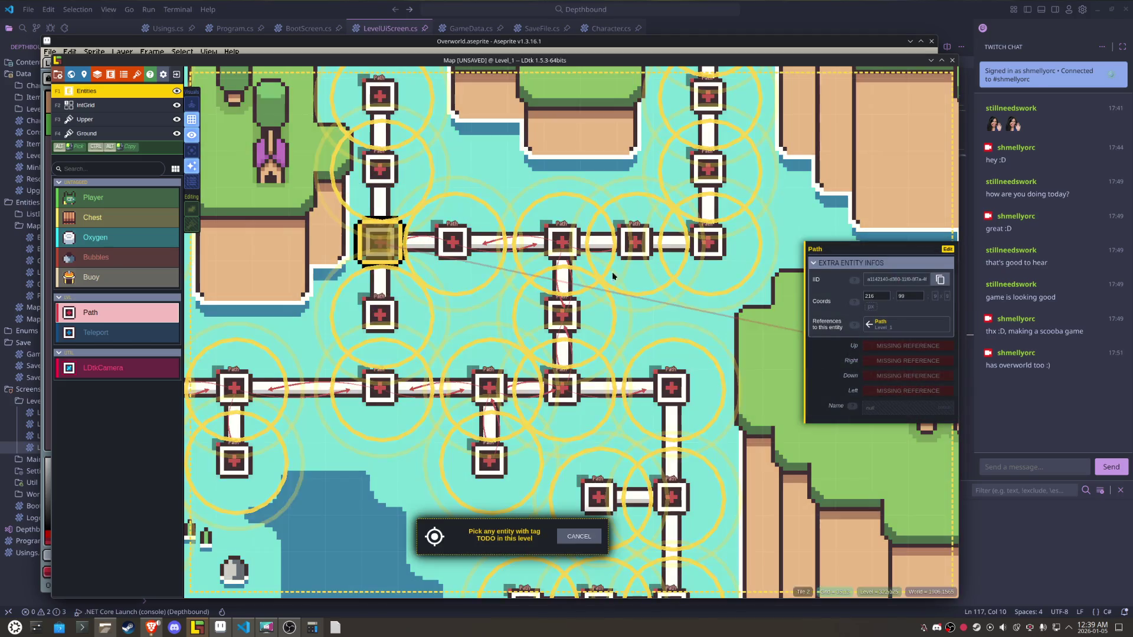
left_click(380, 169)
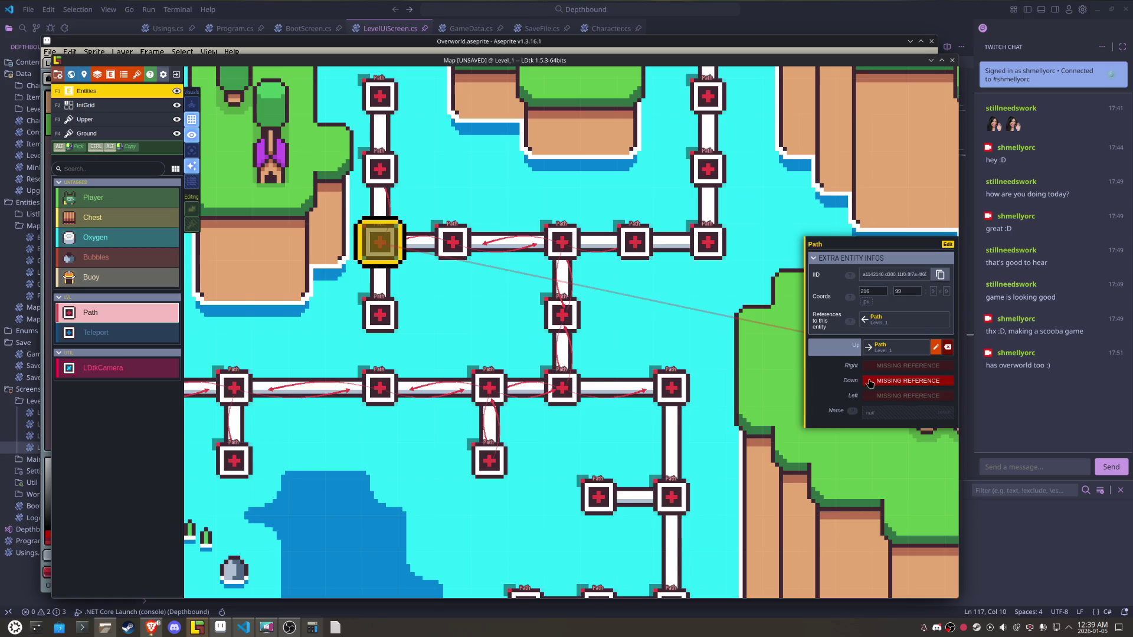
left_click(869, 382)
left_click(379, 314)
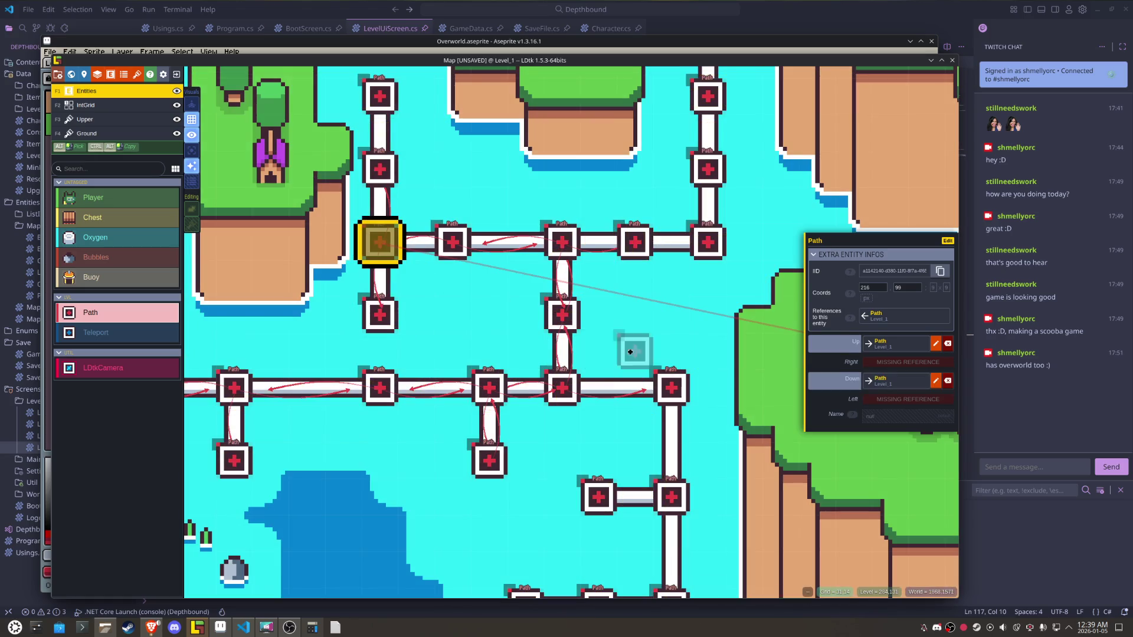
left_click(882, 363)
left_click(449, 242)
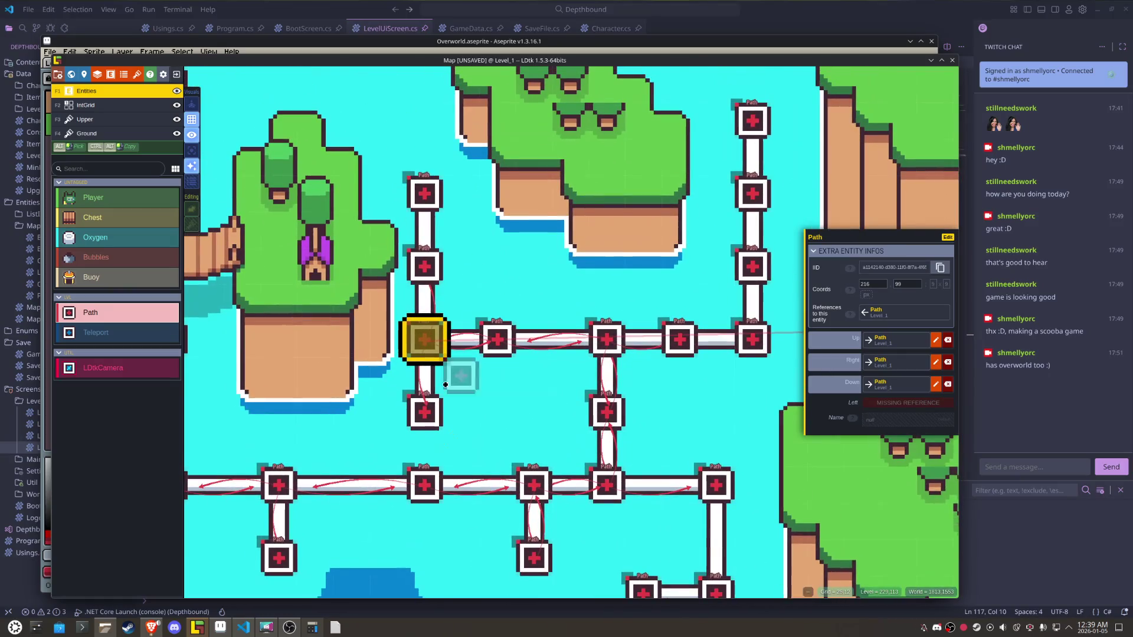
- Chain the vertical Paths above and below the junction with Up and Down links
left_click(420, 404)
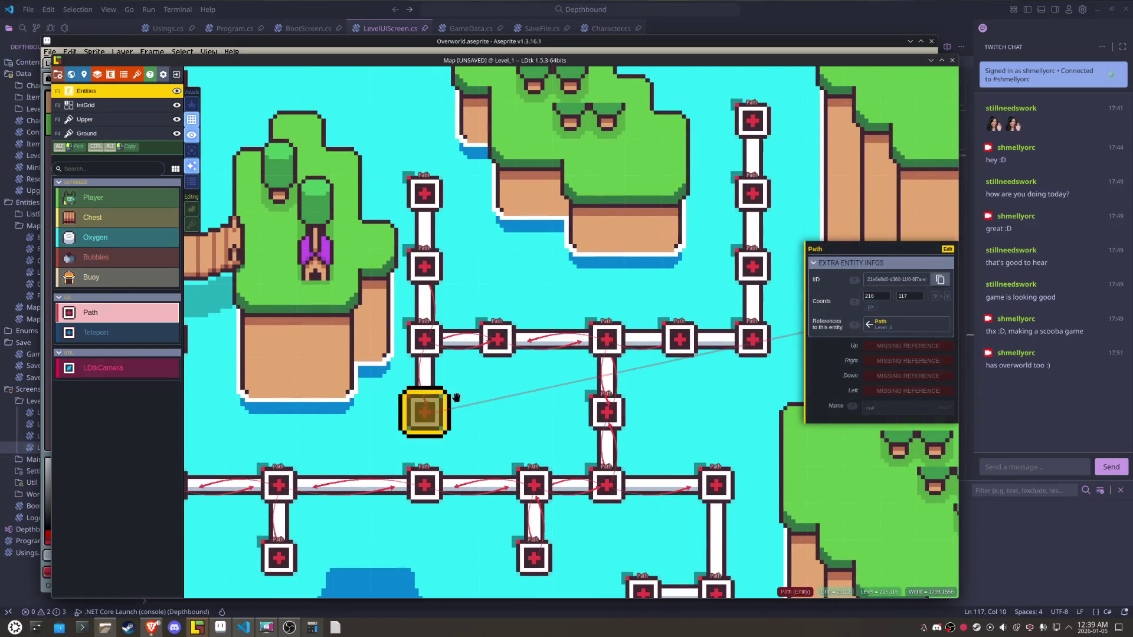
left_click(882, 353)
left_click(432, 346)
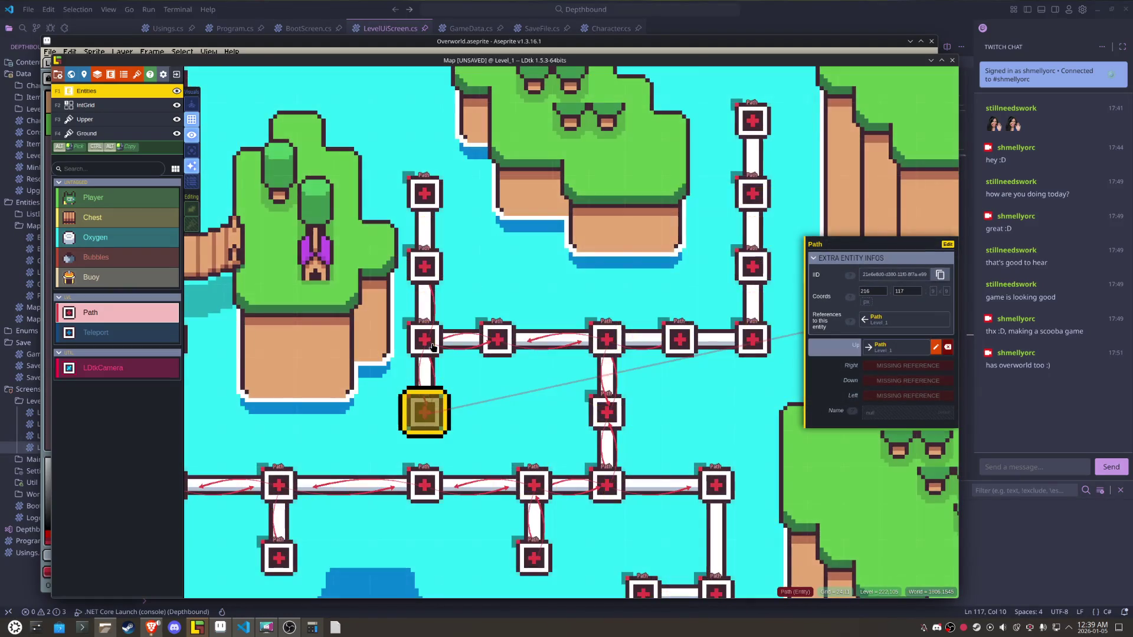
left_click(425, 265)
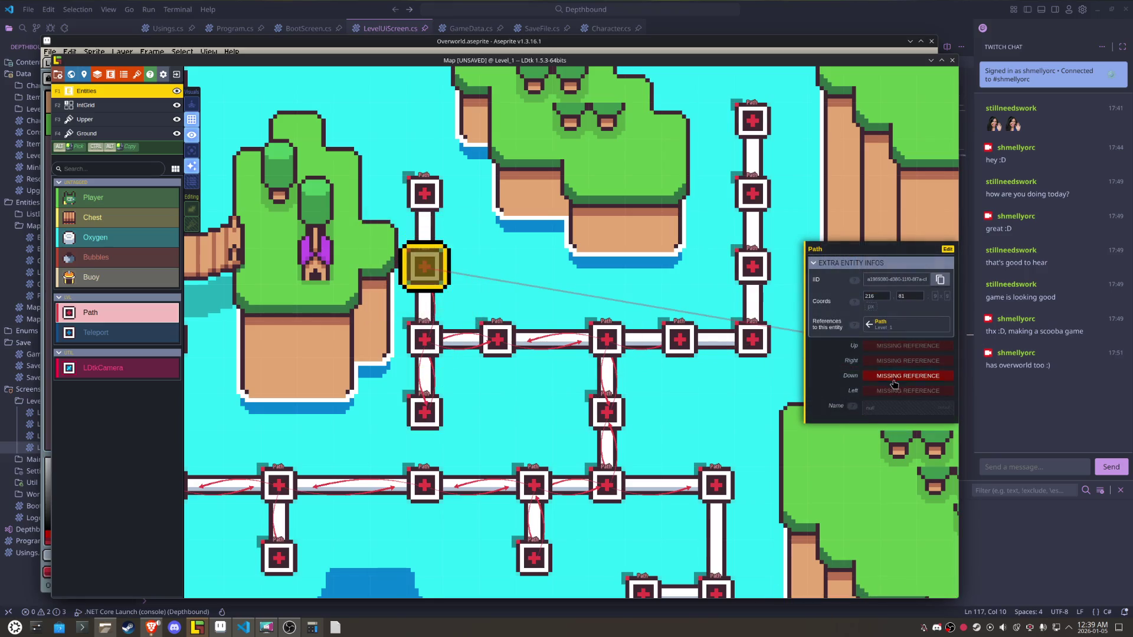
left_click(907, 376)
left_click(603, 342)
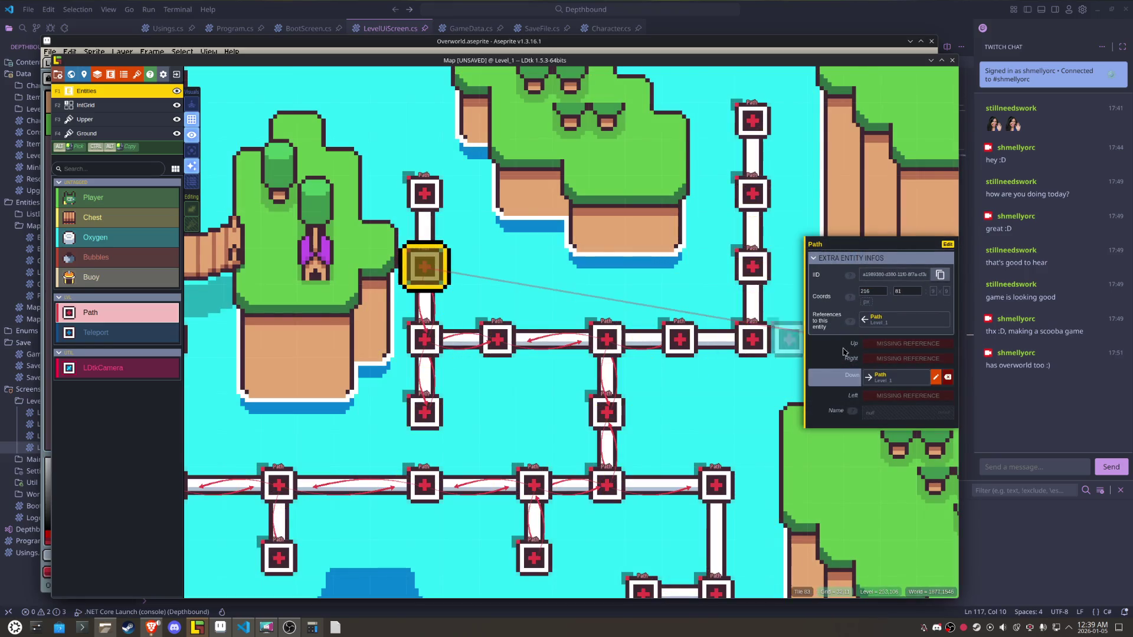
left_click(907, 344)
left_click(425, 194)
left_click(425, 193)
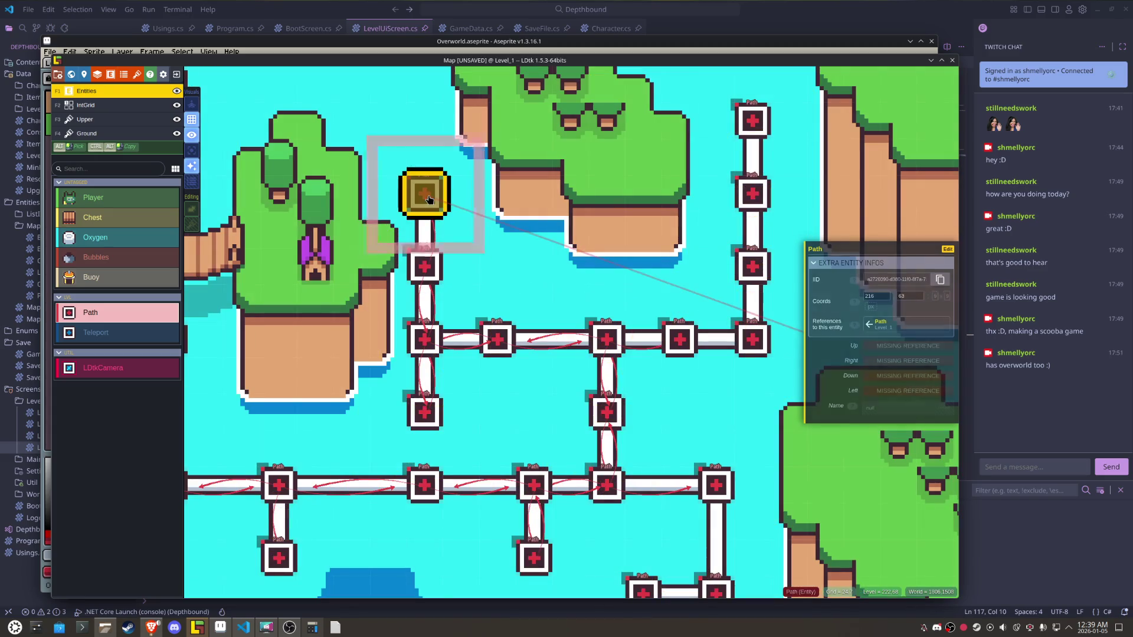
left_click(891, 377)
left_click(425, 263)
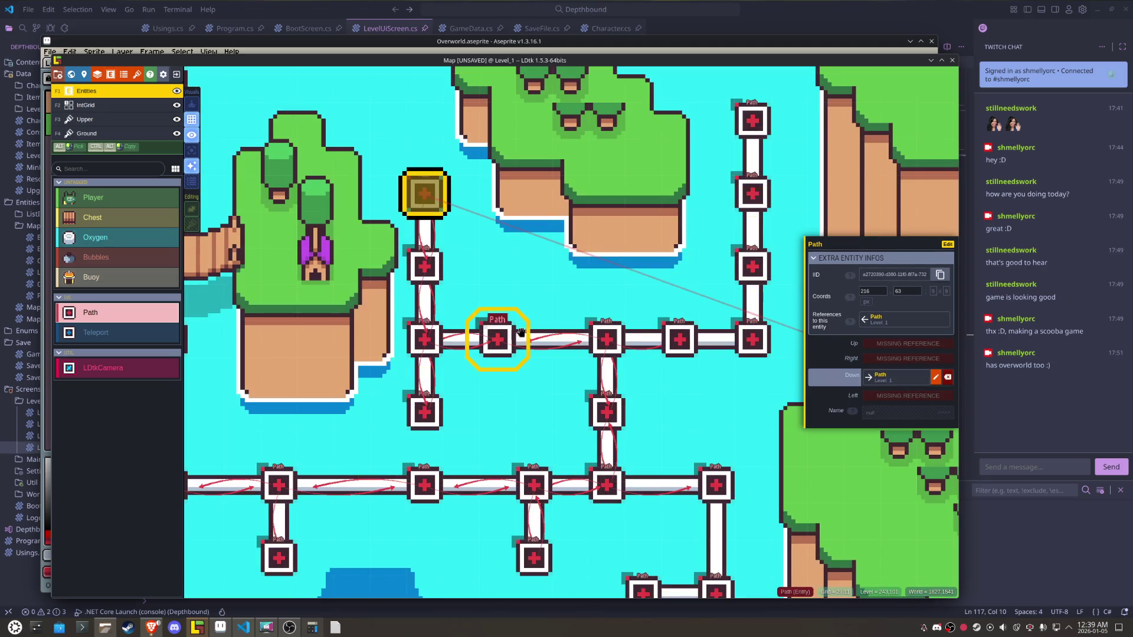
- Link a Path on the horizontal route to its left and right neighbours
left_click(591, 347)
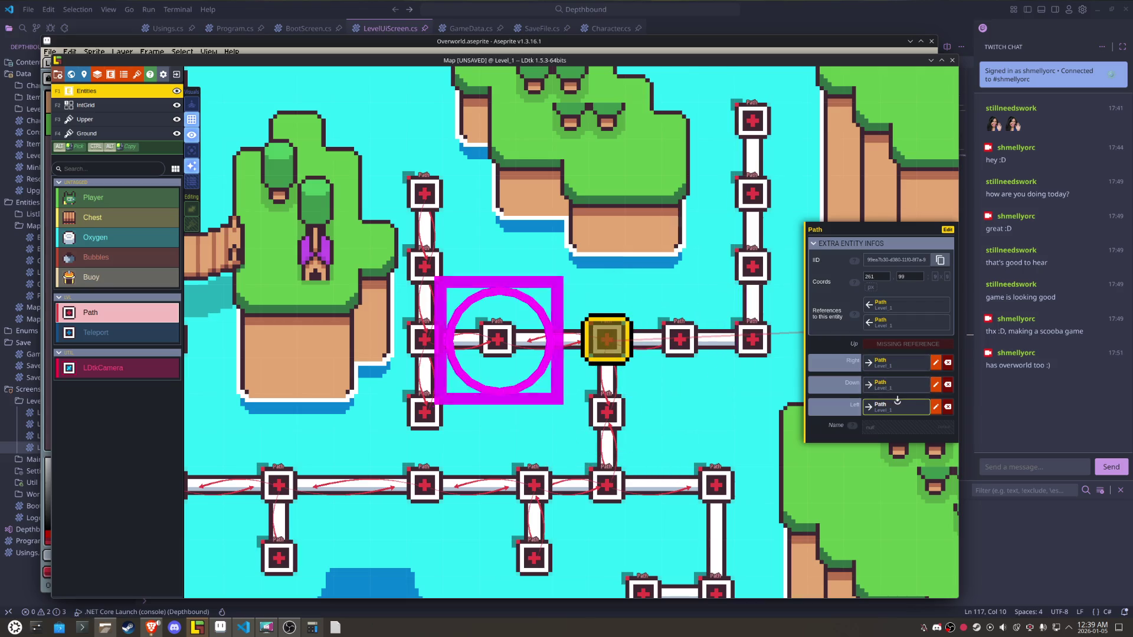
left_click_drag(639, 341, 452, 322)
left_click(493, 319)
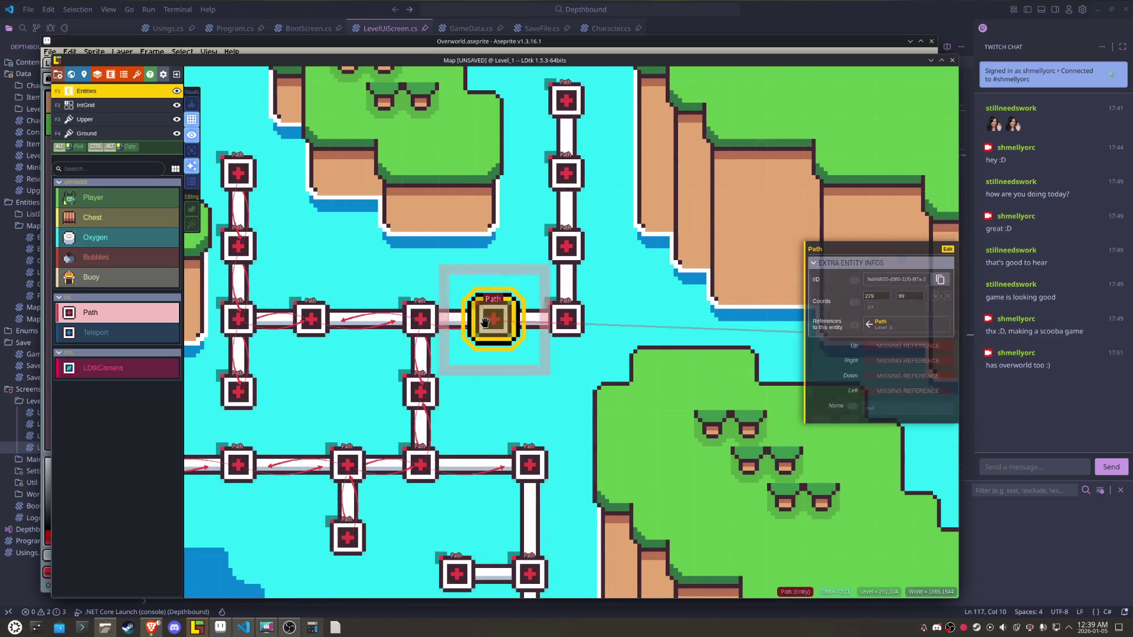
left_click(891, 392)
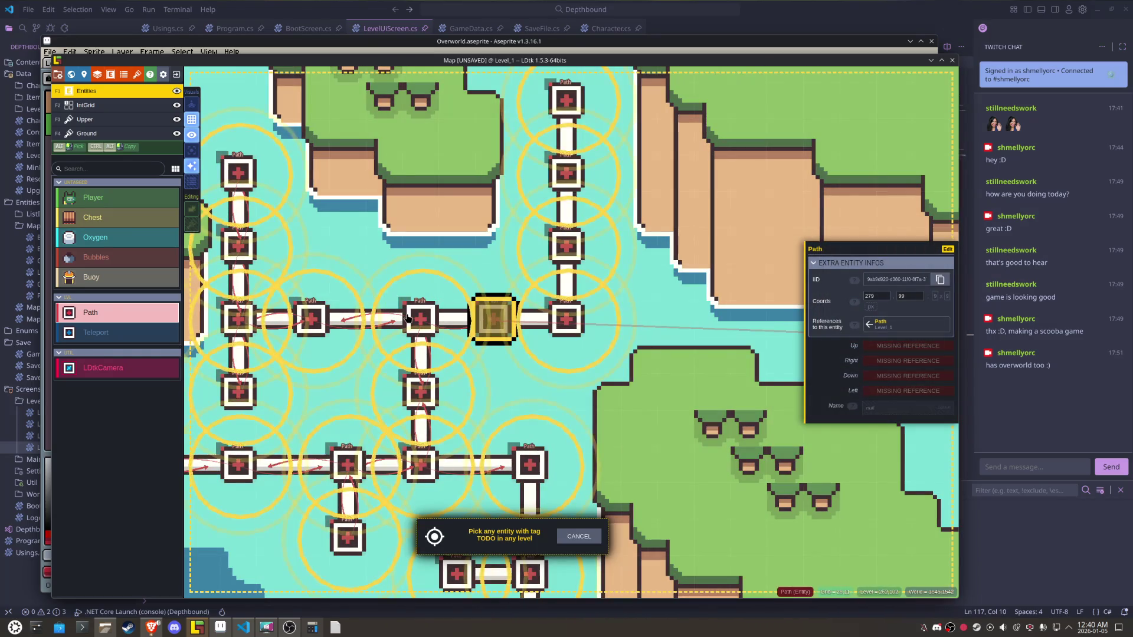
left_click(420, 318)
left_click(883, 360)
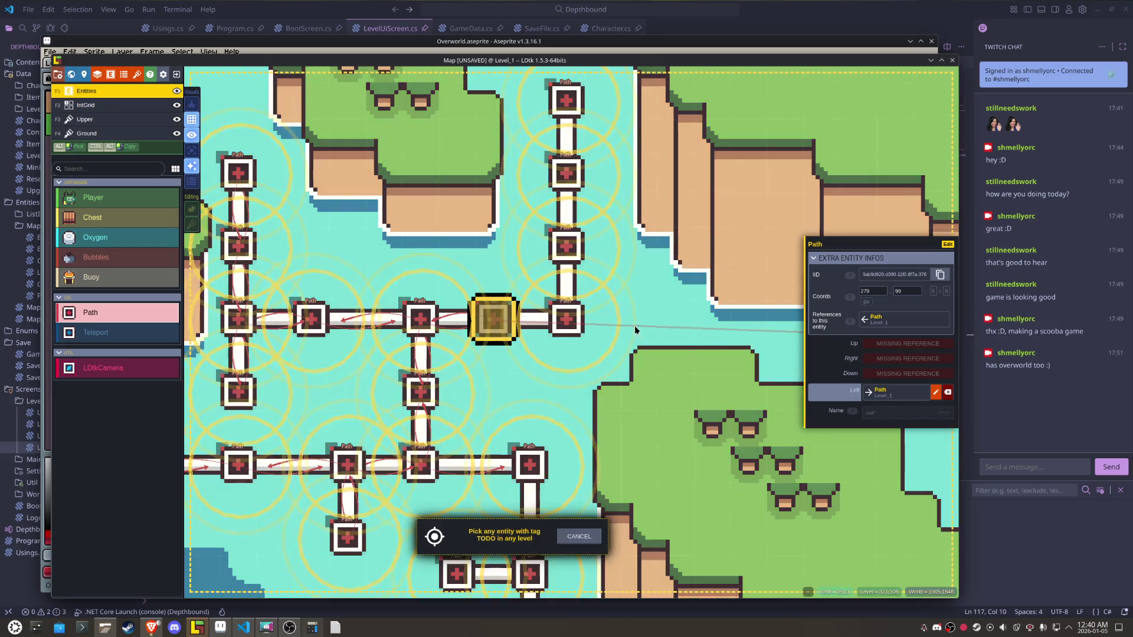
left_click(568, 320)
- Link the corner Path to the node on its left and the node above
left_click(570, 323)
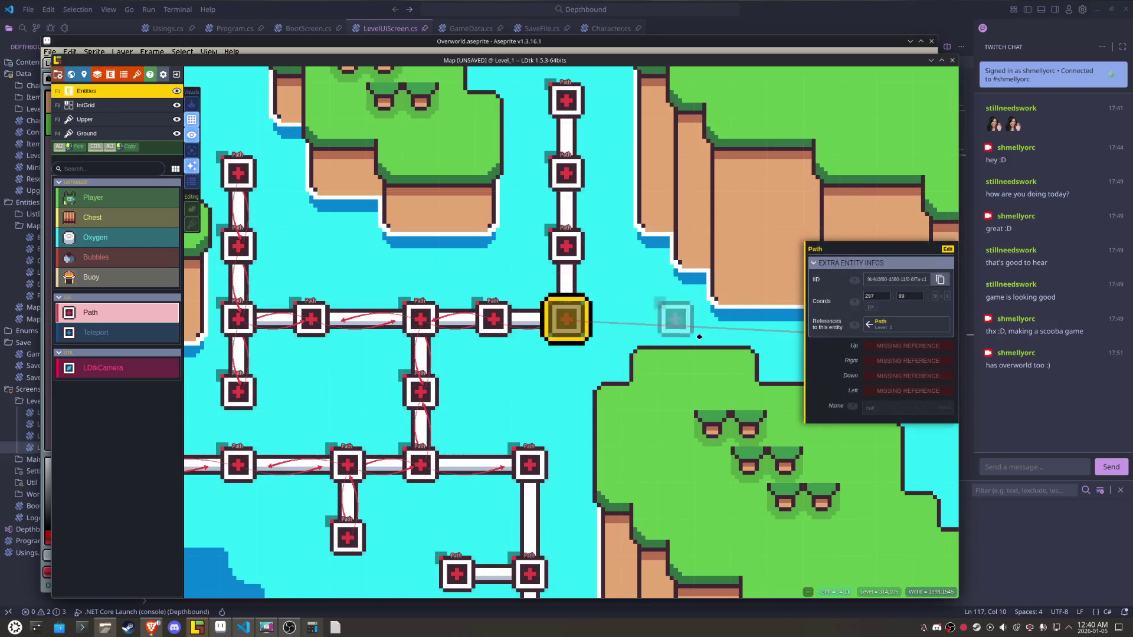
left_click(889, 392)
left_click(493, 319)
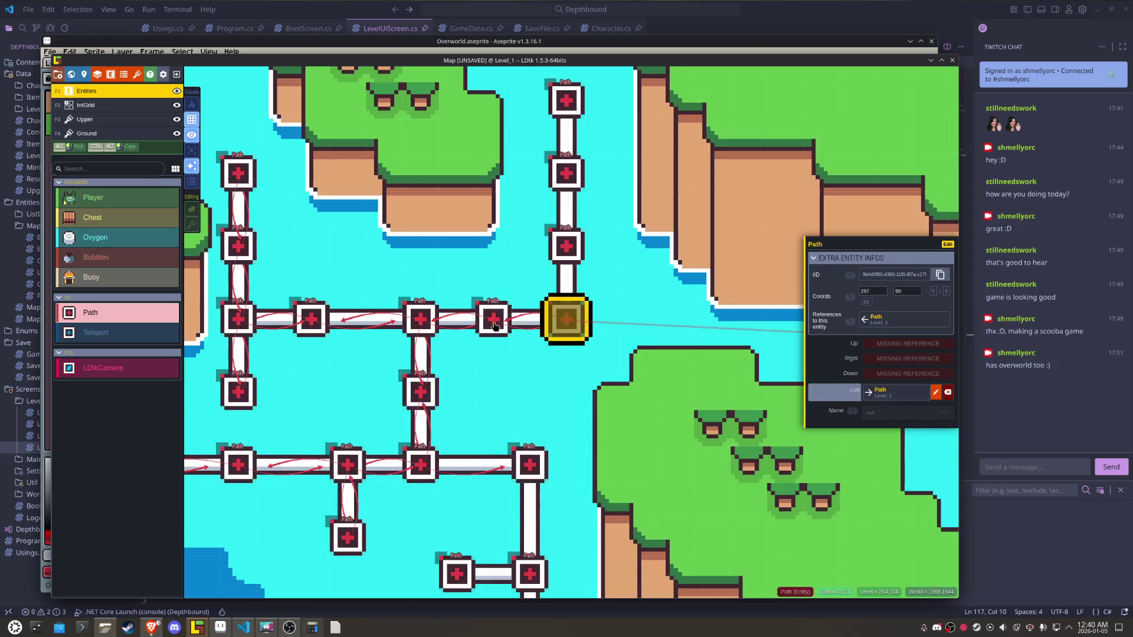
left_click(936, 391)
left_click(567, 255)
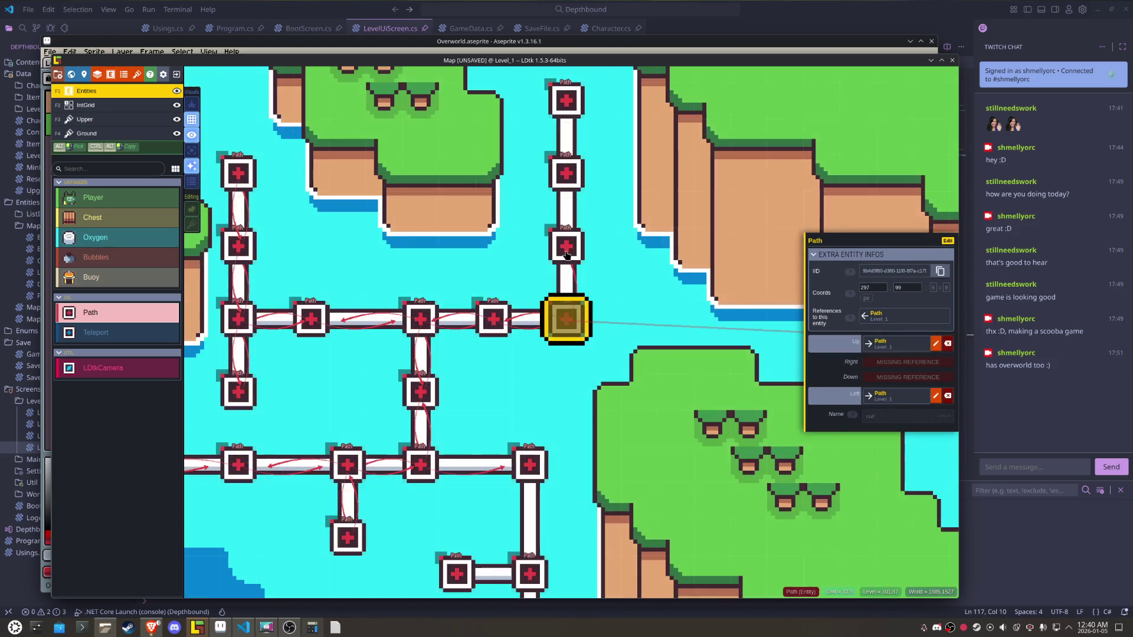
- Link the Paths above the corner to each other with Down and Up links
left_click(567, 248)
left_click(877, 377)
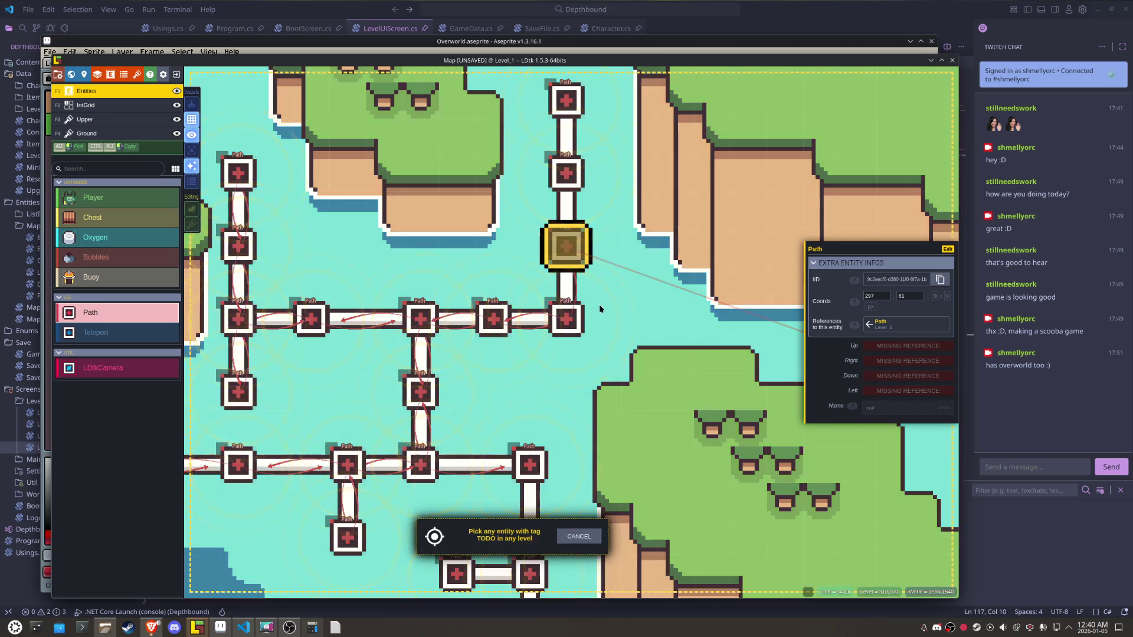
left_click(581, 311)
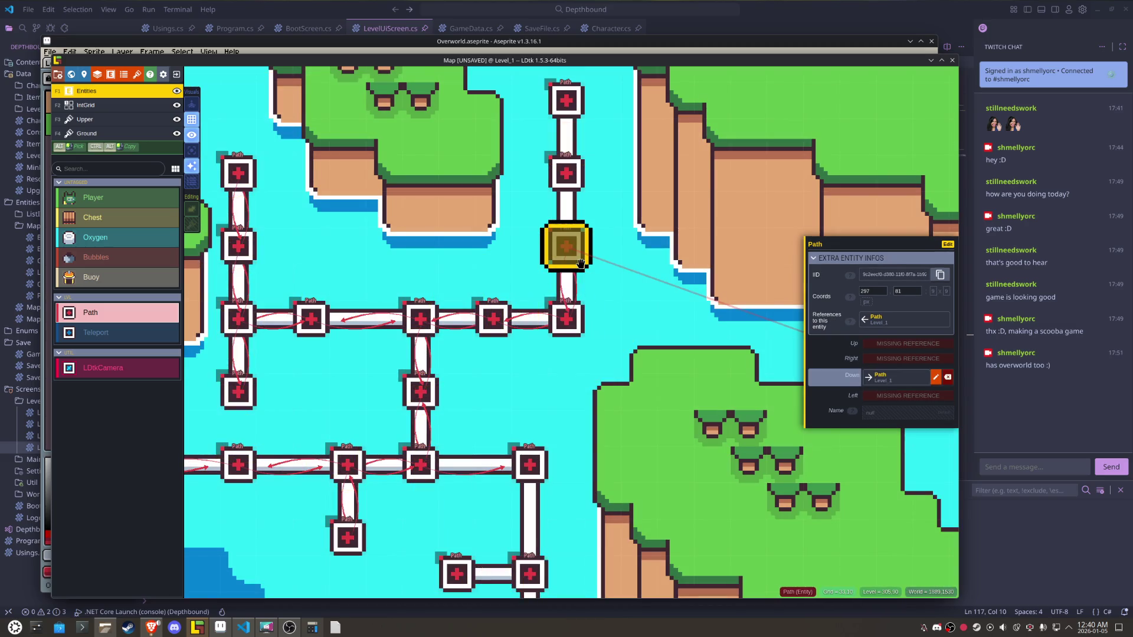
left_click(879, 360)
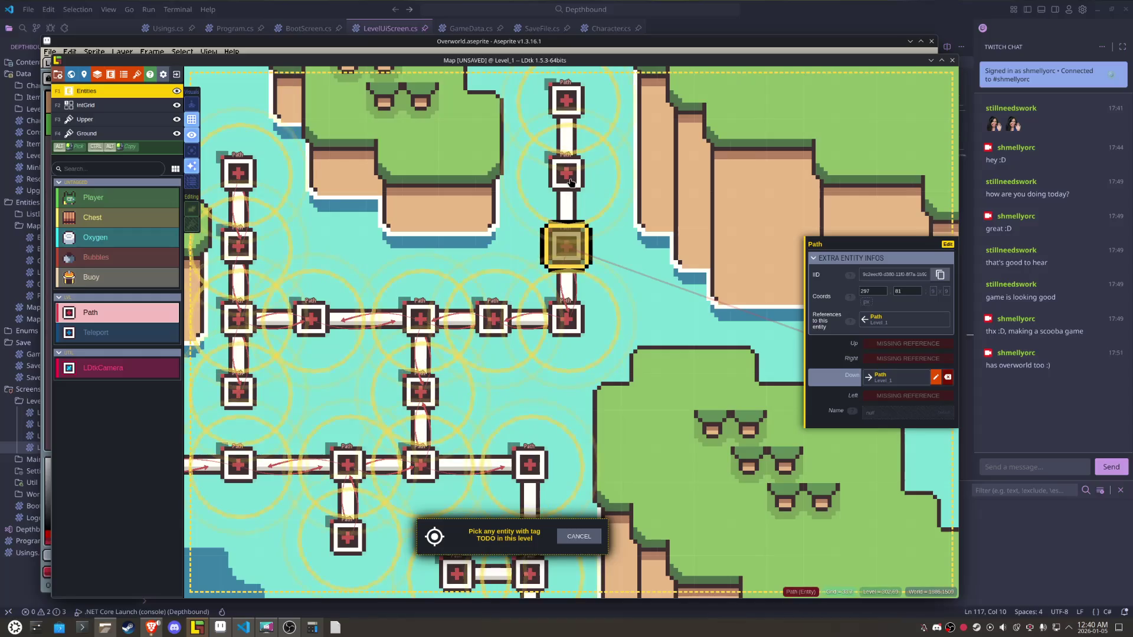
left_click(567, 173)
left_click(894, 376)
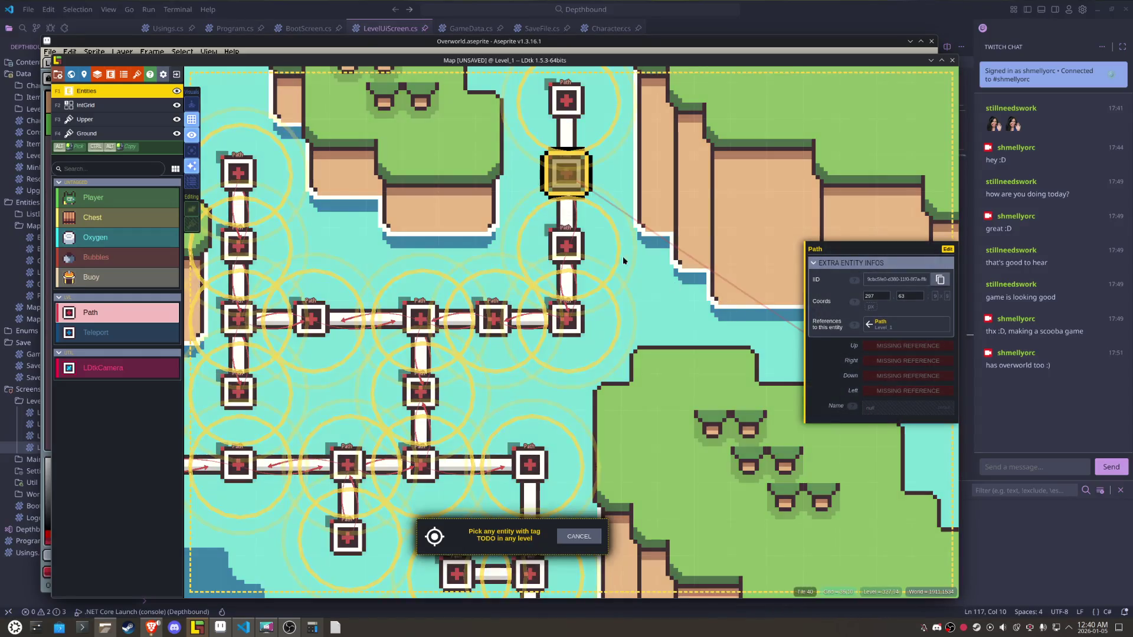
left_click(566, 246)
- Link the topmost Path of the vertical route with the node below it
left_click_drag(639, 246, 611, 353)
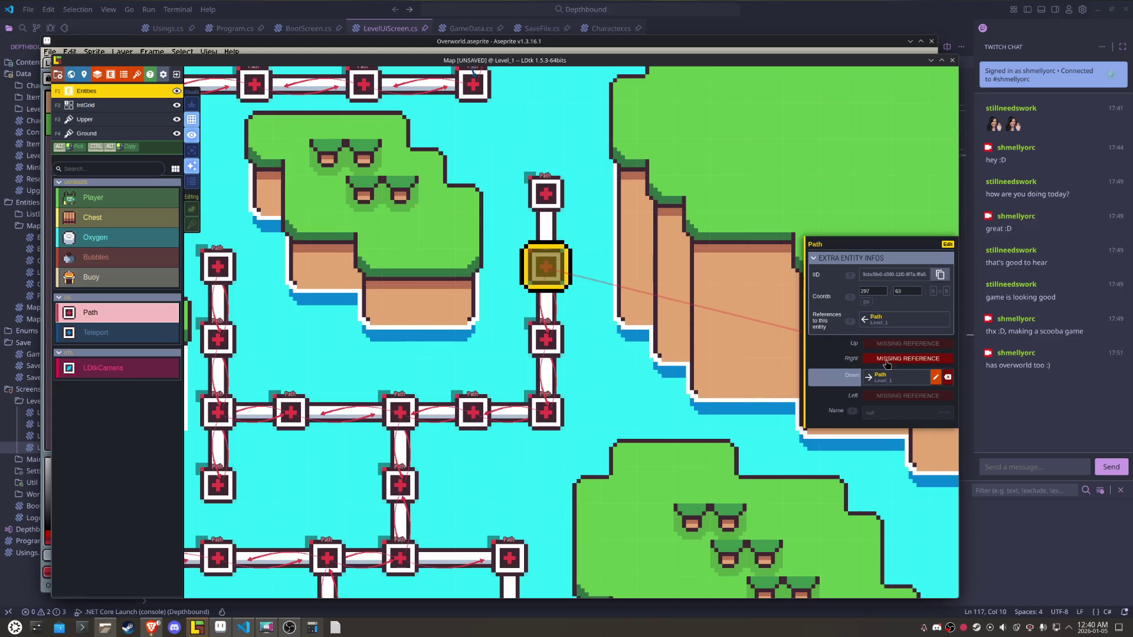
left_click(899, 347)
left_click(568, 206)
left_click(567, 210)
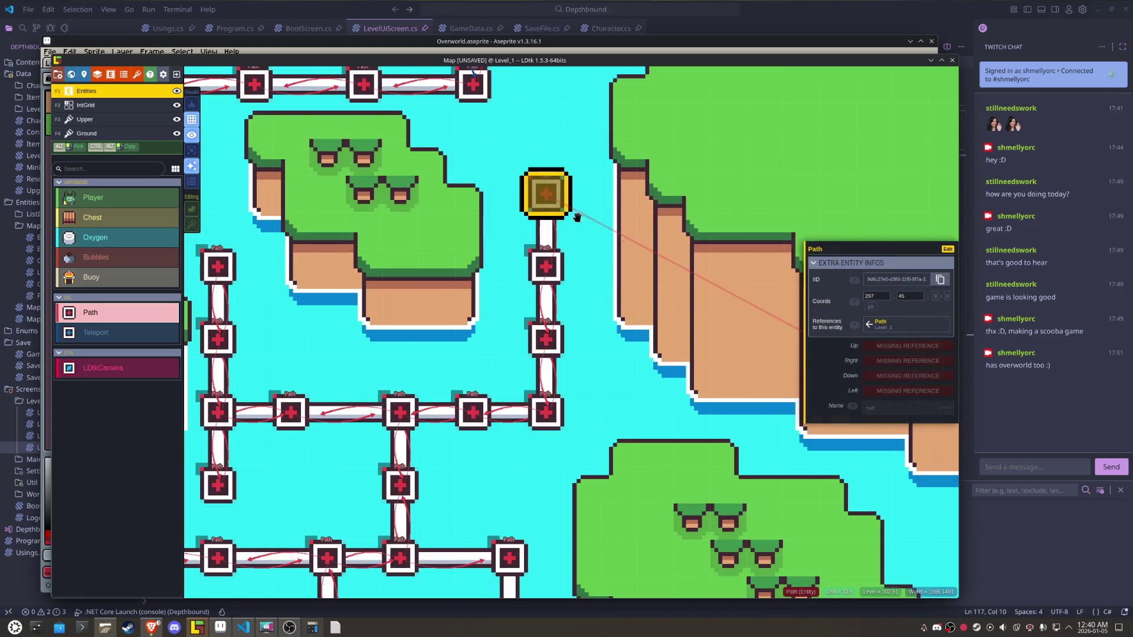
left_click(875, 376)
left_click(546, 267)
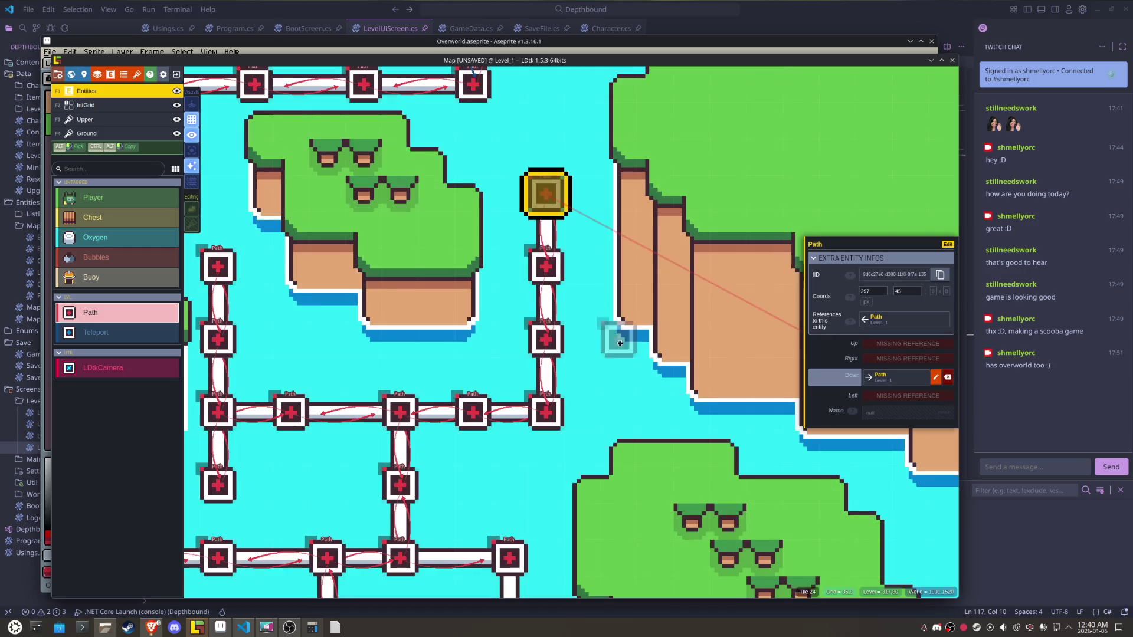
- Link the corner Path by the island to its left and lower neighbours
scroll(622, 362, "down", 2)
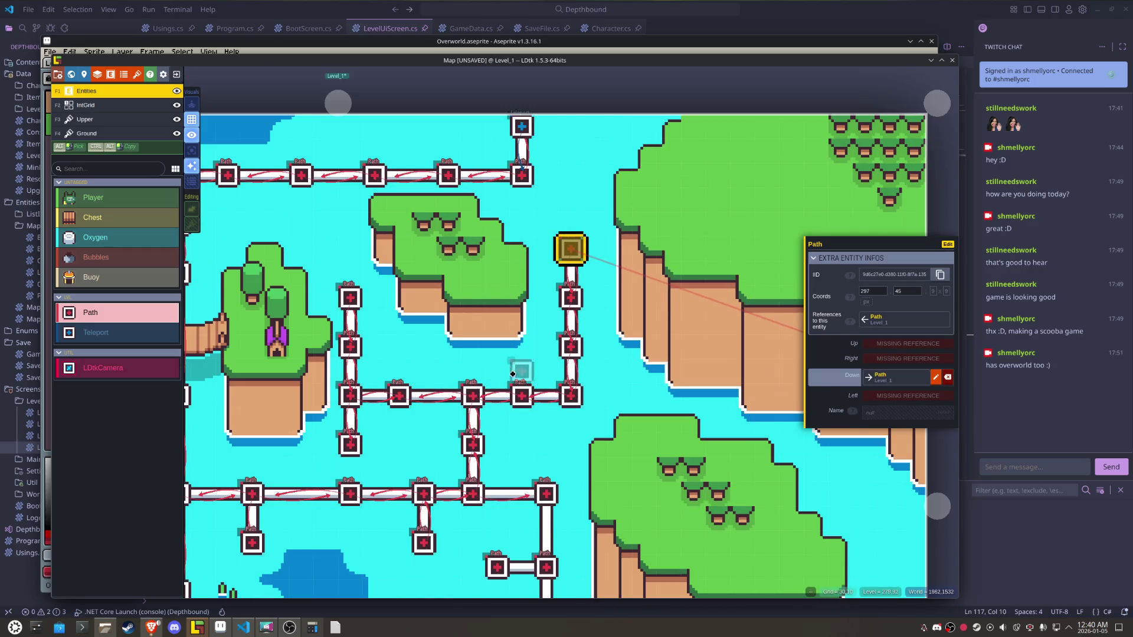
scroll(509, 370, "down", 3)
scroll(533, 349, "up", 2)
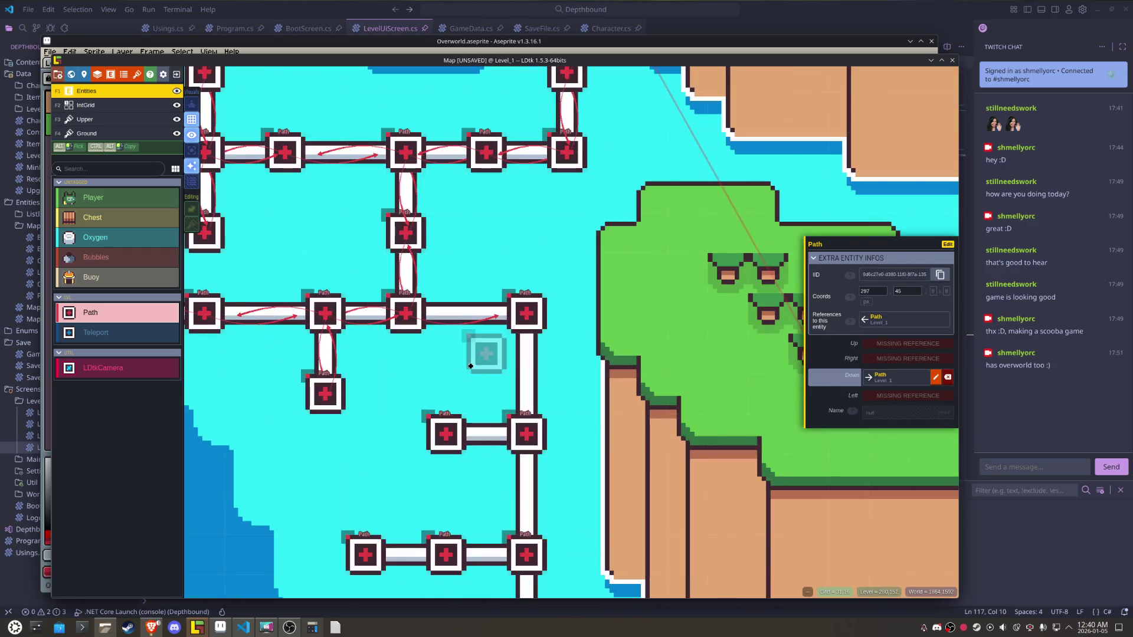
left_click(533, 349)
left_click(880, 391)
left_click(416, 318)
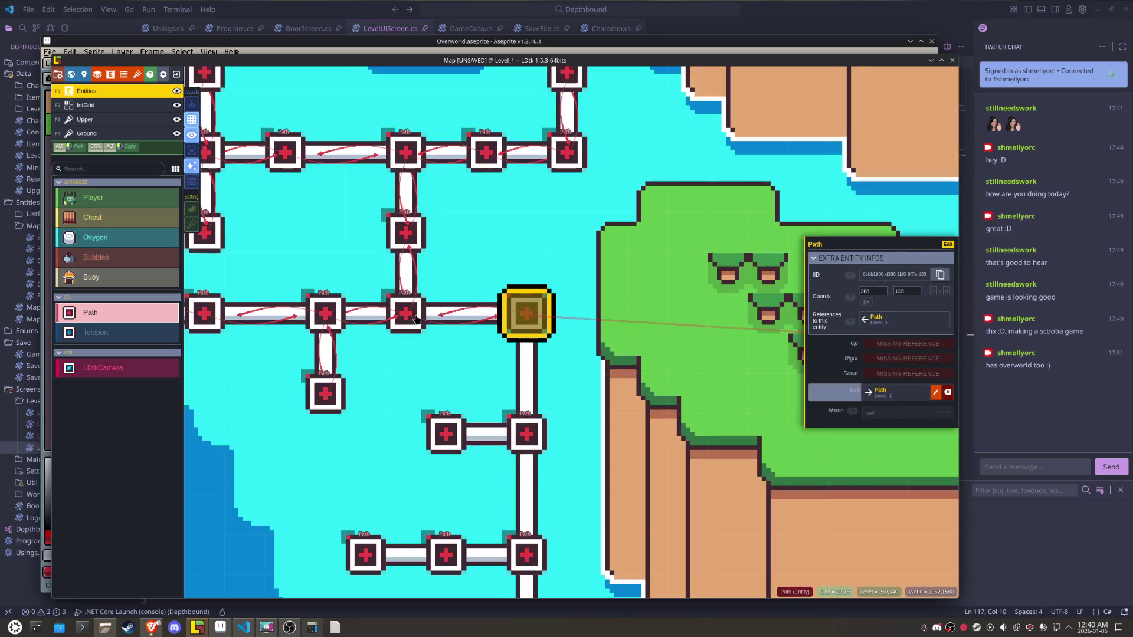
left_click(892, 374)
left_click(531, 434)
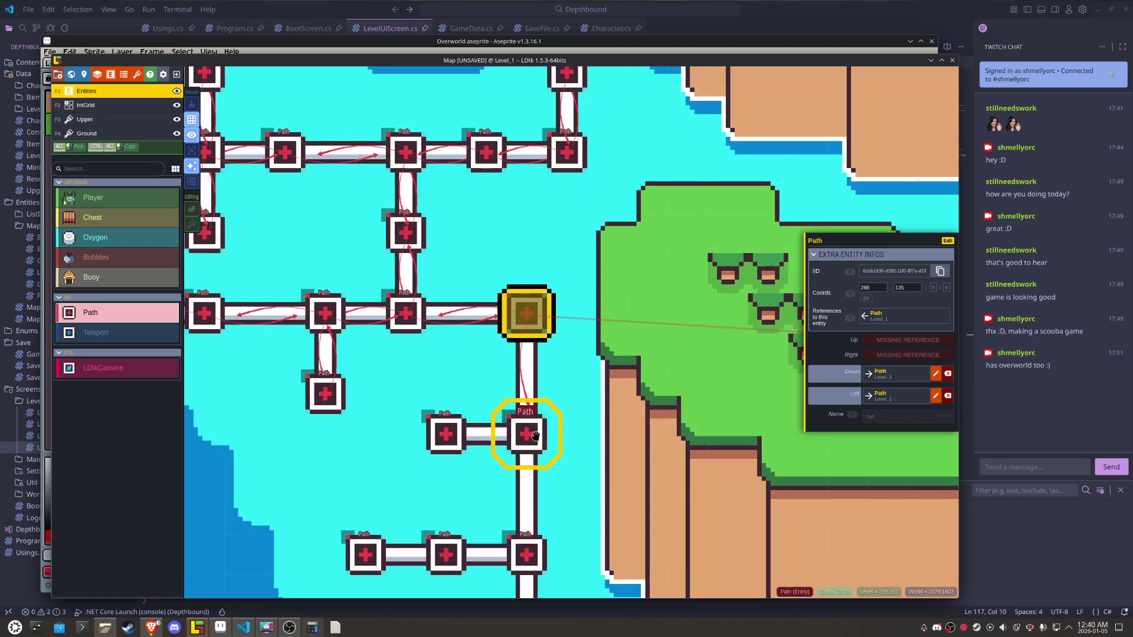
- Link the Path below the corner to its upper, left and lower neighbours
left_click(535, 436)
left_click(896, 347)
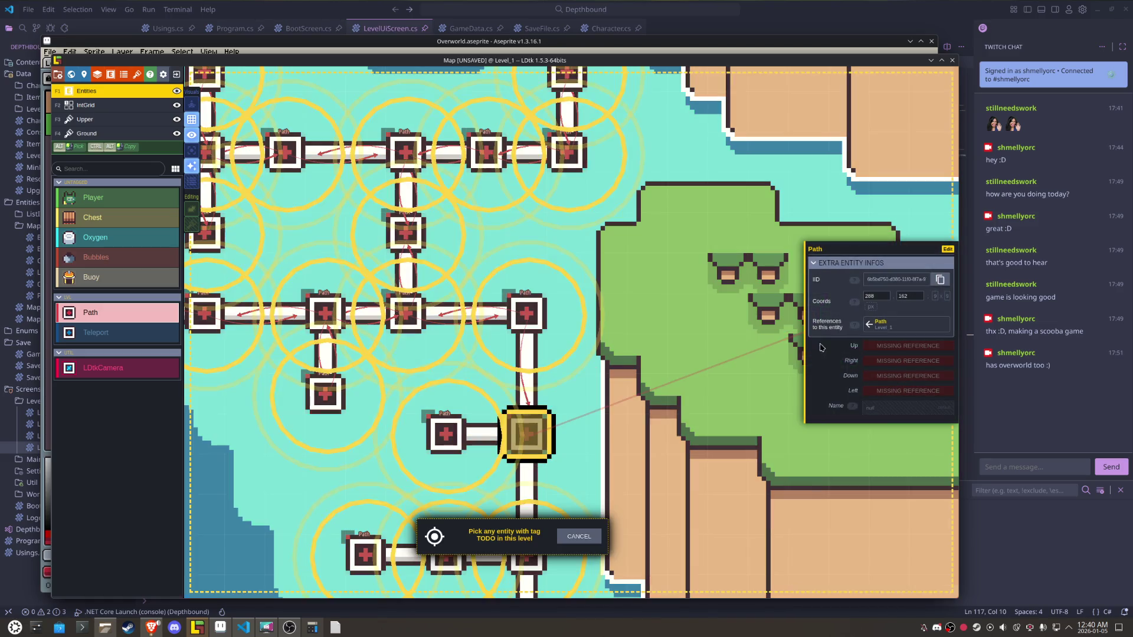
left_click(530, 318)
left_click(890, 396)
left_click(446, 435)
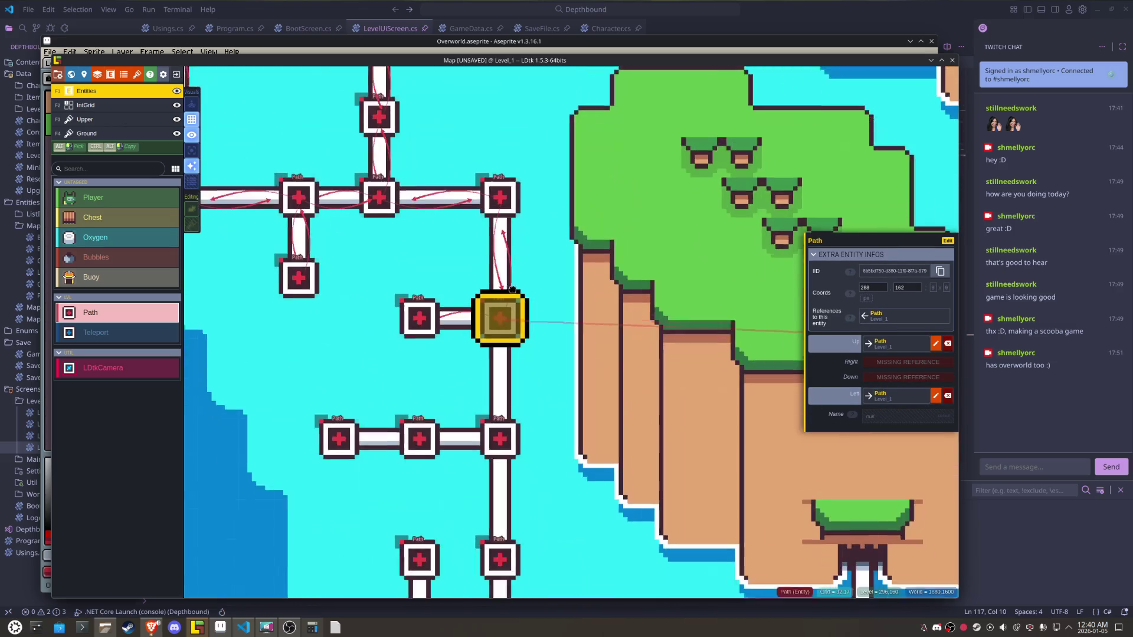
left_click(883, 380)
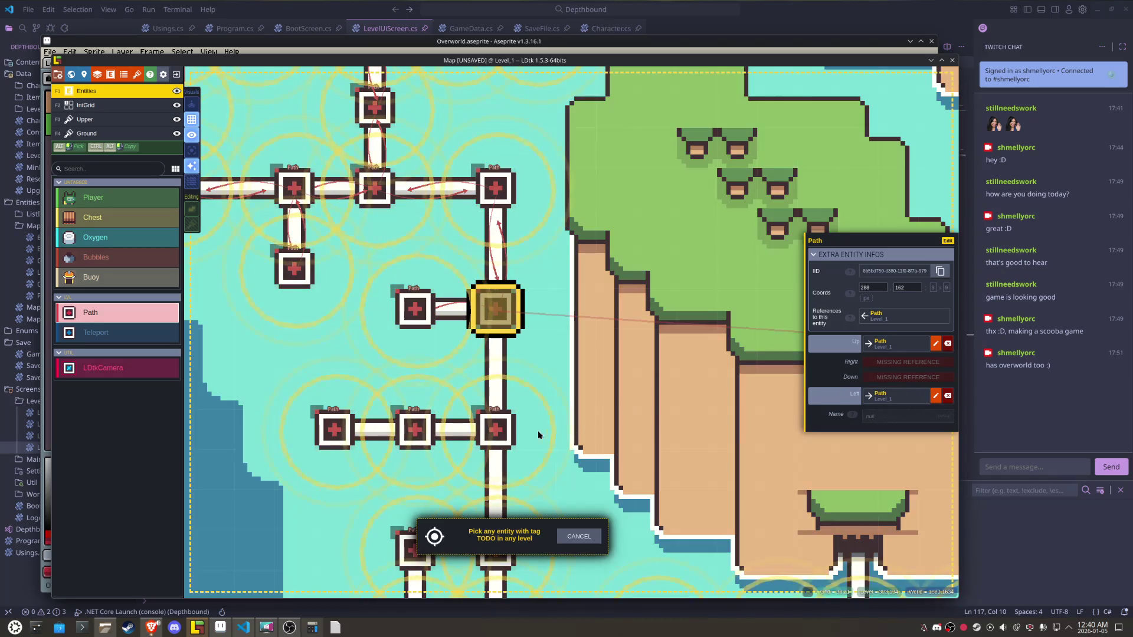
left_click(509, 430)
- Link the left Path rightward, and the Path below the junction up and left
left_click(428, 319)
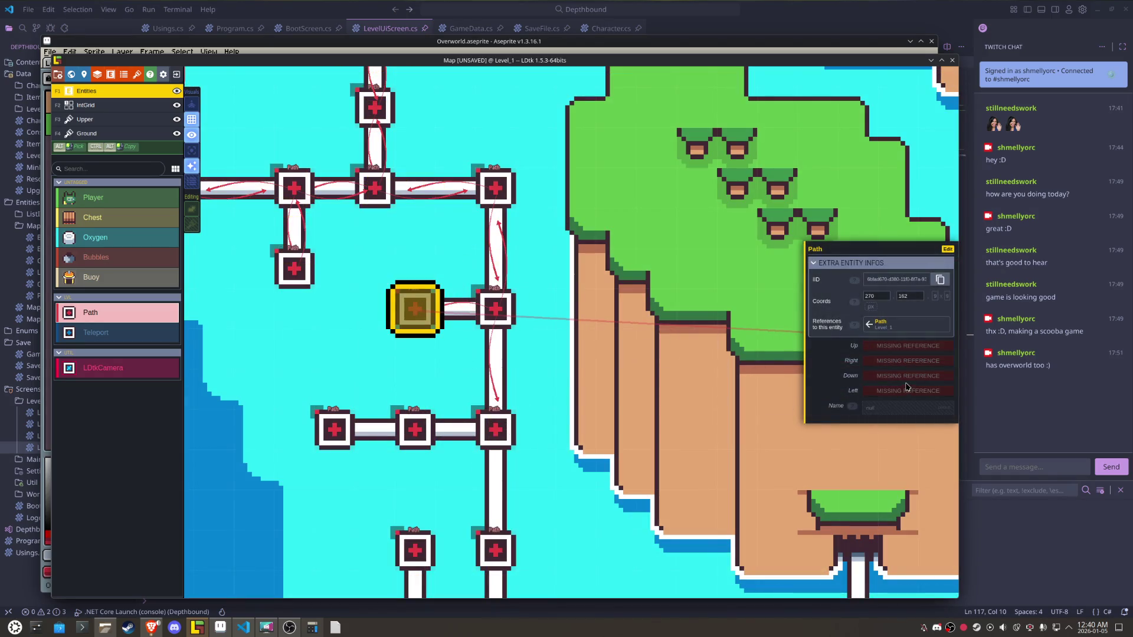
left_click(887, 363)
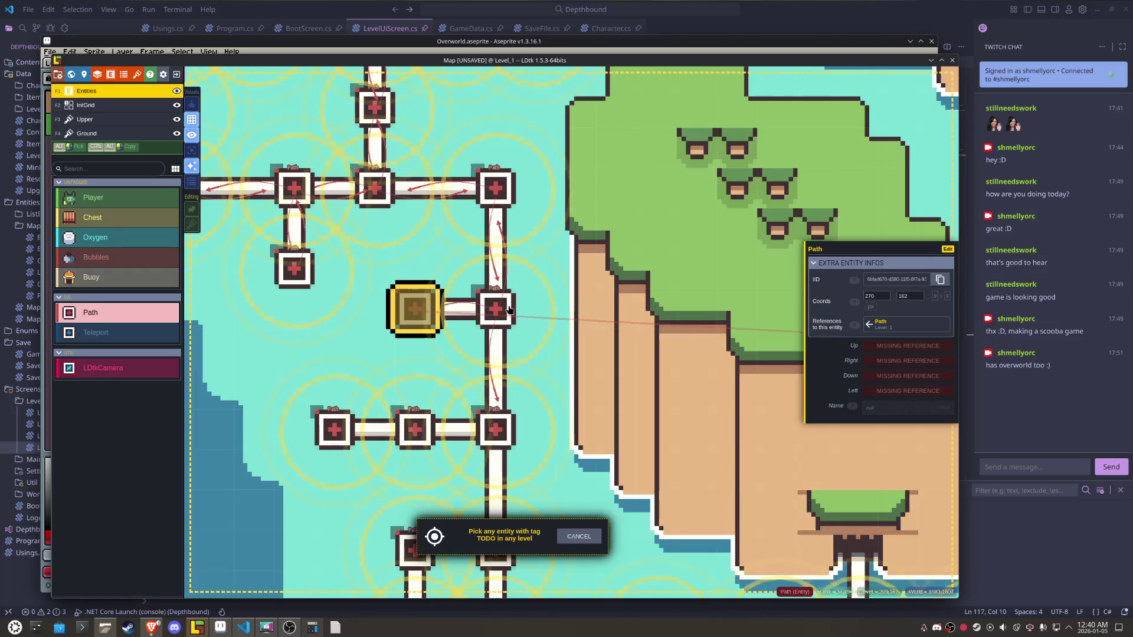
left_click(500, 308)
left_click(483, 415)
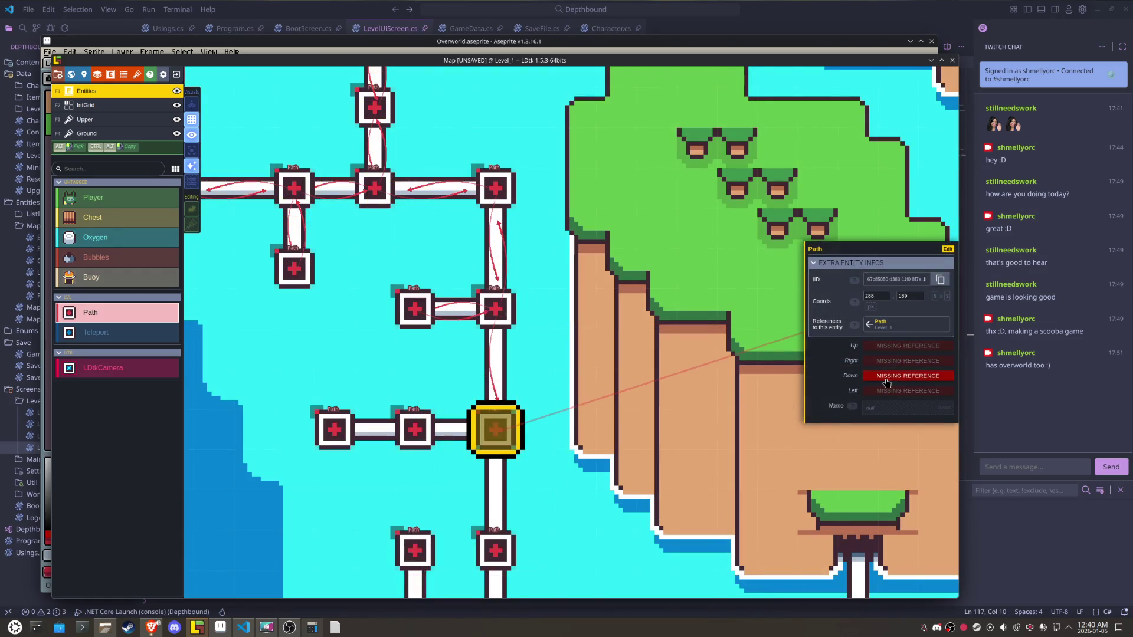
left_click(887, 346)
left_click(496, 309)
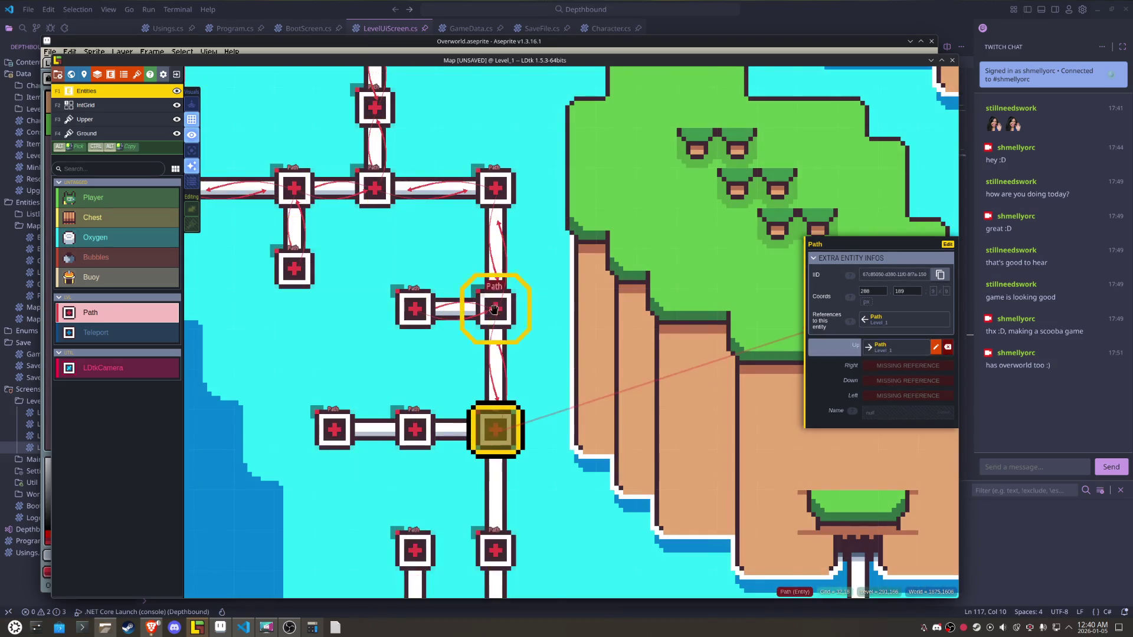
left_click(907, 395)
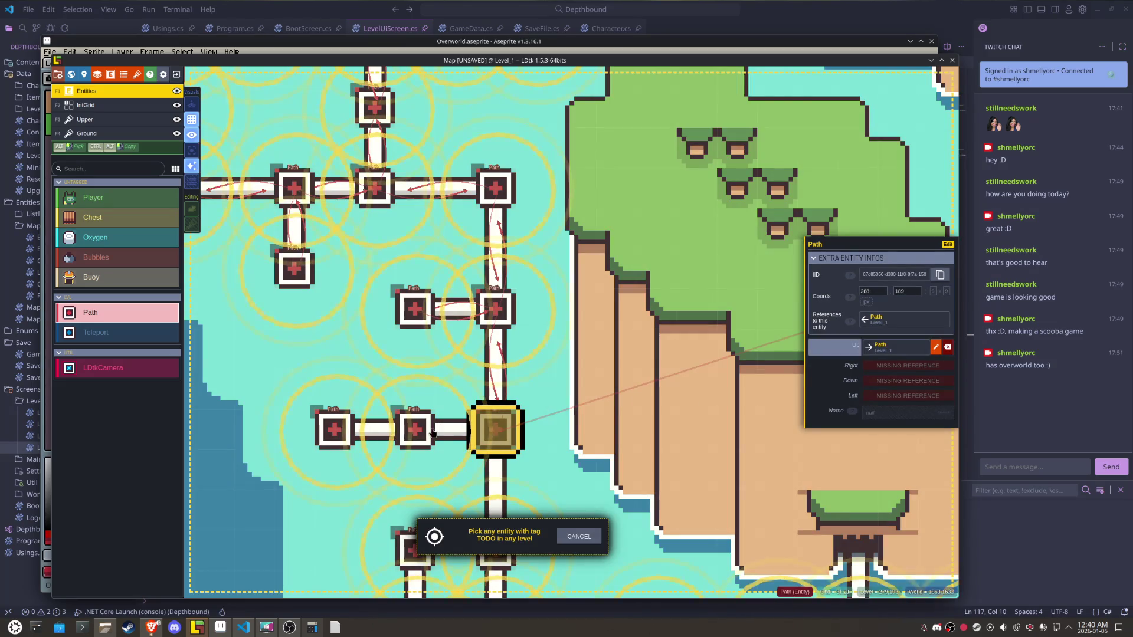
left_click(421, 434)
- Link the first lower Path node Down, then link the node to its left both Left and Right
left_click_drag(614, 430, 650, 313)
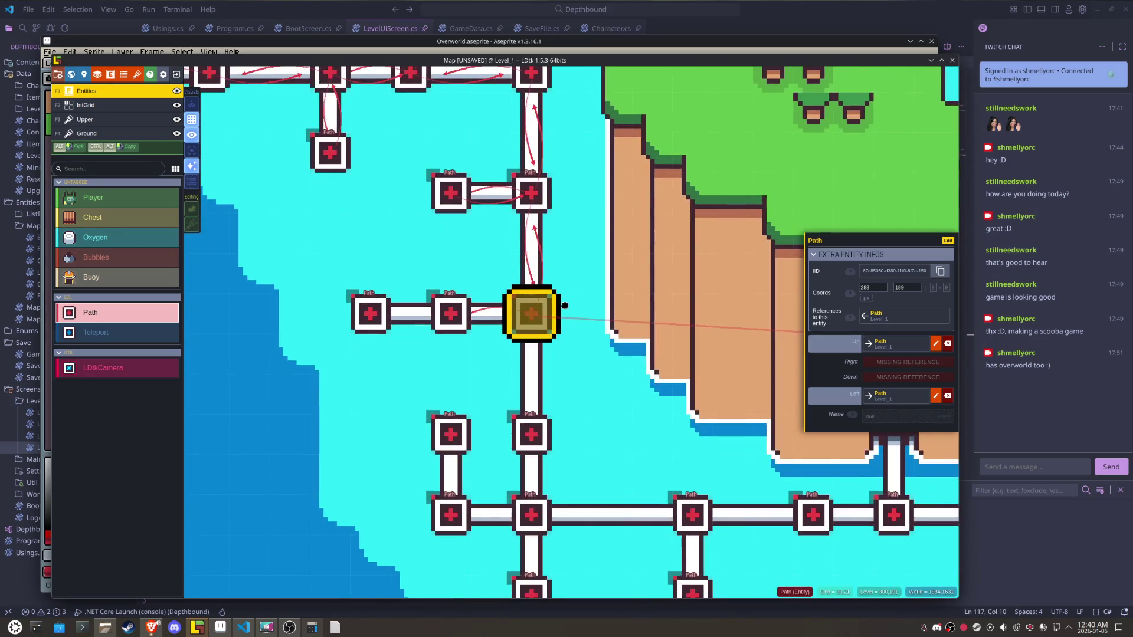
left_click(866, 377)
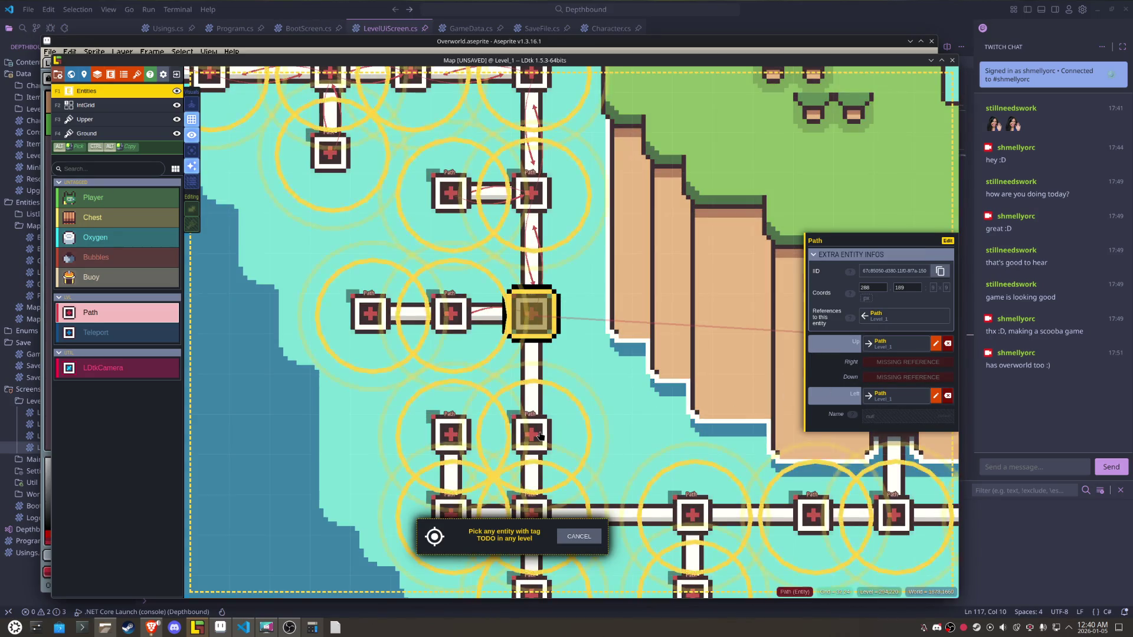
left_click(531, 427)
left_click(451, 312)
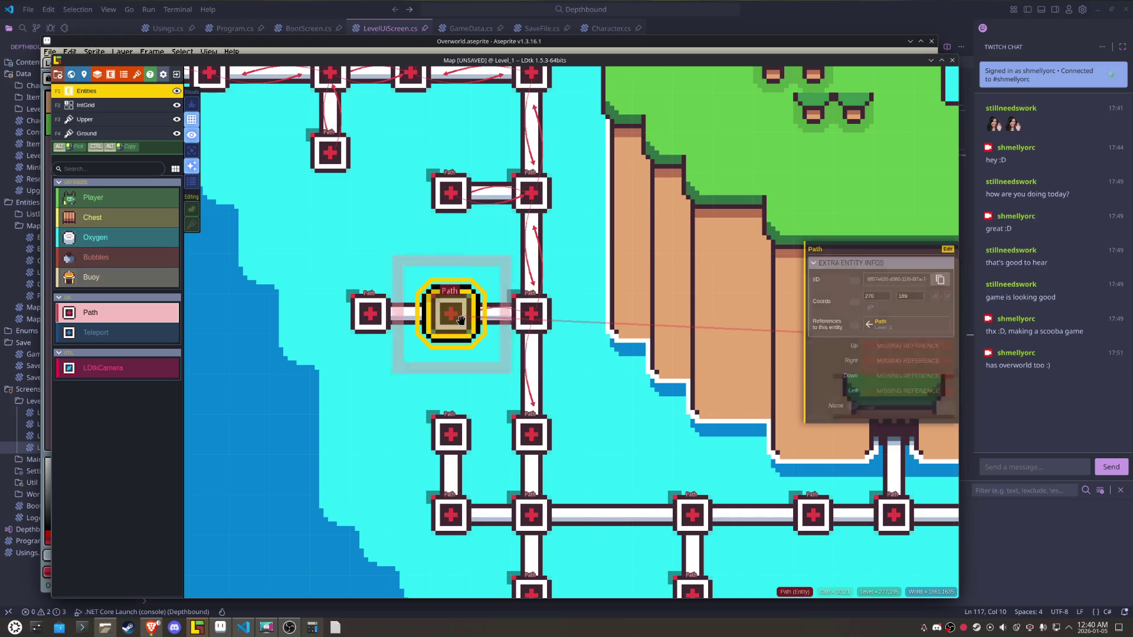
left_click(879, 390)
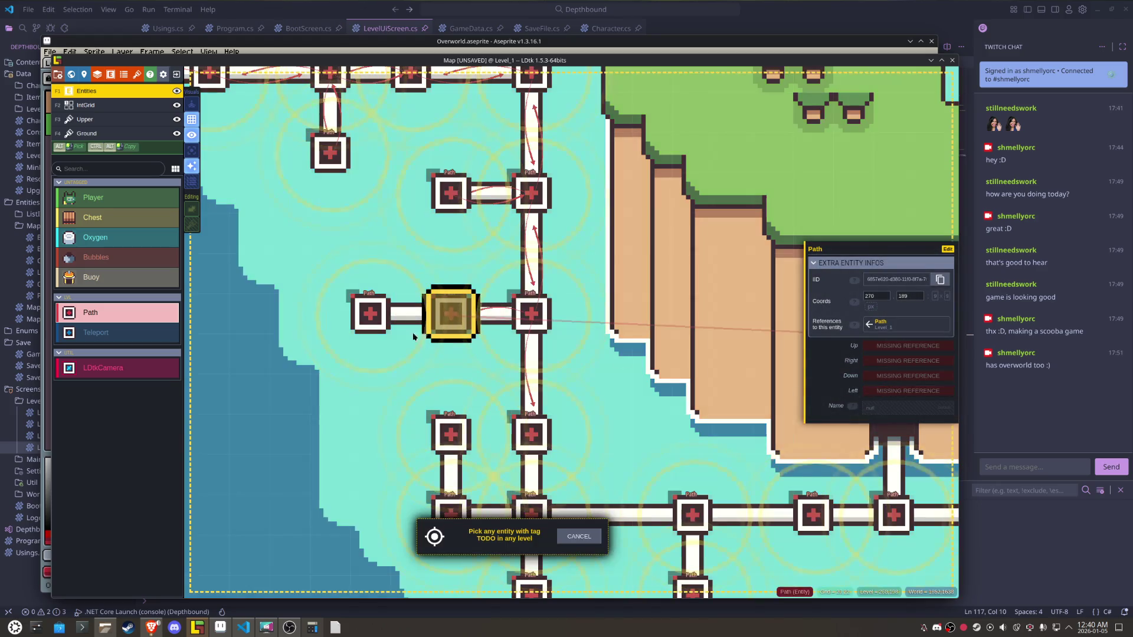
left_click(372, 315)
left_click(892, 360)
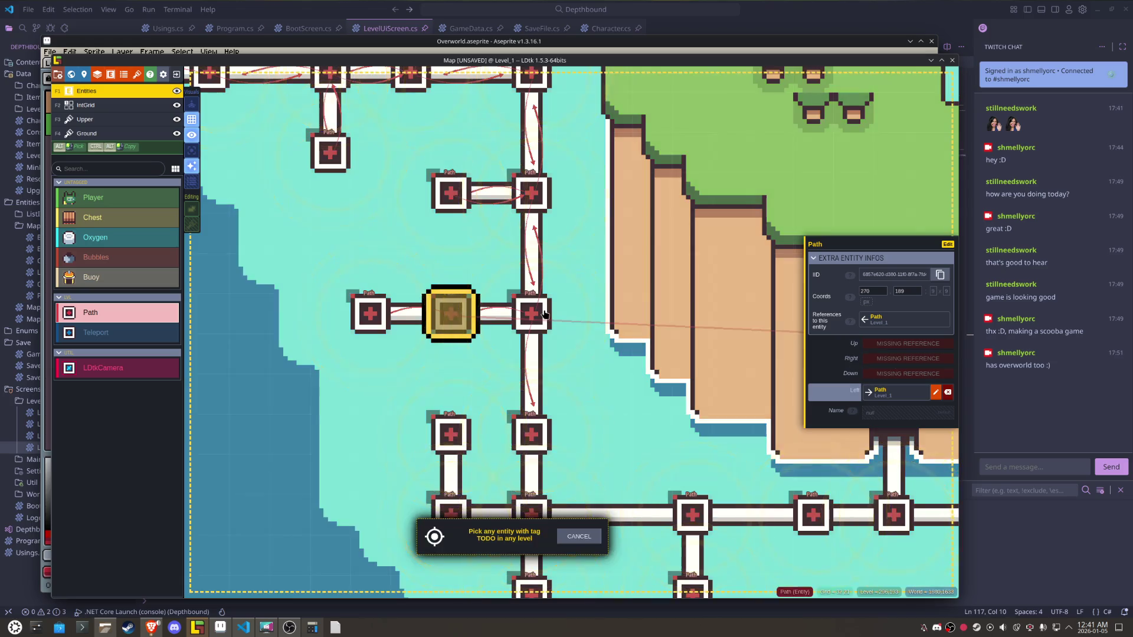
left_click(534, 316)
- Link the leftmost row node Right, and the node below Up and Down to the crossroads
left_click(388, 311)
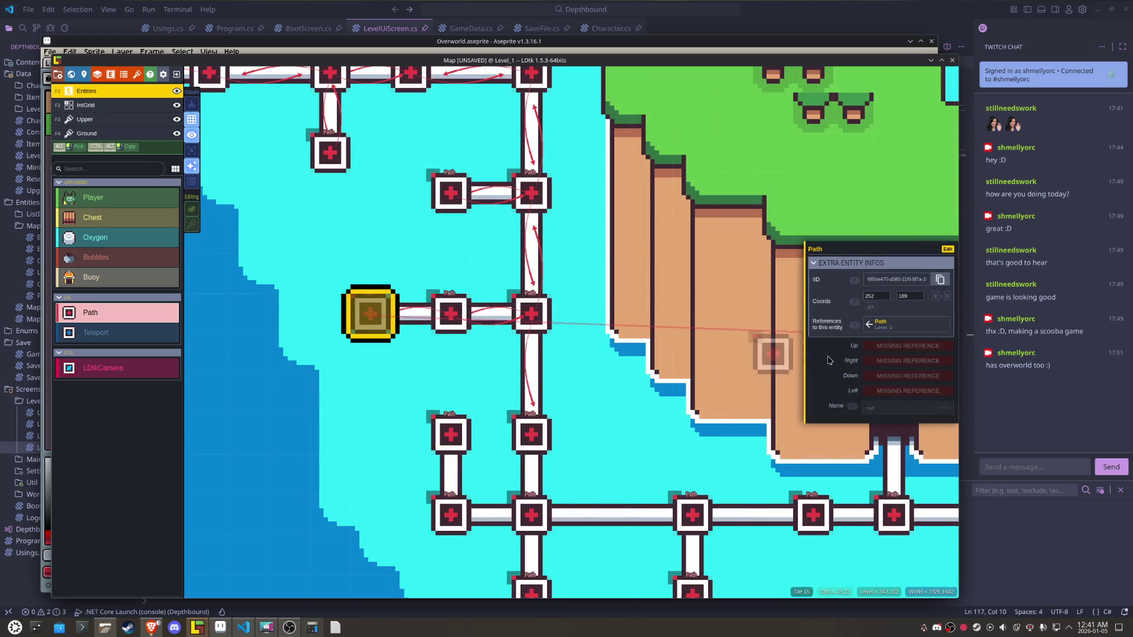
left_click(885, 365)
left_click(451, 314)
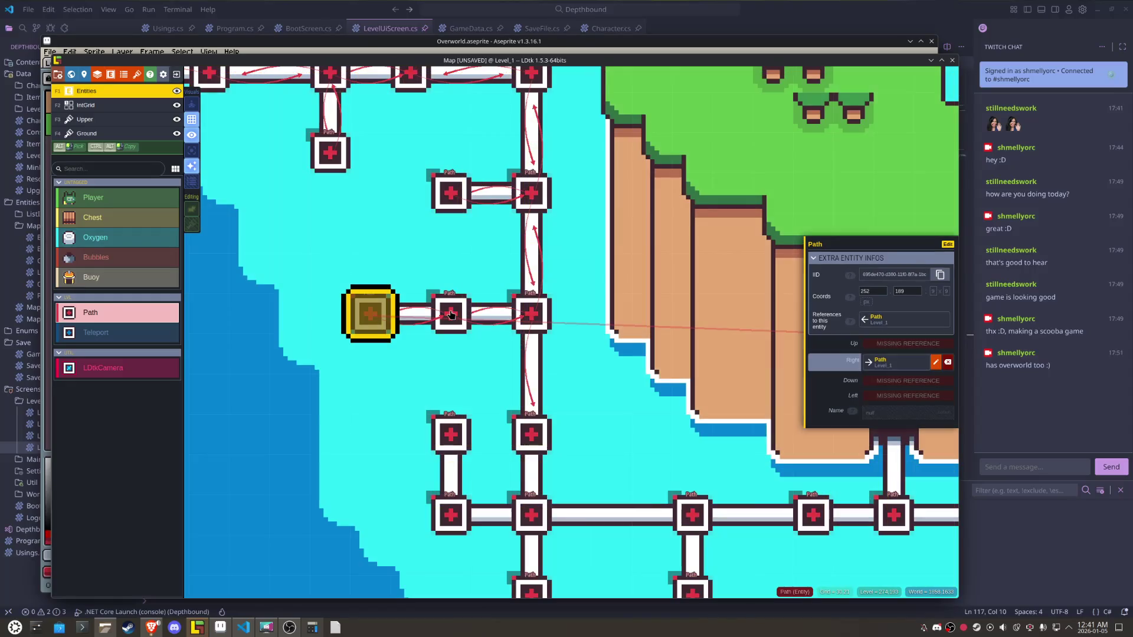
left_click(531, 435)
left_click(908, 346)
left_click(531, 311)
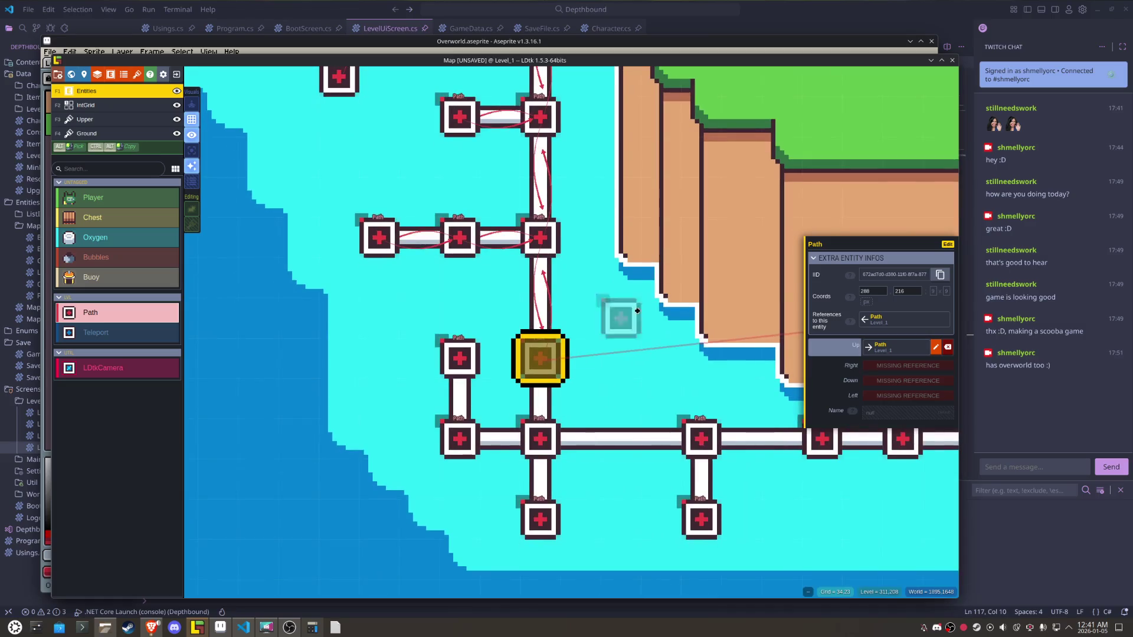
left_click(879, 386)
left_click(537, 432)
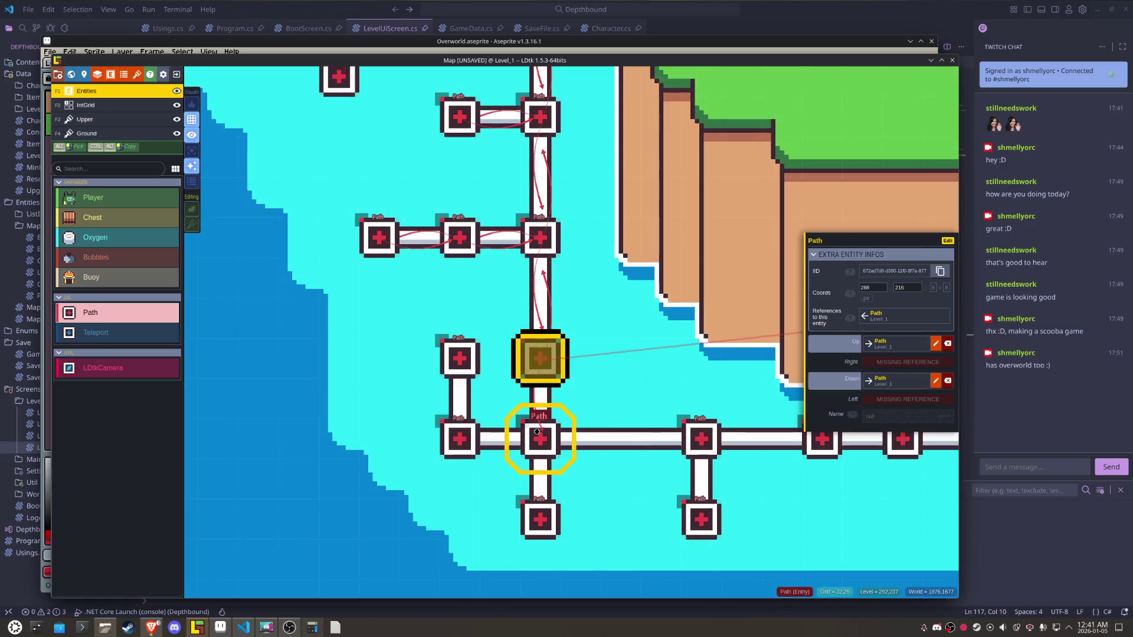
- Link the crossroads Path node Left, Right, Down and Up to its four neighbours
left_click(536, 431)
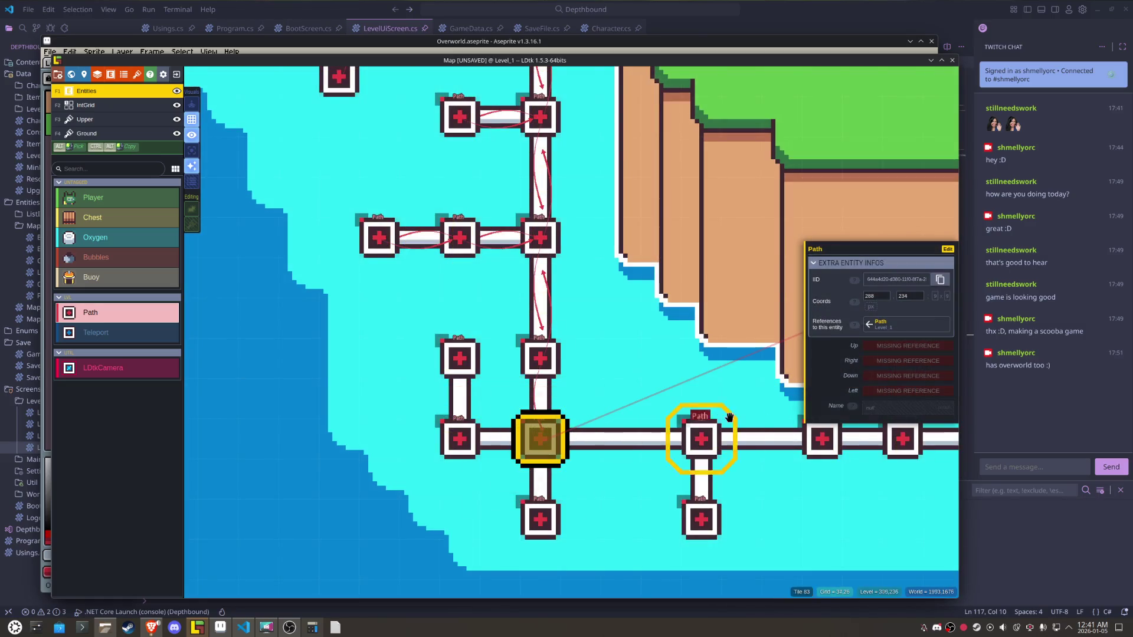
left_click(876, 391)
left_click(459, 438)
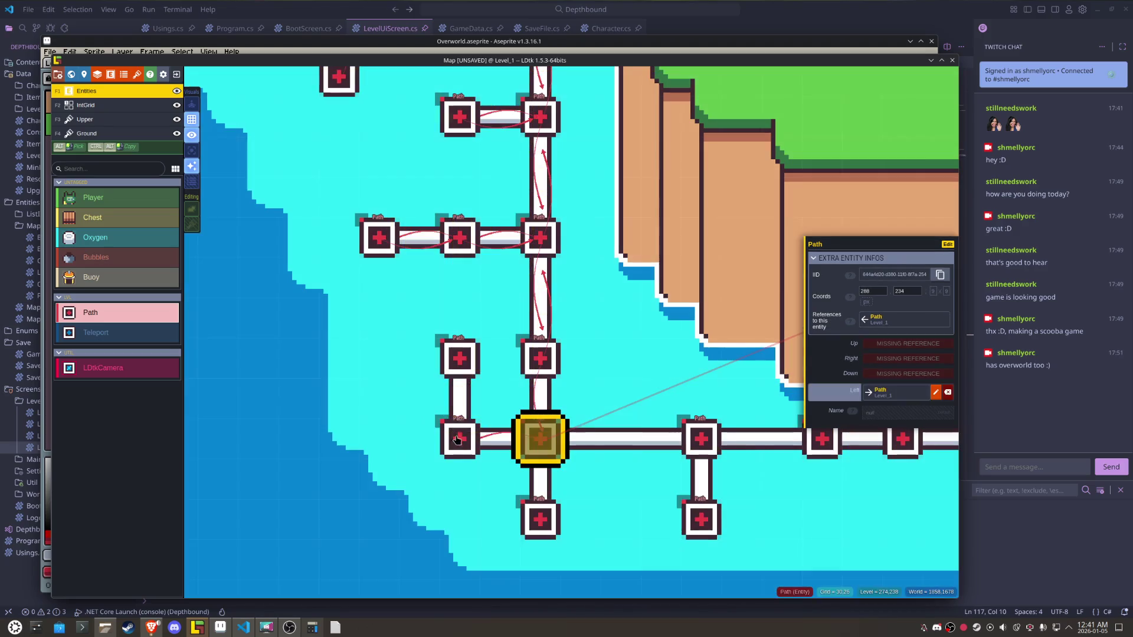
left_click(885, 361)
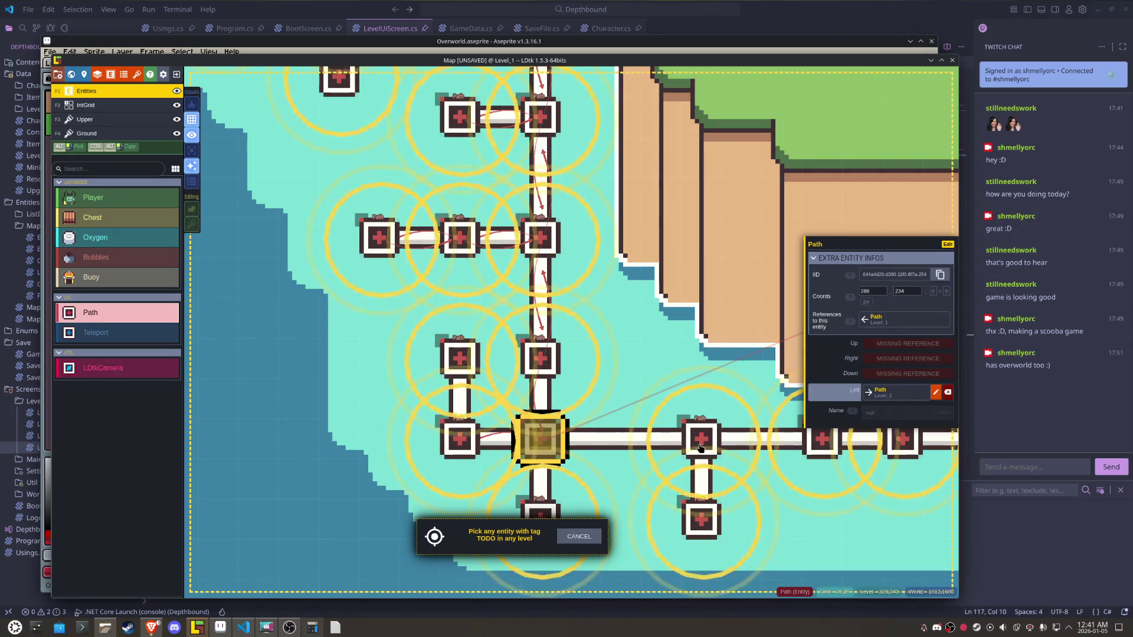
left_click(701, 439)
left_click(876, 378)
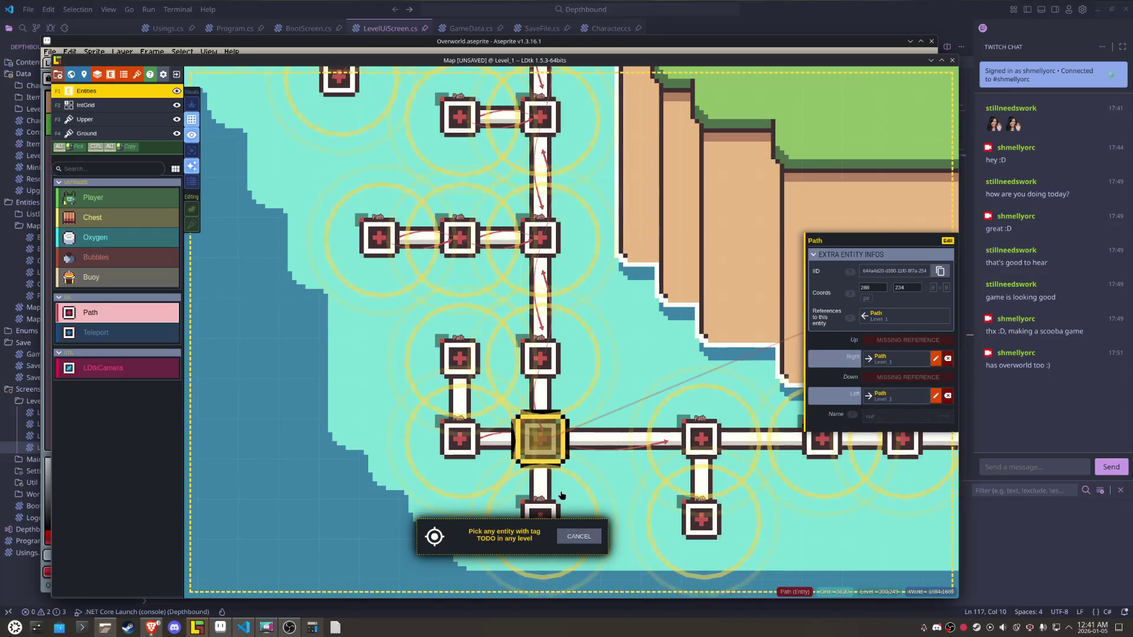
left_click(535, 508)
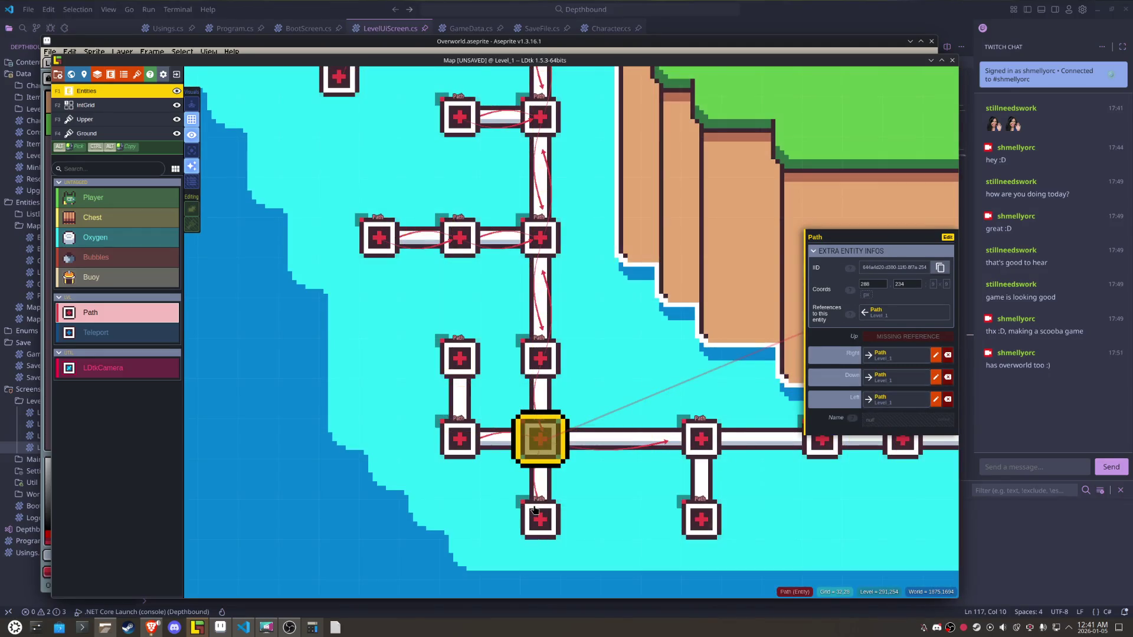
left_click(889, 337)
left_click(550, 369)
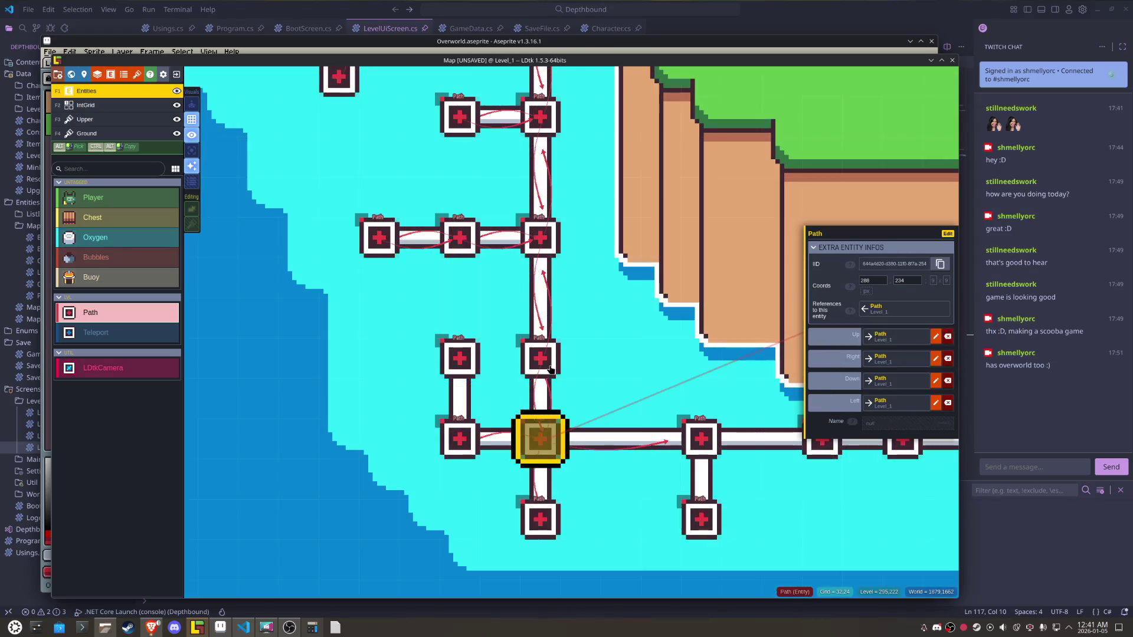
- Link the node left of the crossroads Right and Up, and the node above it Down
left_click(475, 423)
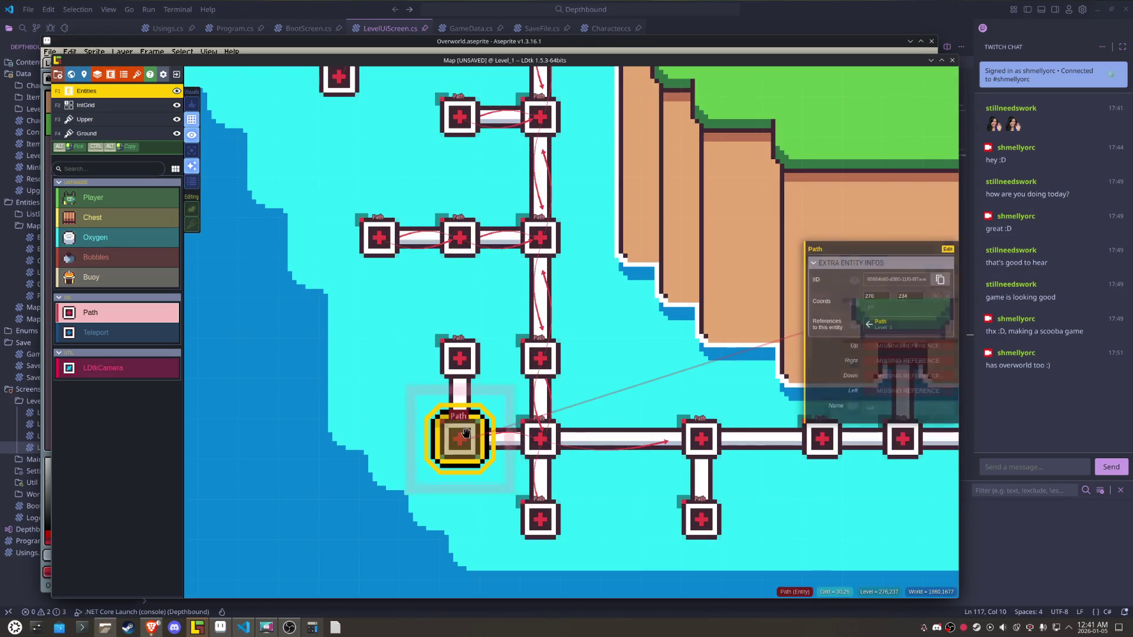
left_click(885, 361)
left_click(537, 435)
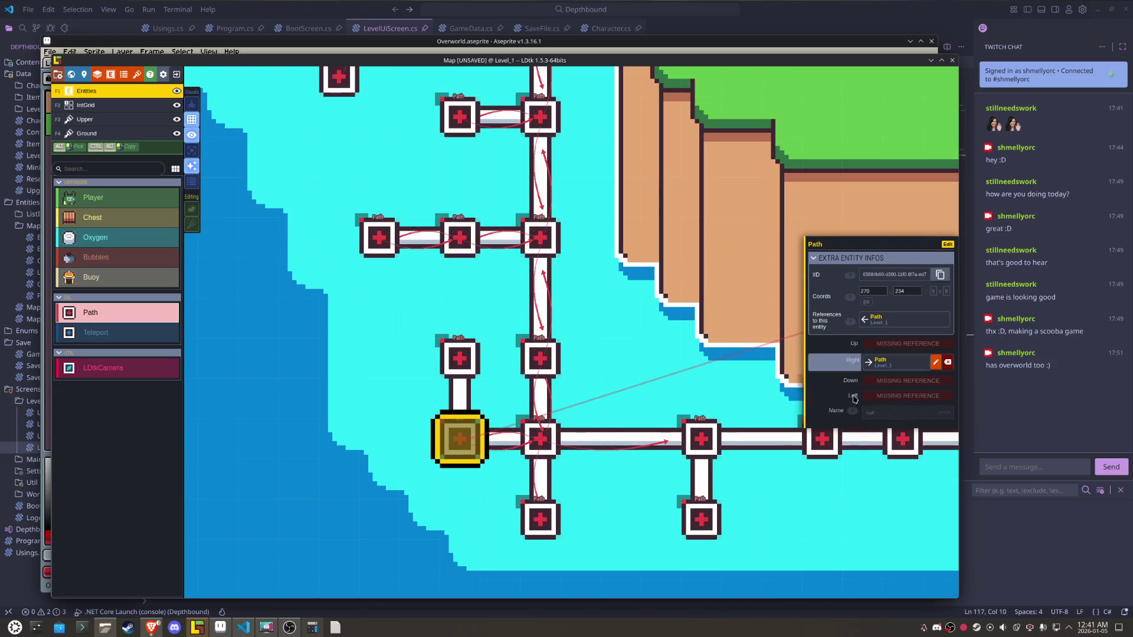
left_click(903, 344)
left_click(472, 363)
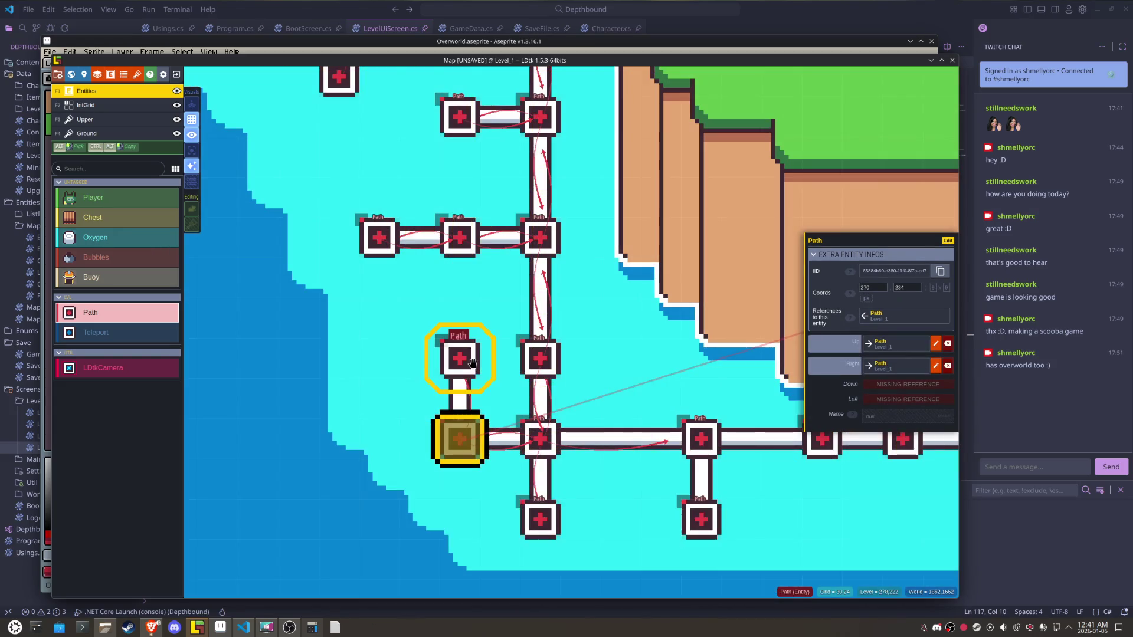
left_click(472, 362)
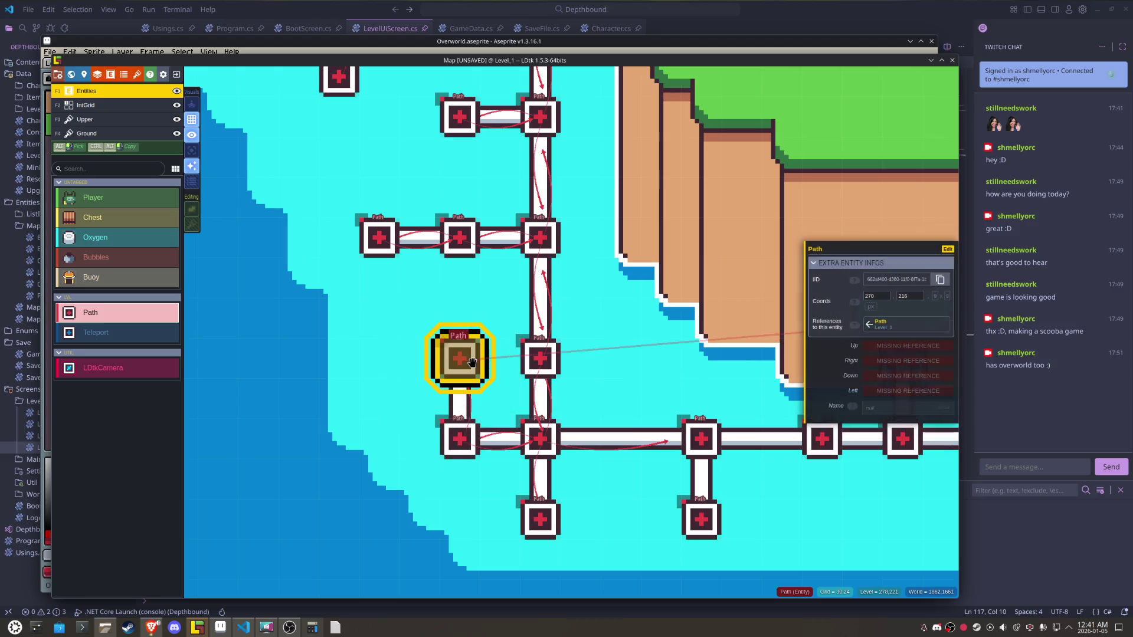
left_click(890, 375)
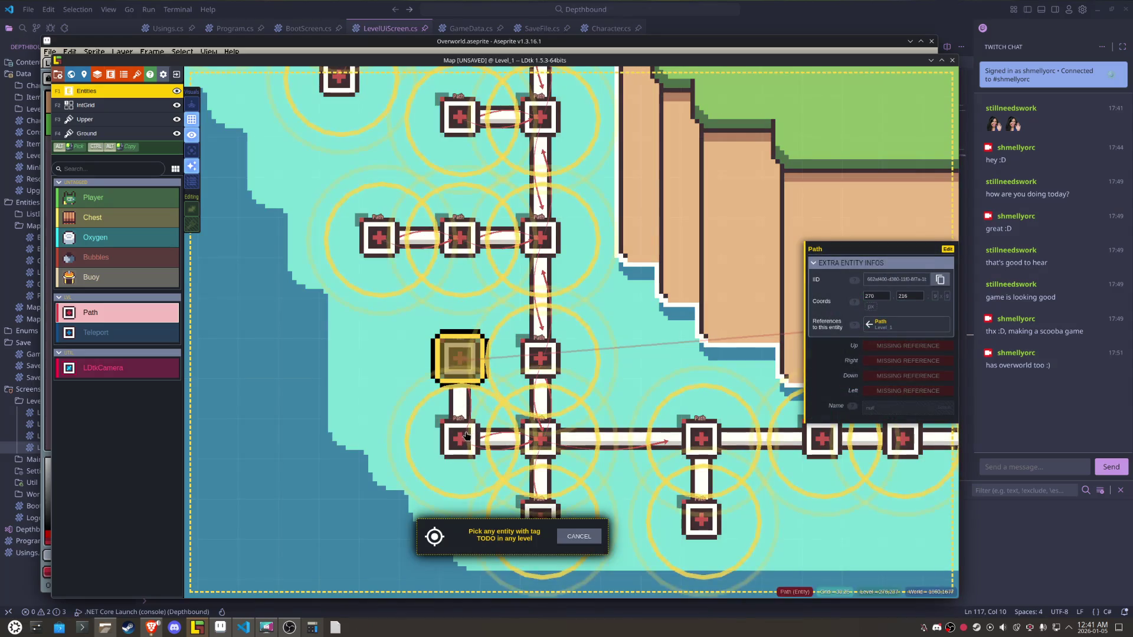
left_click(464, 435)
mouse_move(581, 437)
left_mouse_down()
mouse_move(547, 417)
mouse_move(431, 392)
left_mouse_up()
- Link the lower-row Path node Up, and the next node Left and Down to its neighbours
left_click(356, 484)
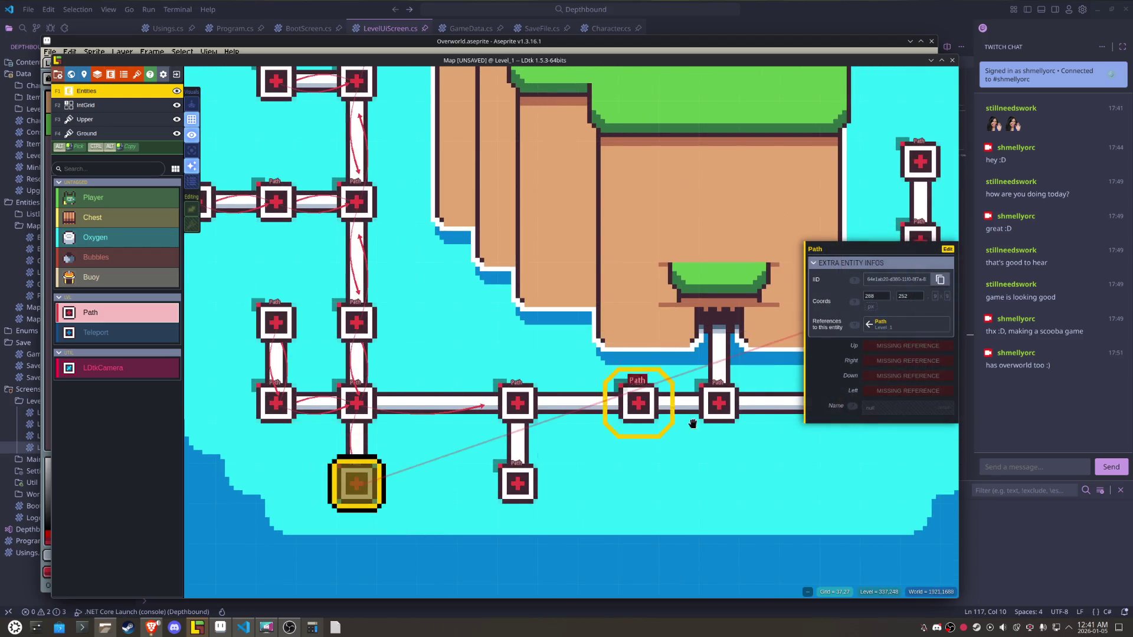
left_click(825, 362)
left_click(359, 406)
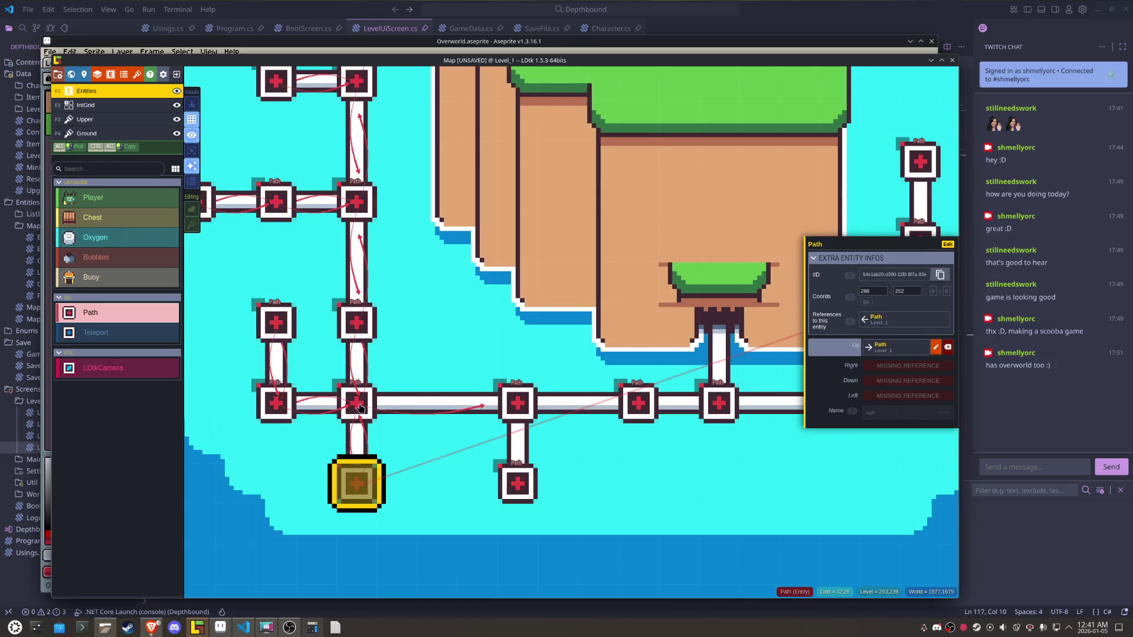
left_click(519, 403)
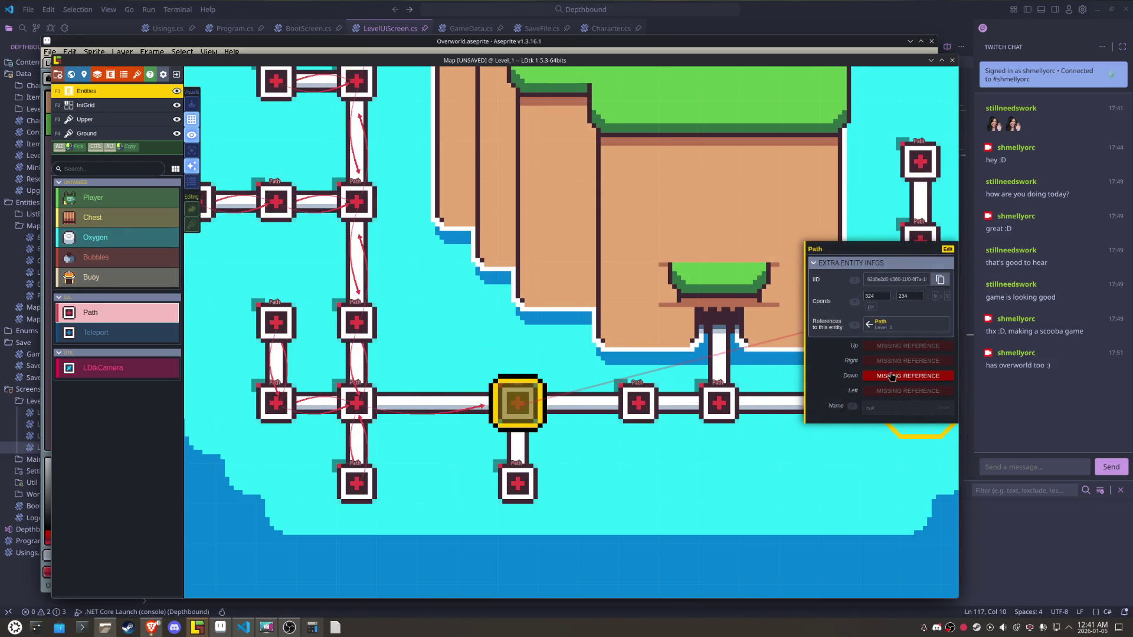
left_click(887, 391)
left_click(356, 403)
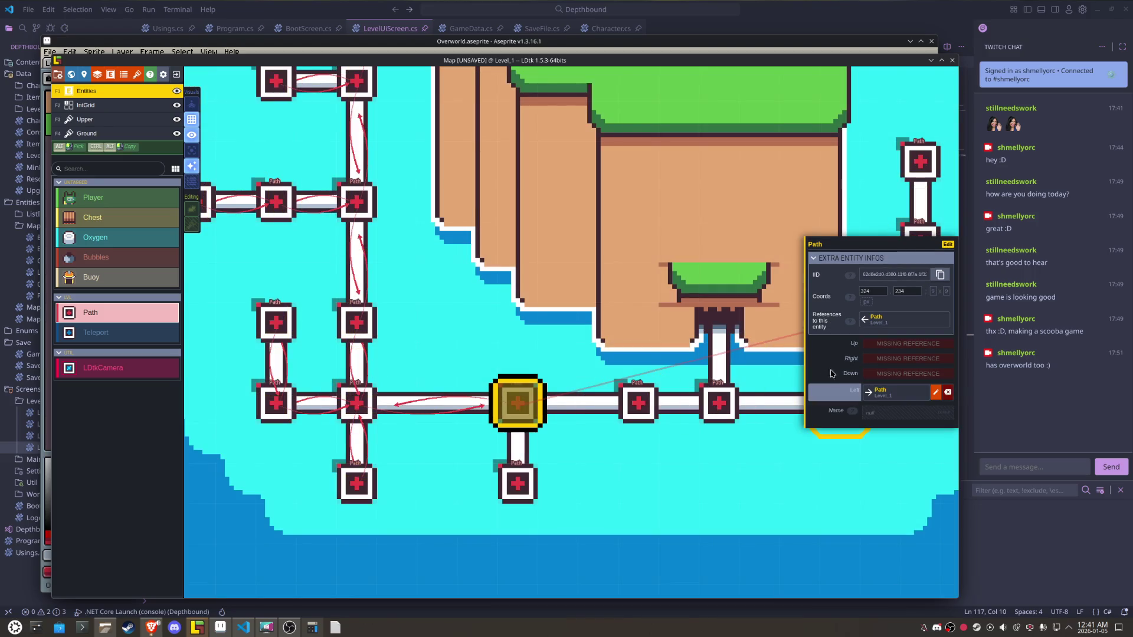
left_click(879, 372)
left_click(517, 484)
- Link the lower node Up, and the Path at 351, 234 Left to its neighbour
left_click(517, 484)
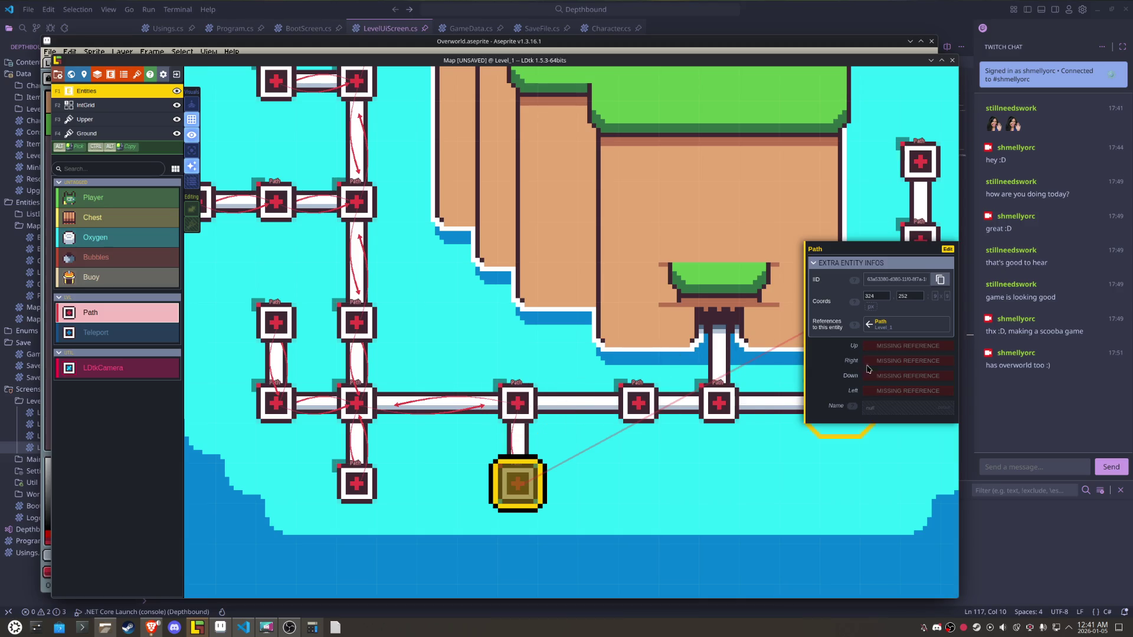
left_click(898, 349)
left_click(518, 403)
left_click(517, 403)
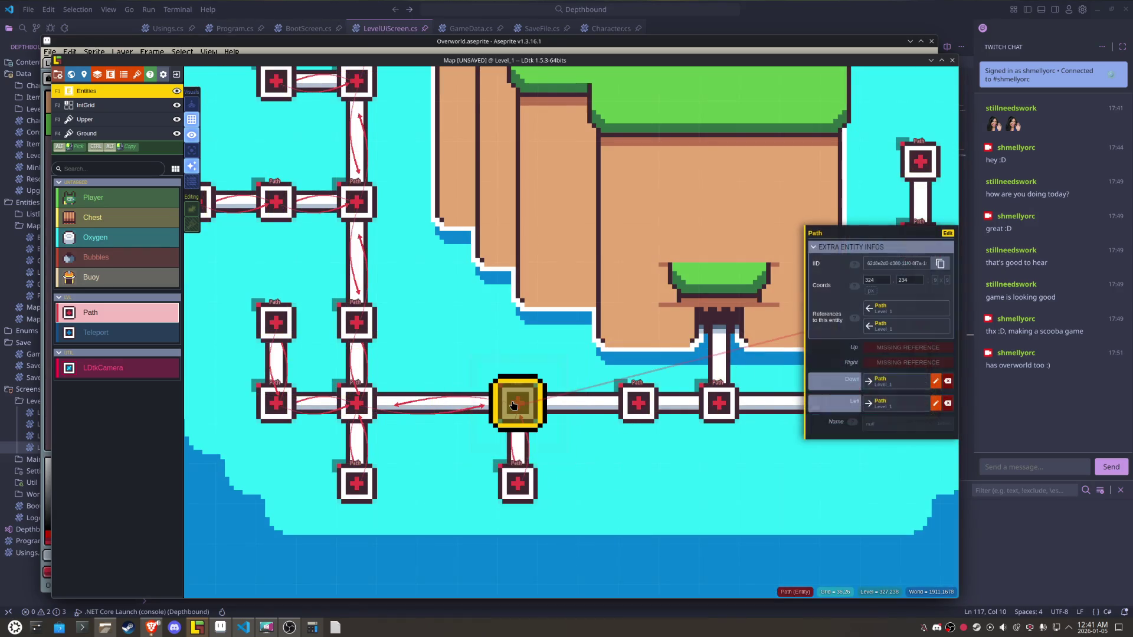
left_click(935, 381)
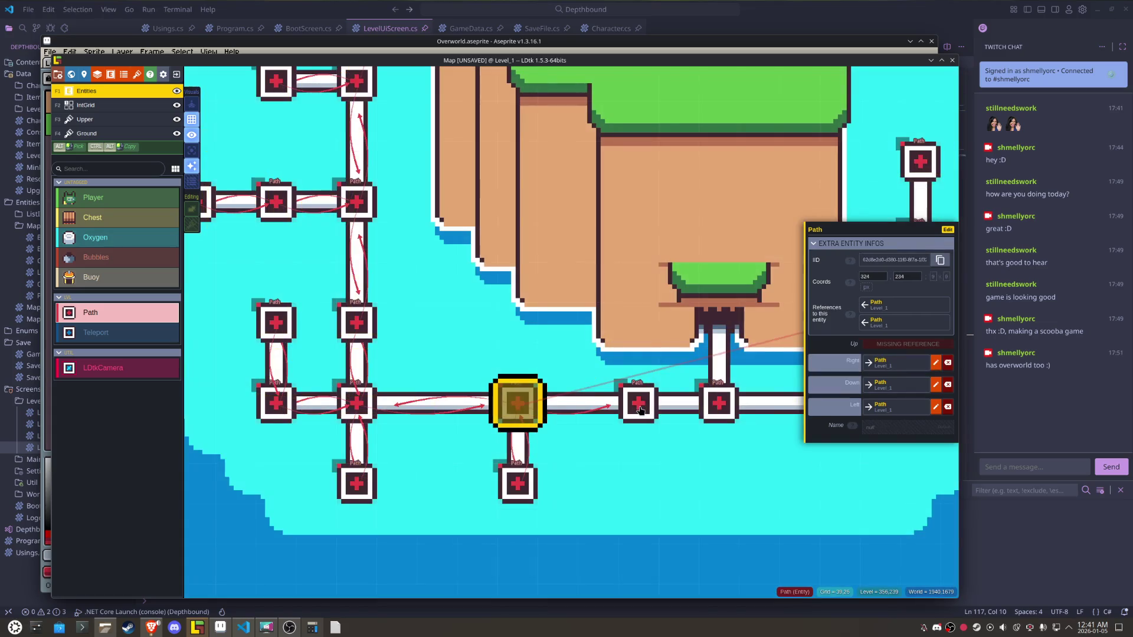
left_click(638, 403)
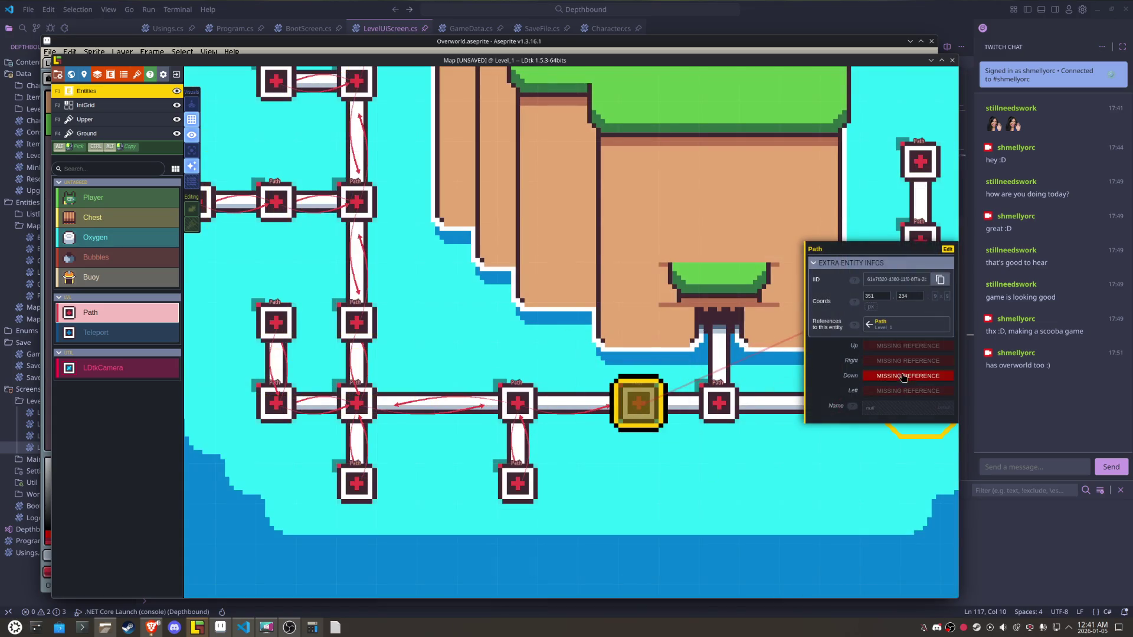
left_click(896, 391)
left_click(516, 403)
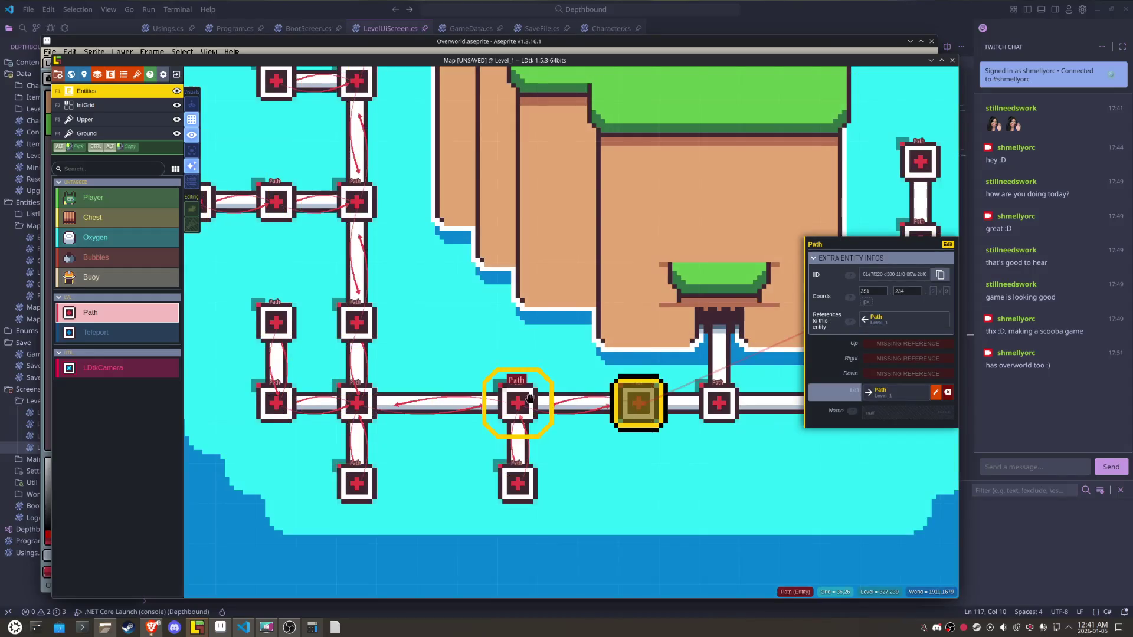
- Link the next Path node along the row Right and Left to its neighbours
left_click(907, 358)
left_click(548, 385)
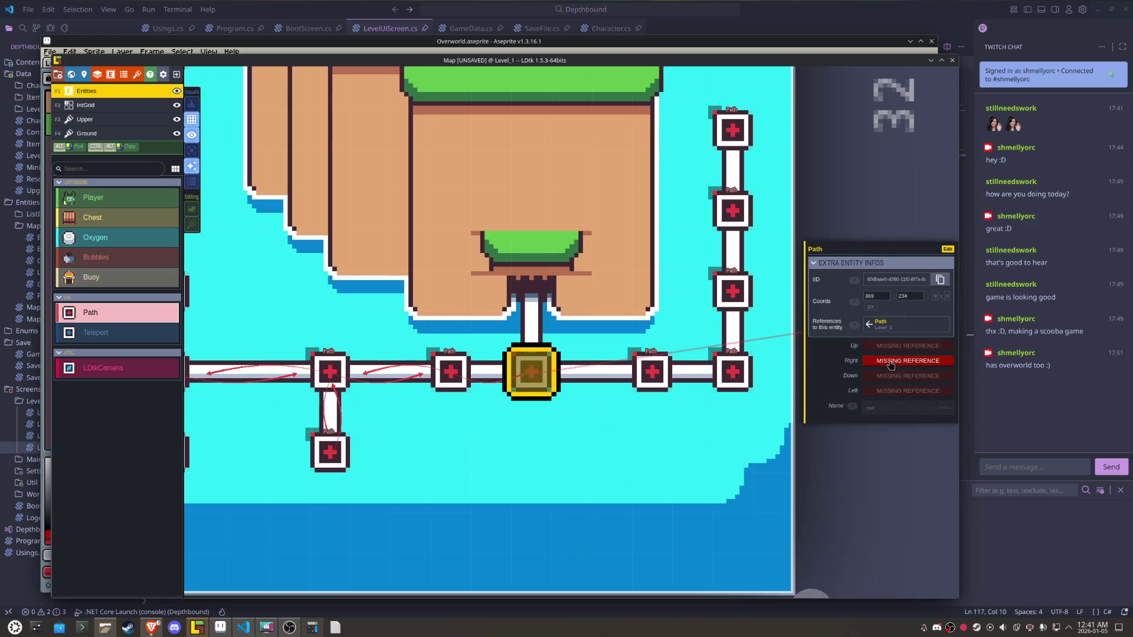
left_click(902, 369)
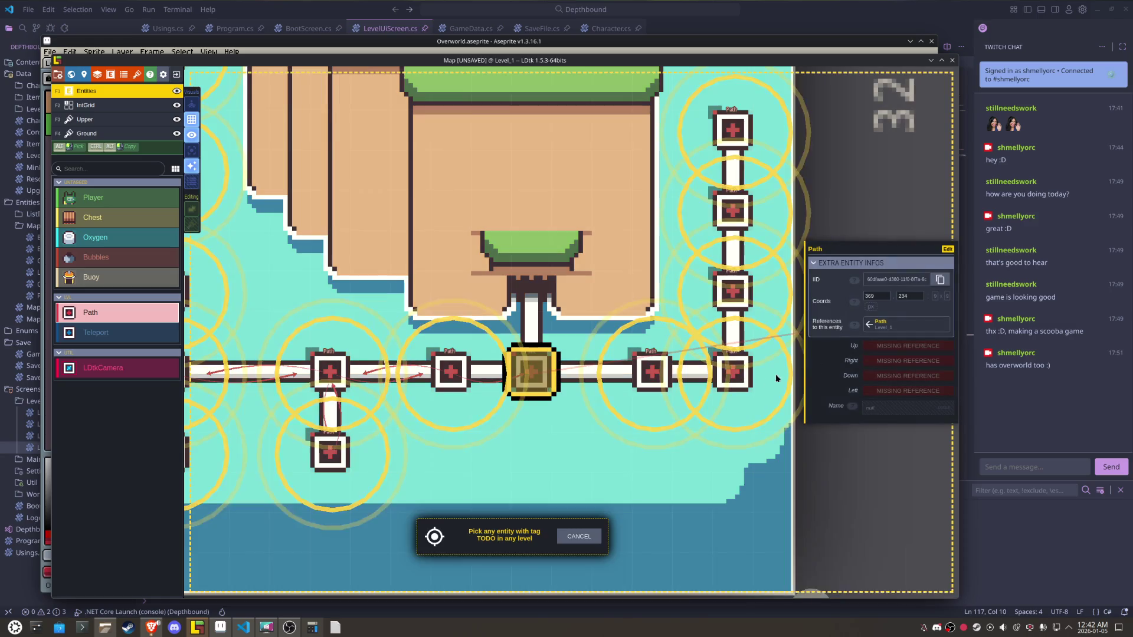
left_click(652, 372)
left_click(876, 396)
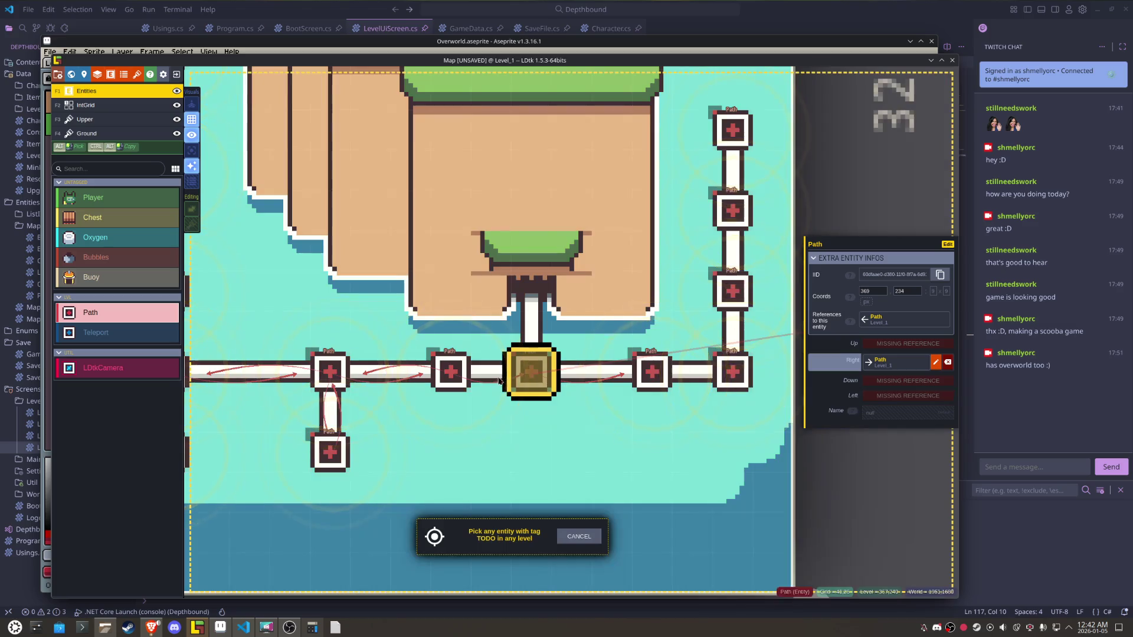
left_click(738, 371)
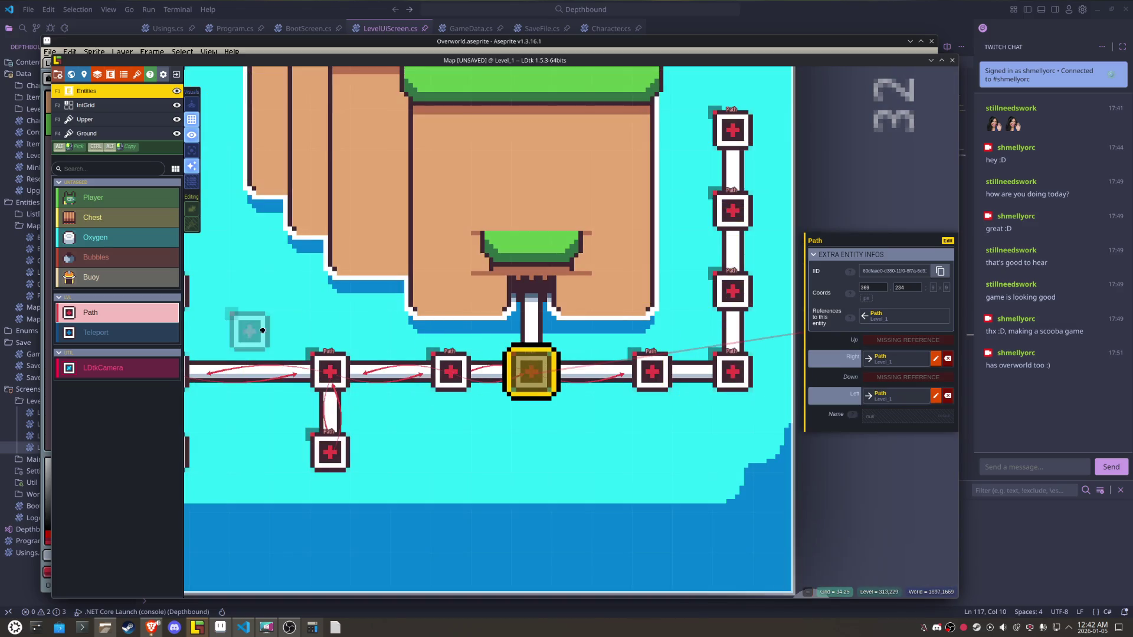
- Place a Teleport above the central Path and link them: Path Up to Teleport, Teleport Down to Path
left_click(106, 332)
left_click(531, 290)
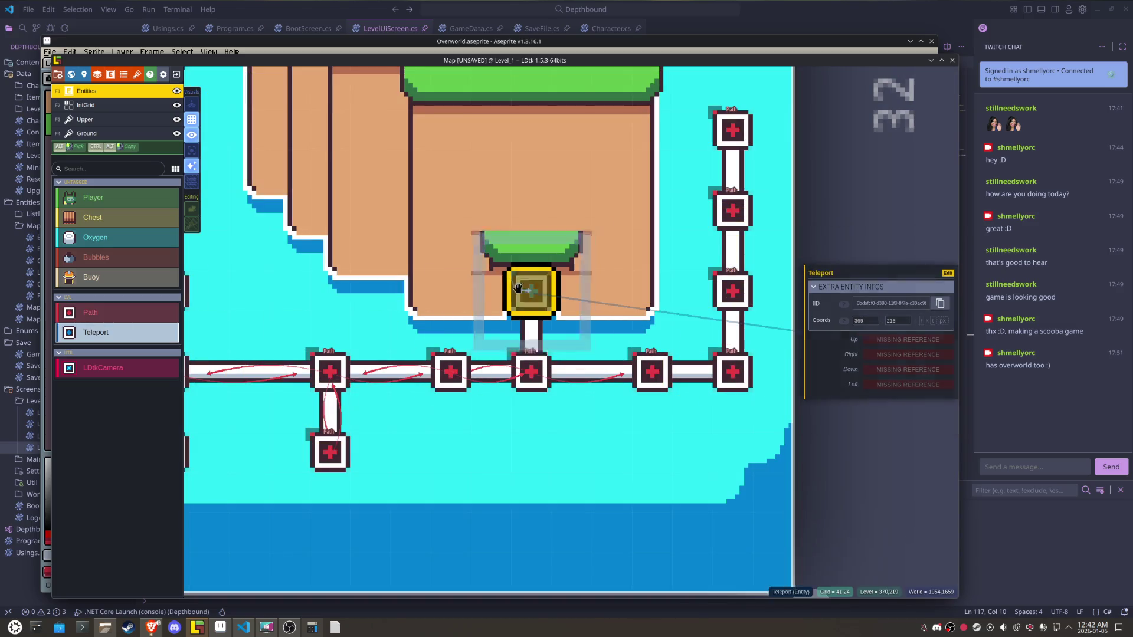
left_click(531, 371)
left_click(908, 339)
left_click(532, 291)
left_click(532, 293)
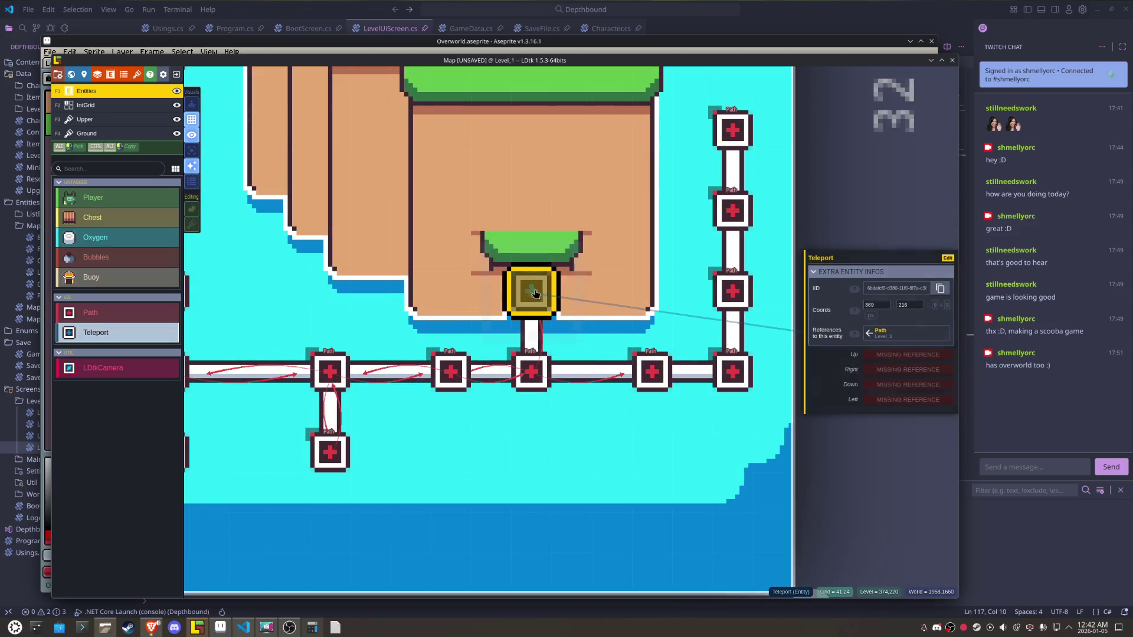
left_click(877, 383)
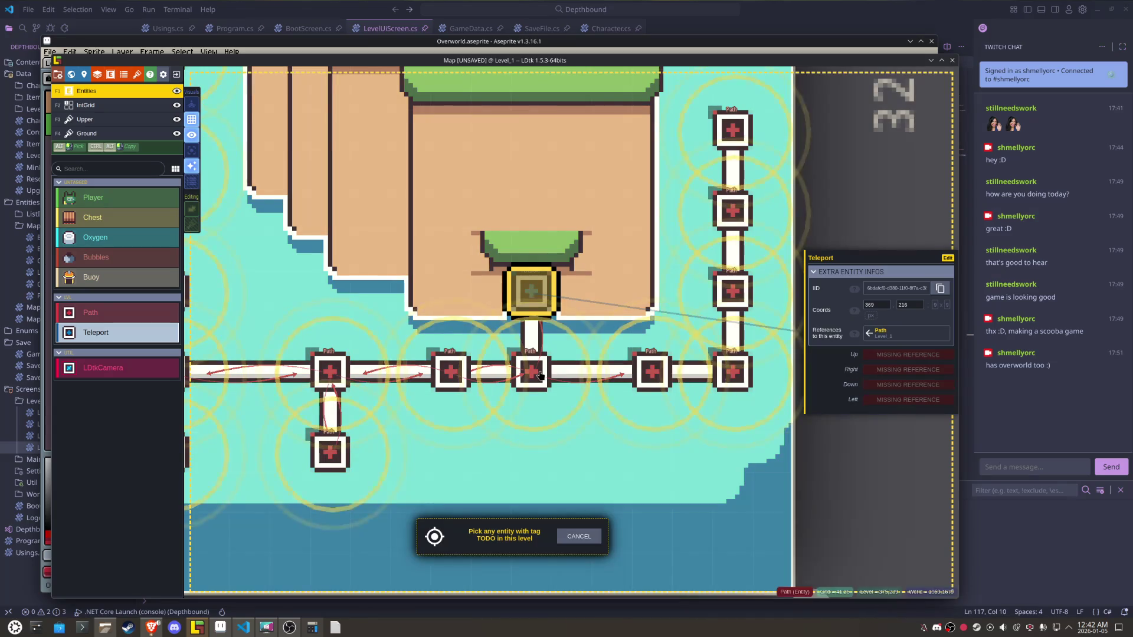
left_click(535, 378)
left_click(536, 378)
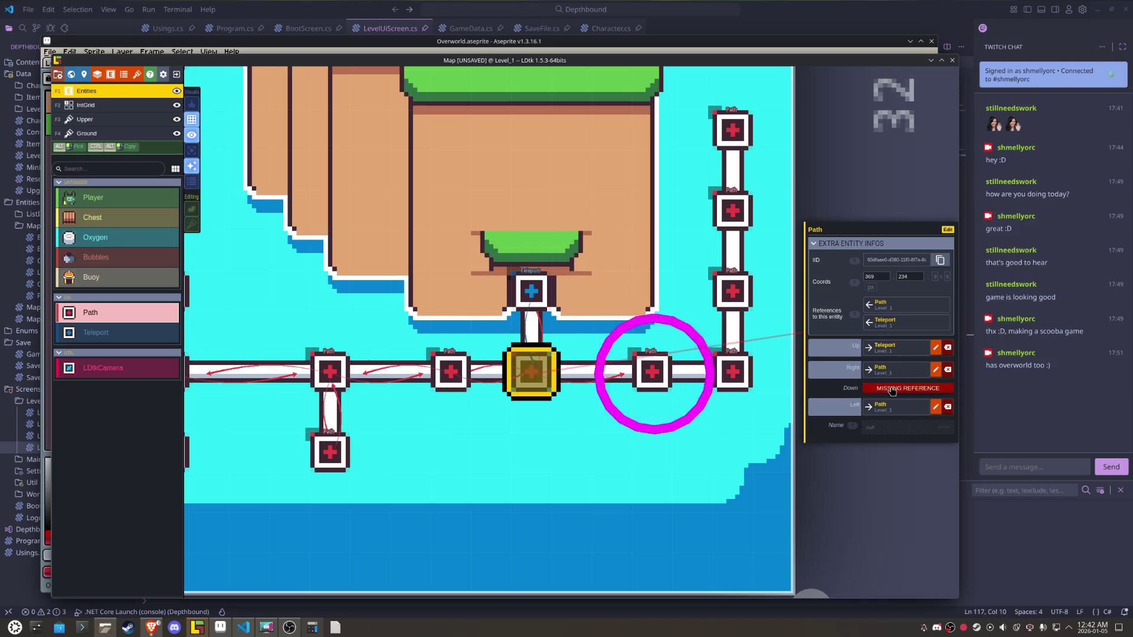
- Link the node right of centre Left and Right, and the corner Path at 414, 234 Left
left_click(652, 376)
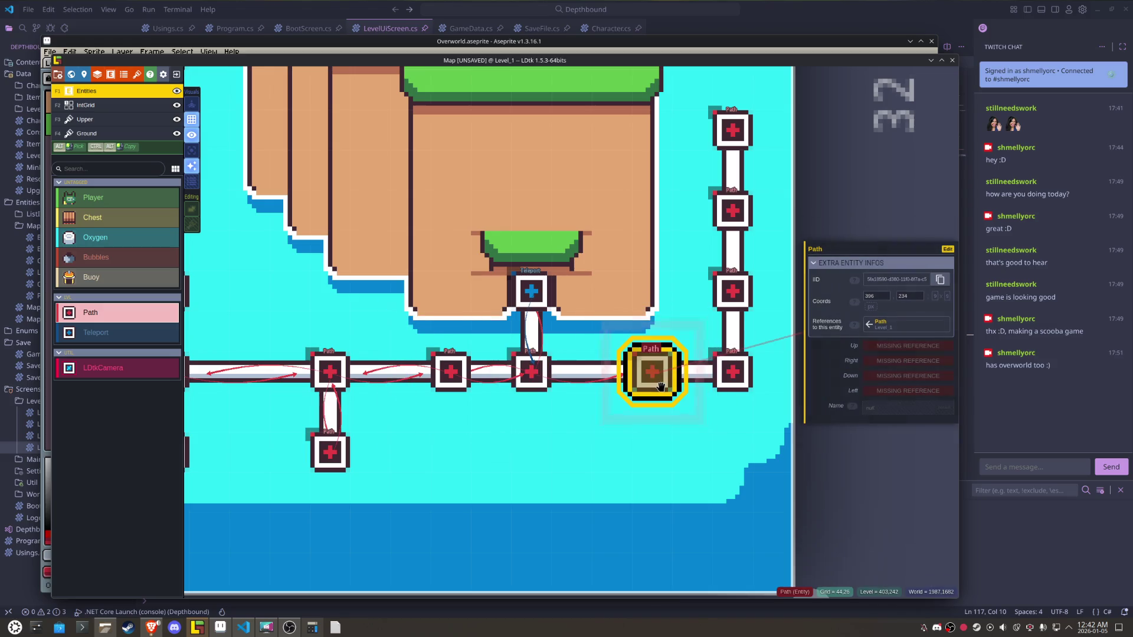
left_click(875, 392)
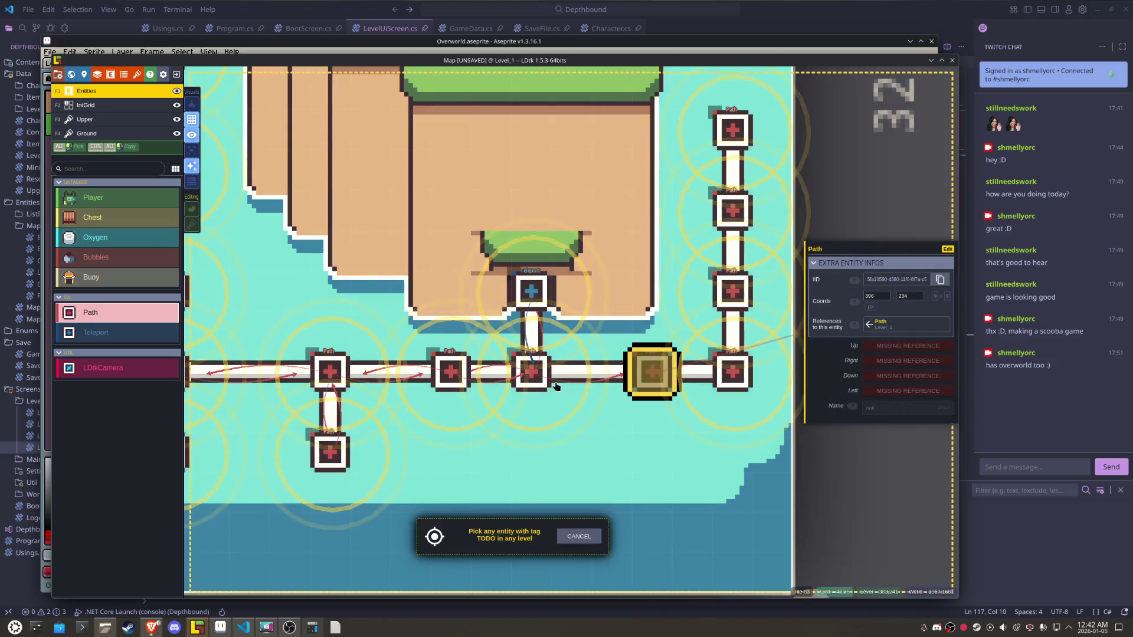
left_click(537, 381)
left_click(907, 373)
left_click(738, 378)
left_click(739, 380)
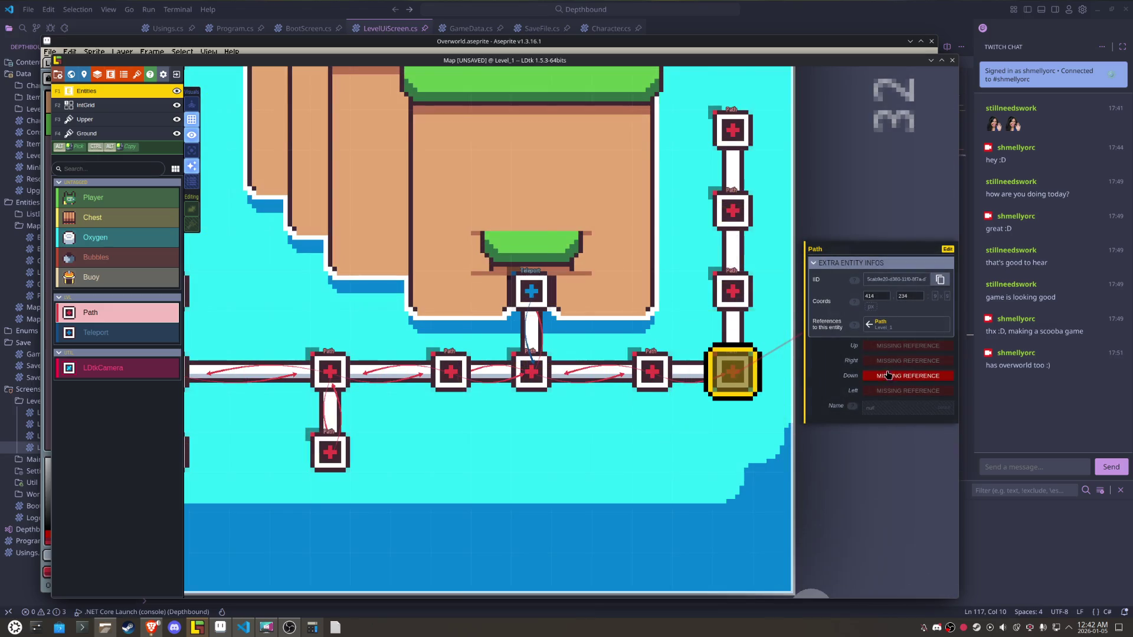
left_click(891, 392)
left_click(657, 373)
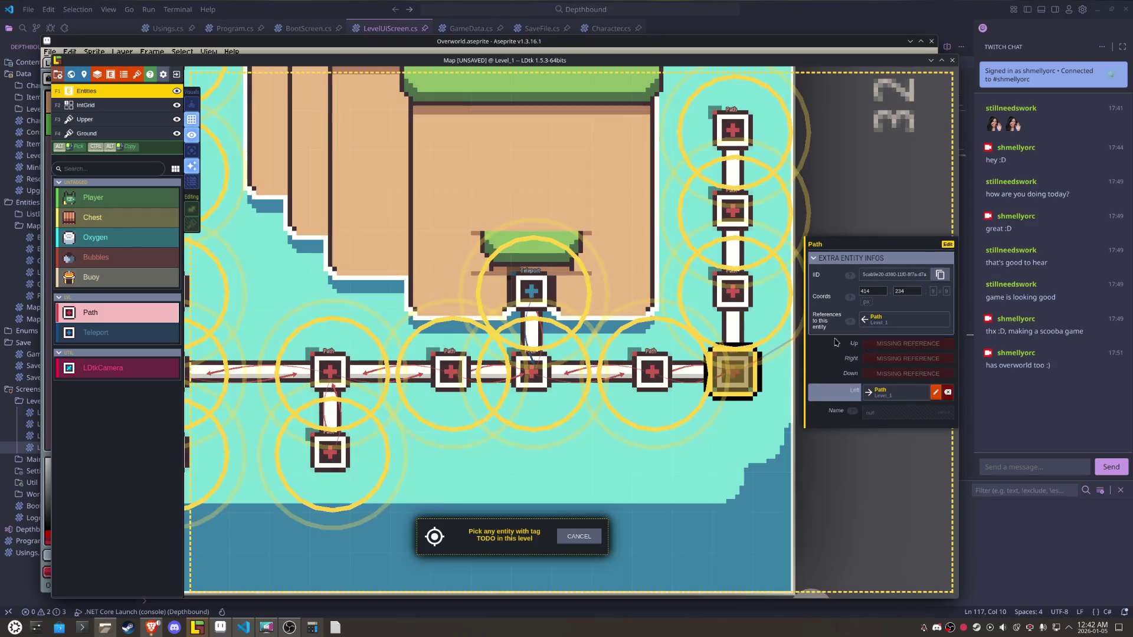
- Chain the Path nodes above the corner vertically, linking each Down to the node below
left_click(891, 344)
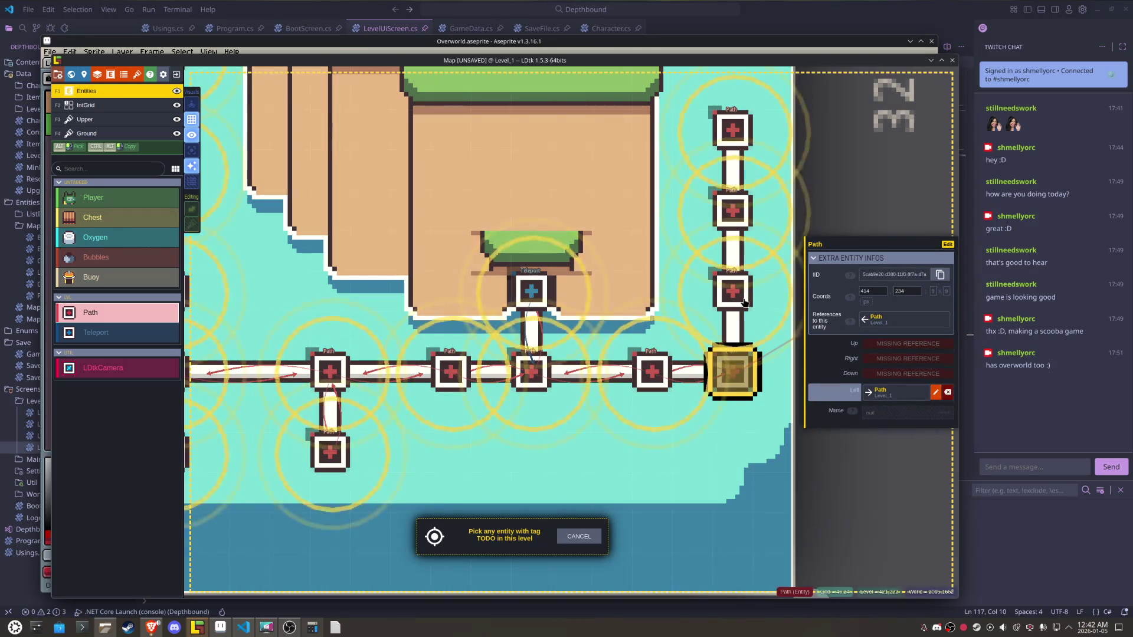
left_click(732, 291)
left_click(885, 377)
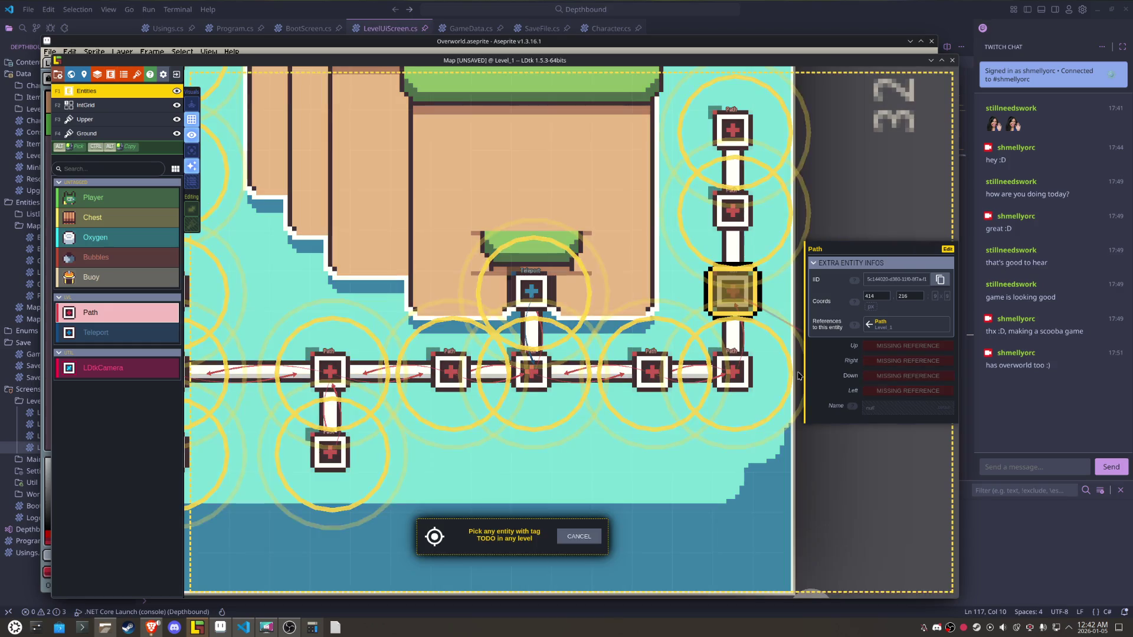
left_click(746, 380)
left_click(879, 346)
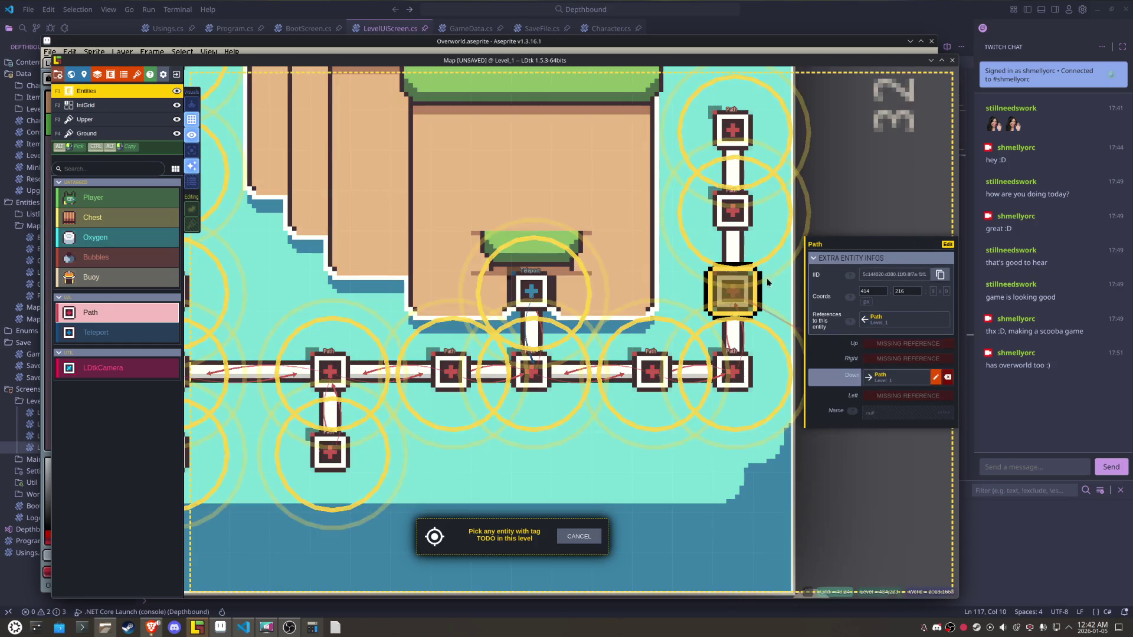
left_click(732, 211)
left_click(879, 377)
left_click(732, 278)
- Link the upper column node Up and the topmost Path at 414, 180 Down
left_click_drag(732, 272, 648, 348)
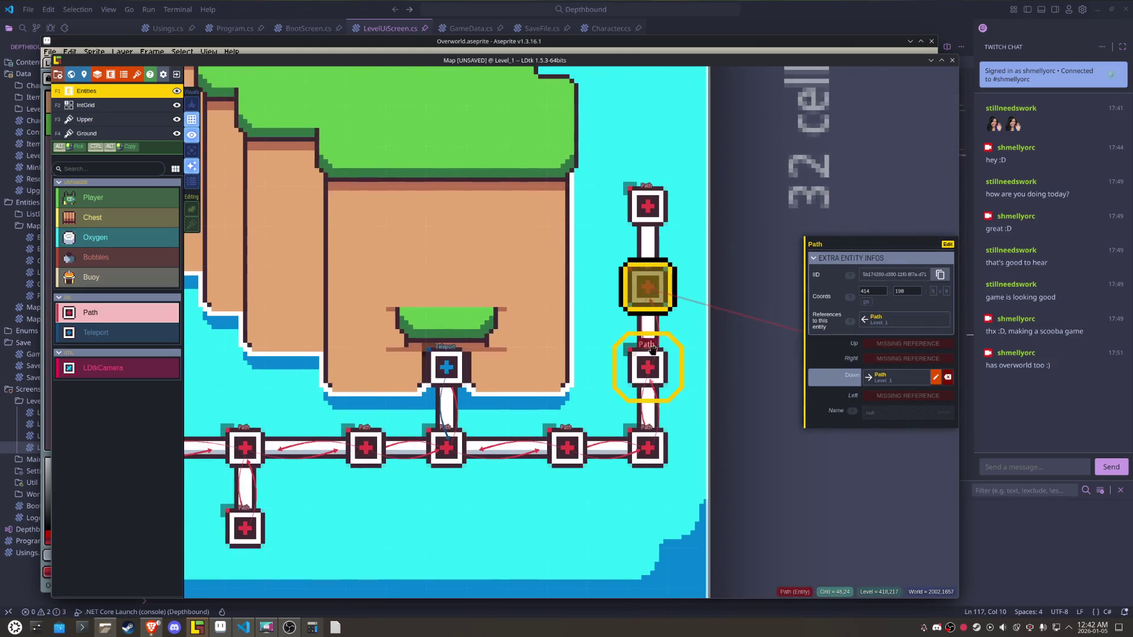
left_click(907, 343)
left_click(646, 205)
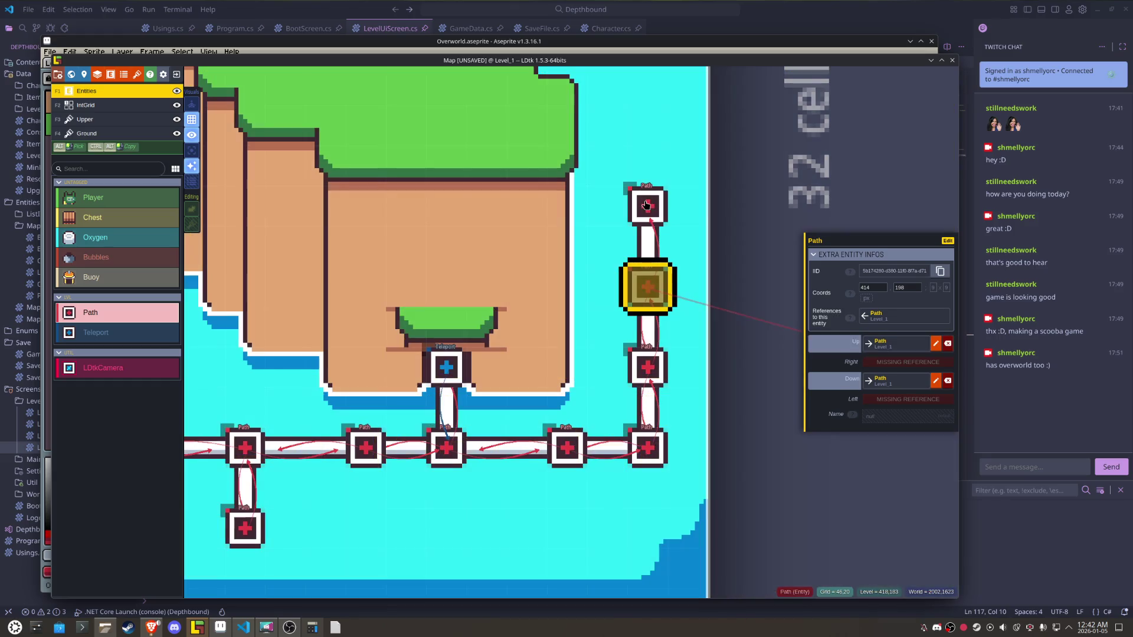
left_click(646, 205)
left_click(879, 377)
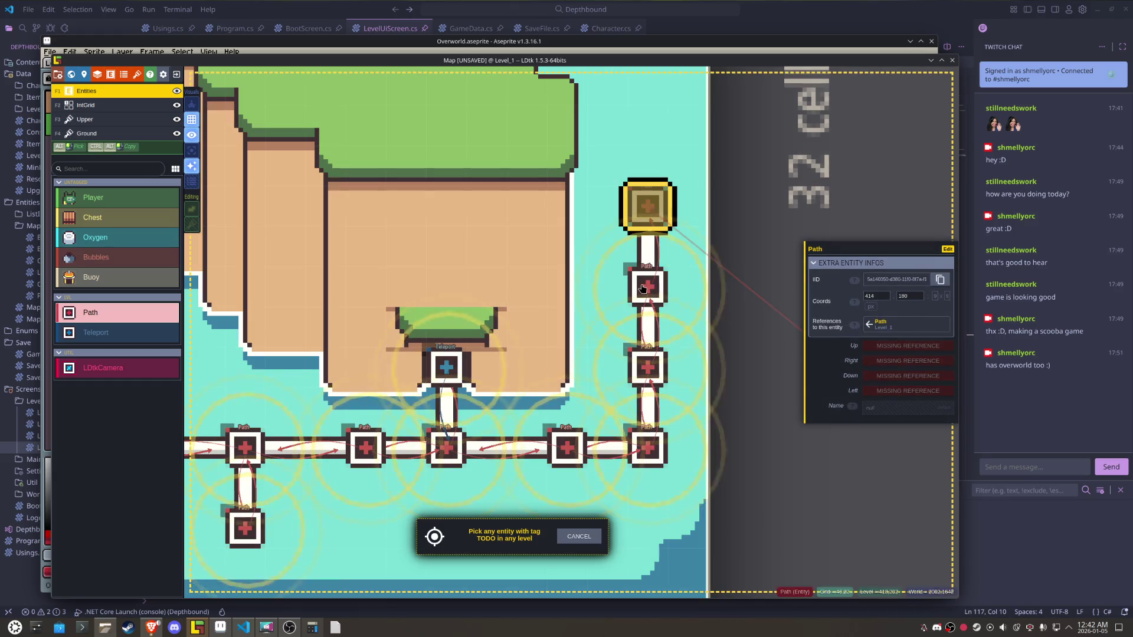
left_click(647, 287)
scroll(611, 315, "down", 3)
scroll(611, 316, "up", 2)
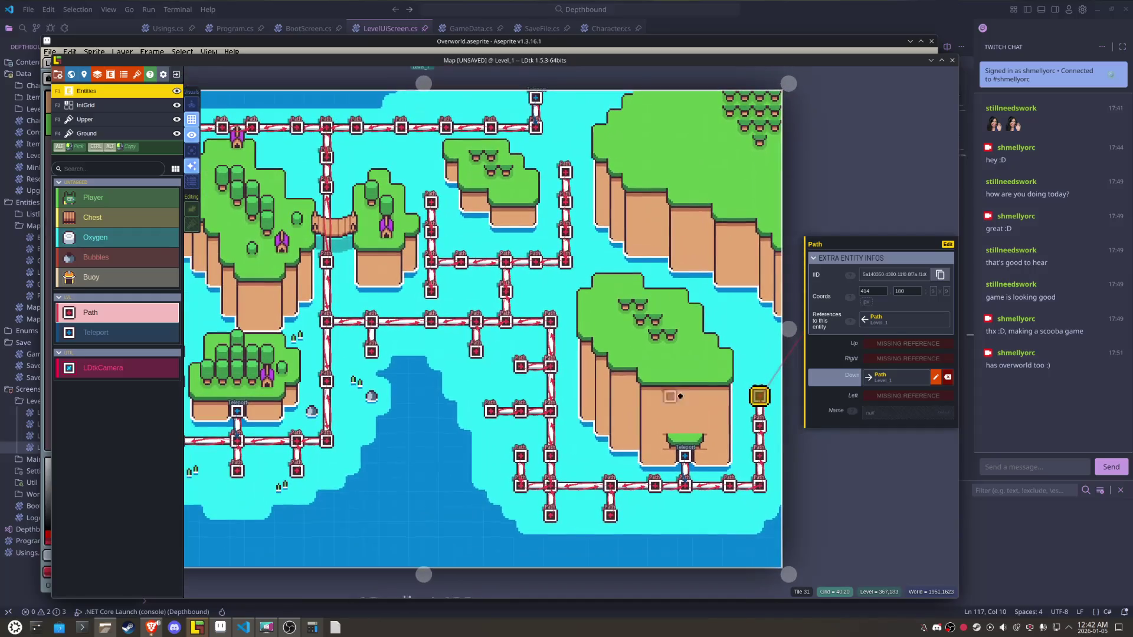
- Save the Map project, check the path links across the islands, then save again
key("ctrl+s")
scroll(664, 516, "up", 2)
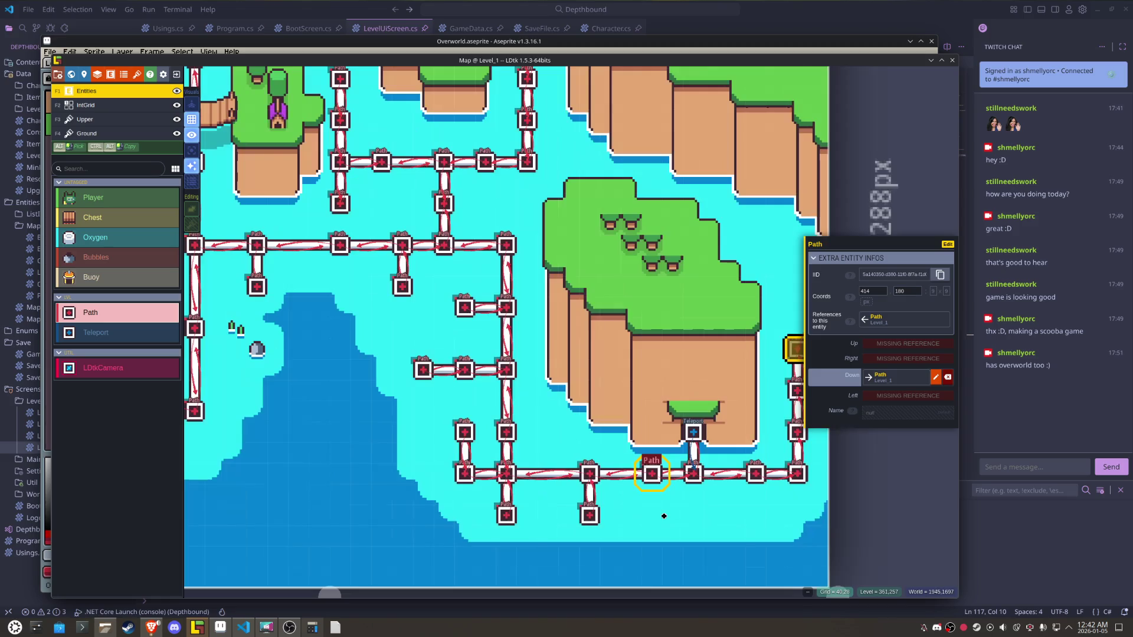
left_click_drag(663, 516, 598, 529)
left_click_drag(519, 411, 615, 459)
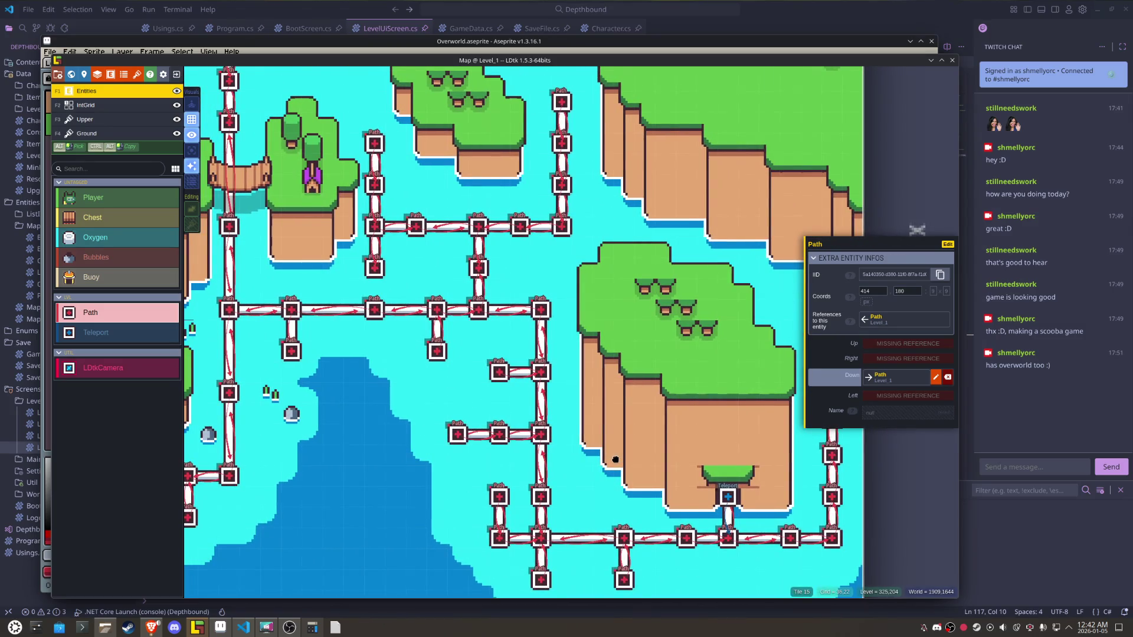
left_click_drag(602, 352, 588, 395)
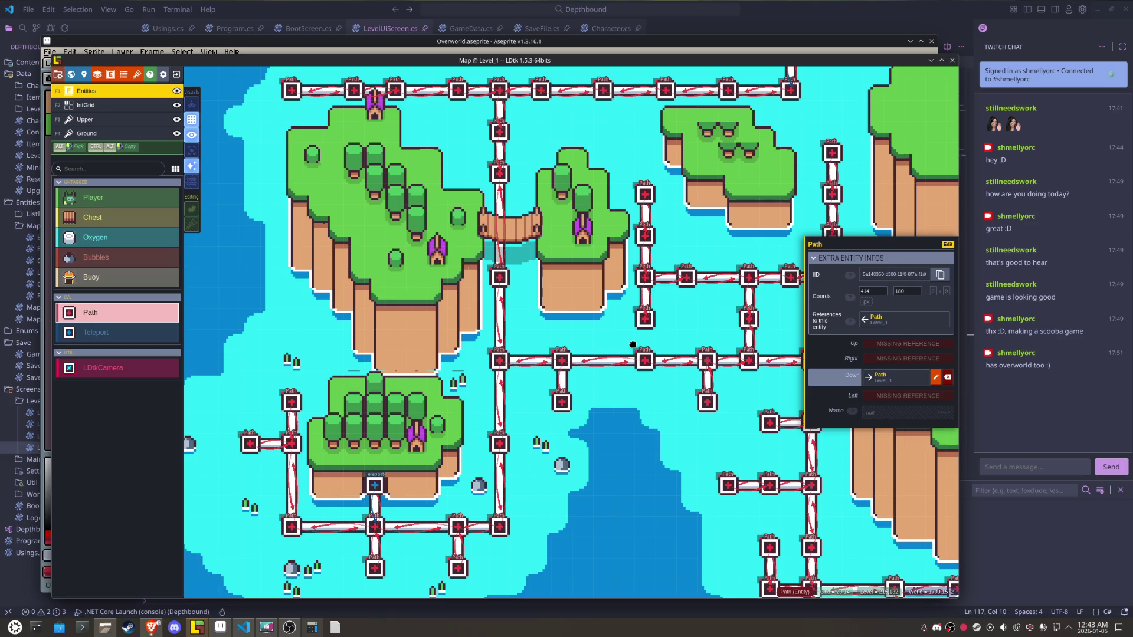
left_click_drag(632, 345, 581, 395)
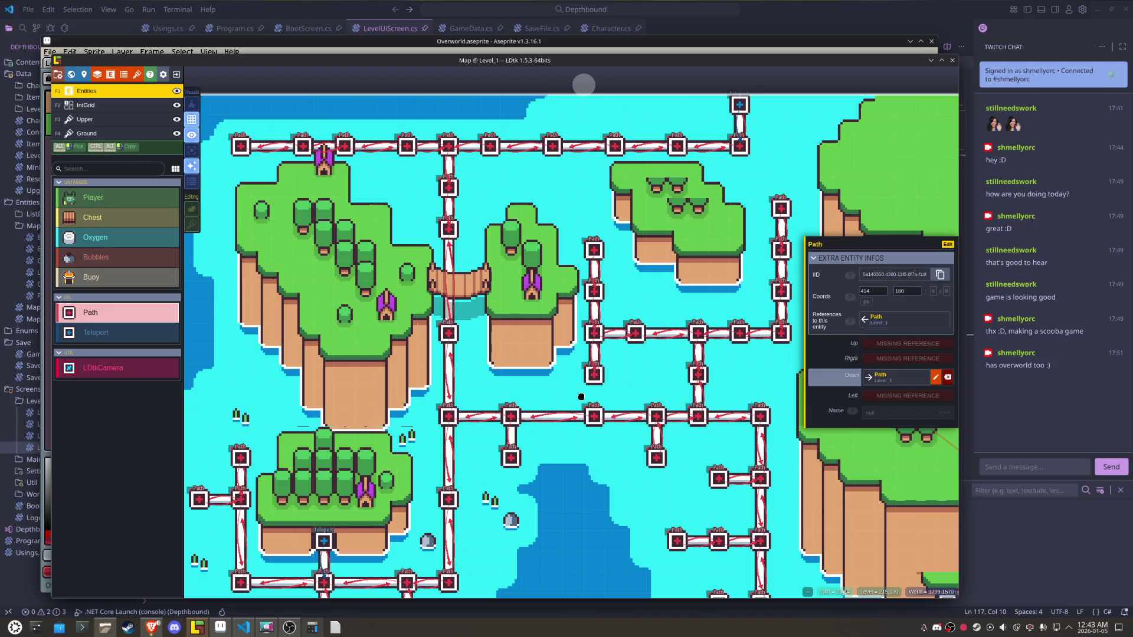
key("ctrl+s")
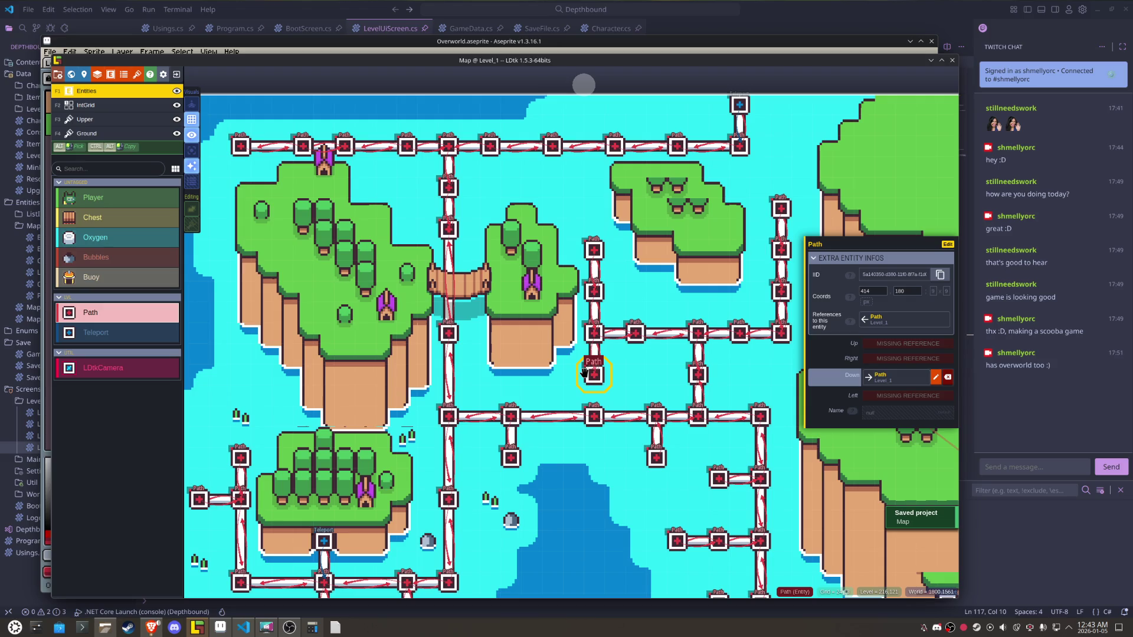
left_click(649, 416)
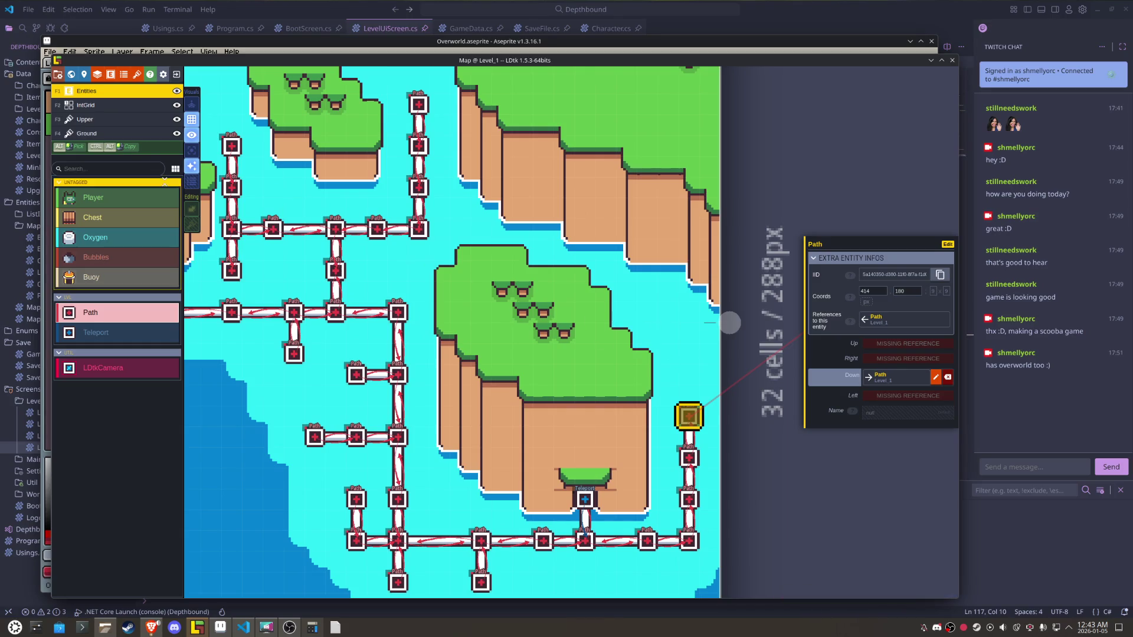
- Paint bush and tree tiles on the Upper layer of the islands, then bring Overworld.aseprite forward
left_click(88, 119)
left_click(126, 210)
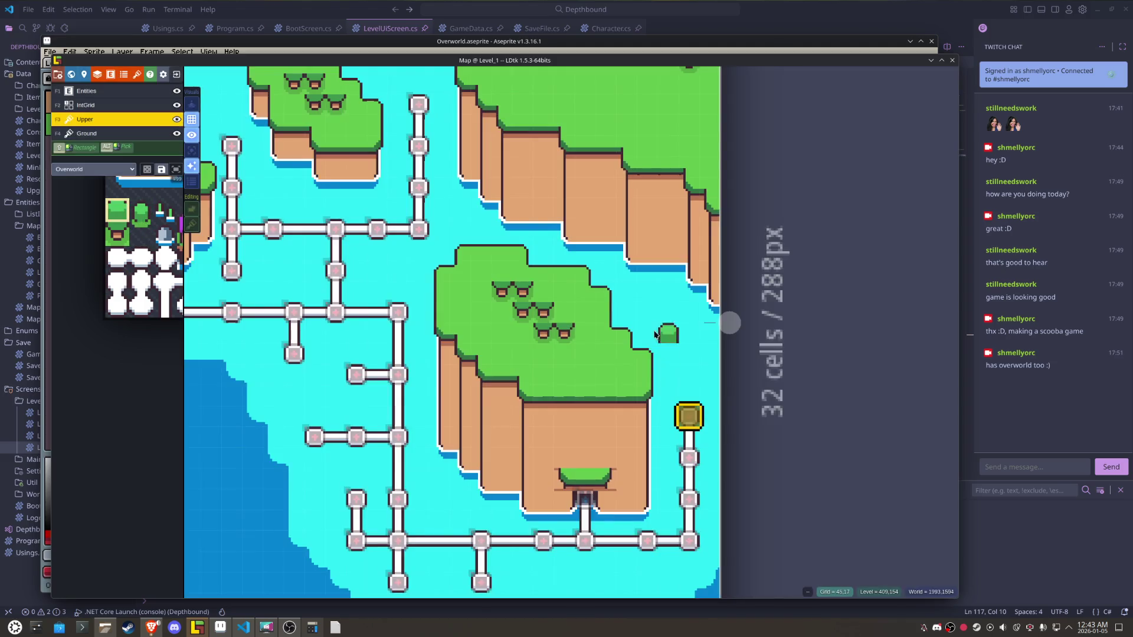
left_click_drag(523, 298, 564, 313)
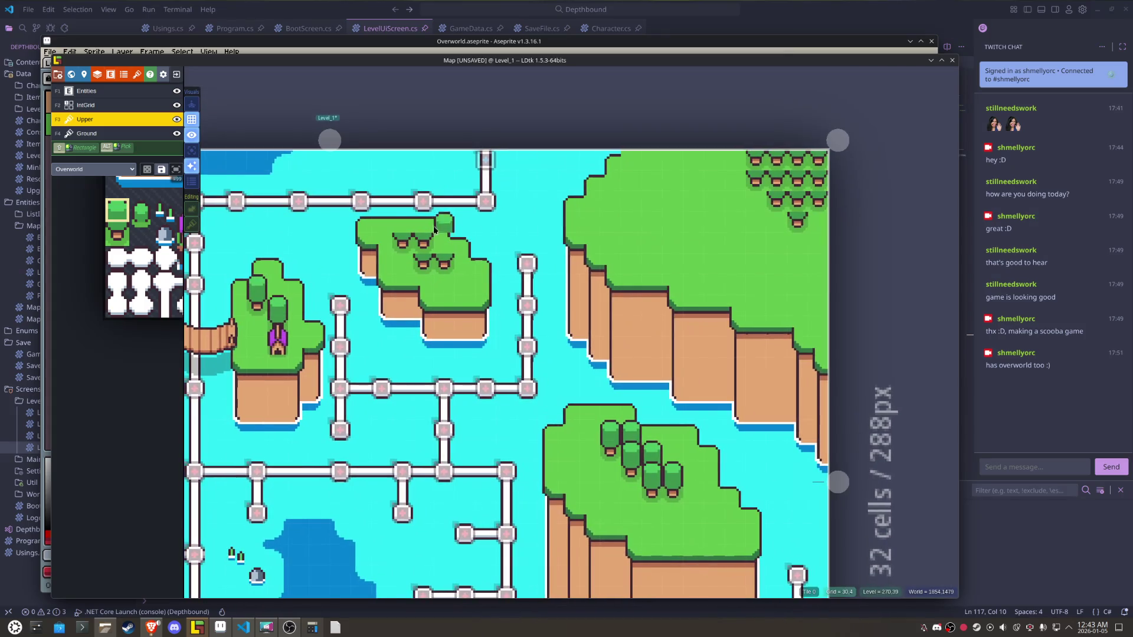
left_click(423, 239)
left_click(442, 239)
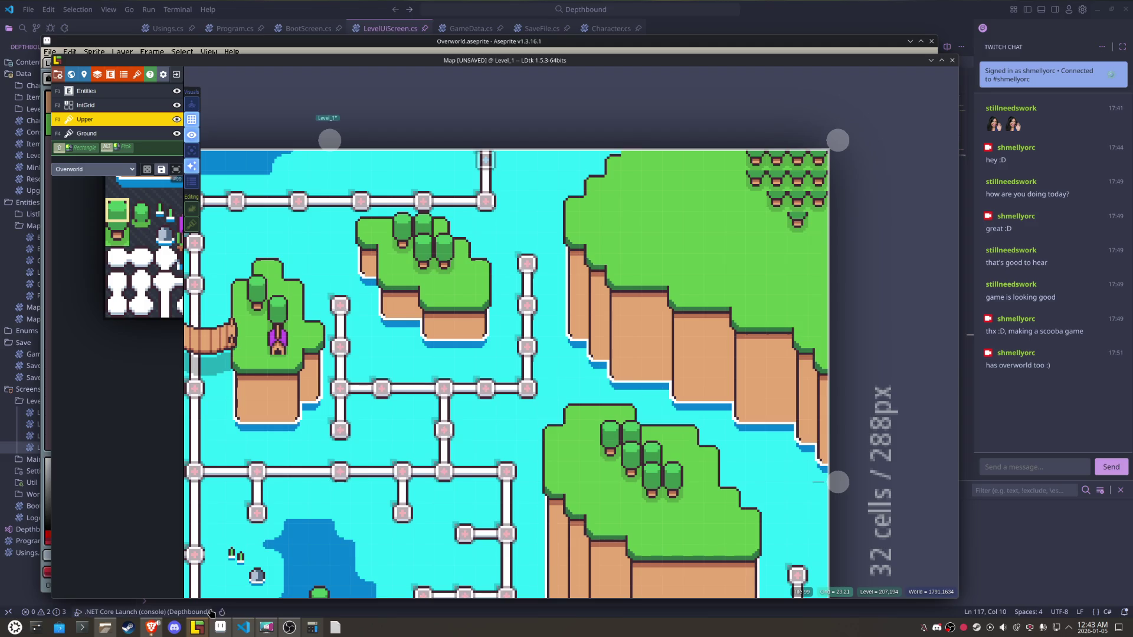
left_click(220, 630)
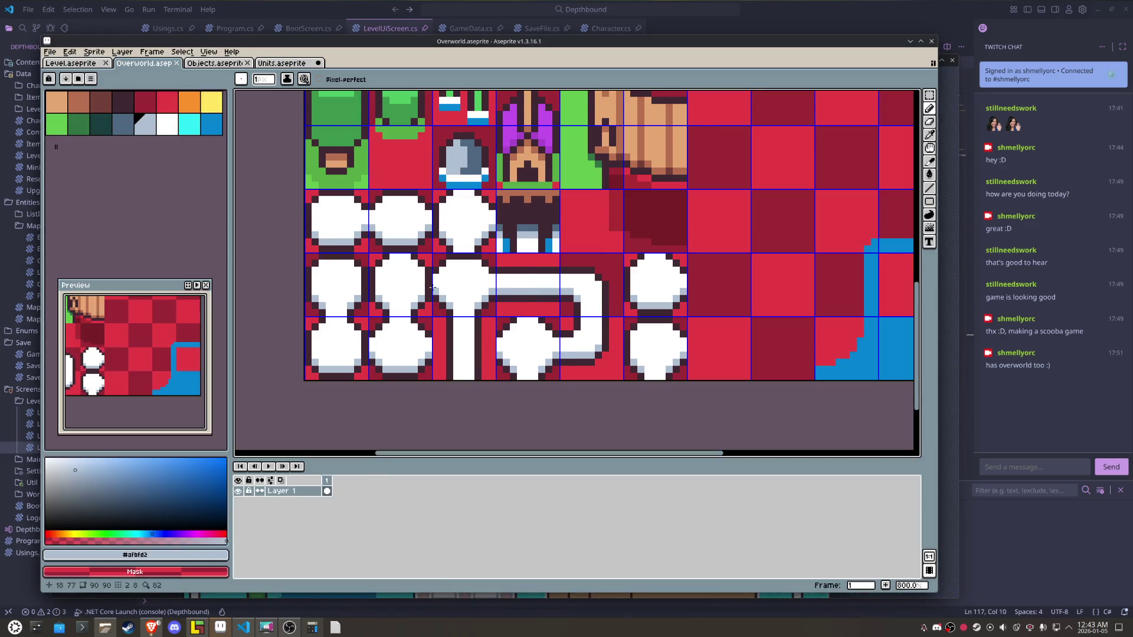
- Select three empty tiles beside the shoreline tiles and fill them with the light grass green
scroll(472, 331, "down", 1)
left_click_drag(471, 334, 445, 283)
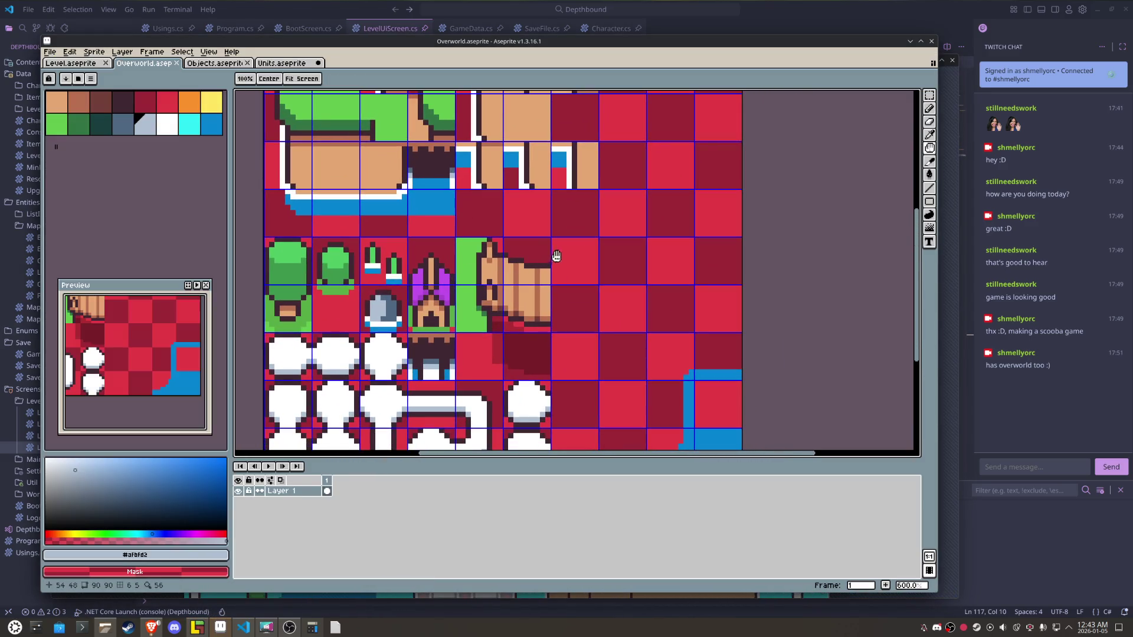
key("b")
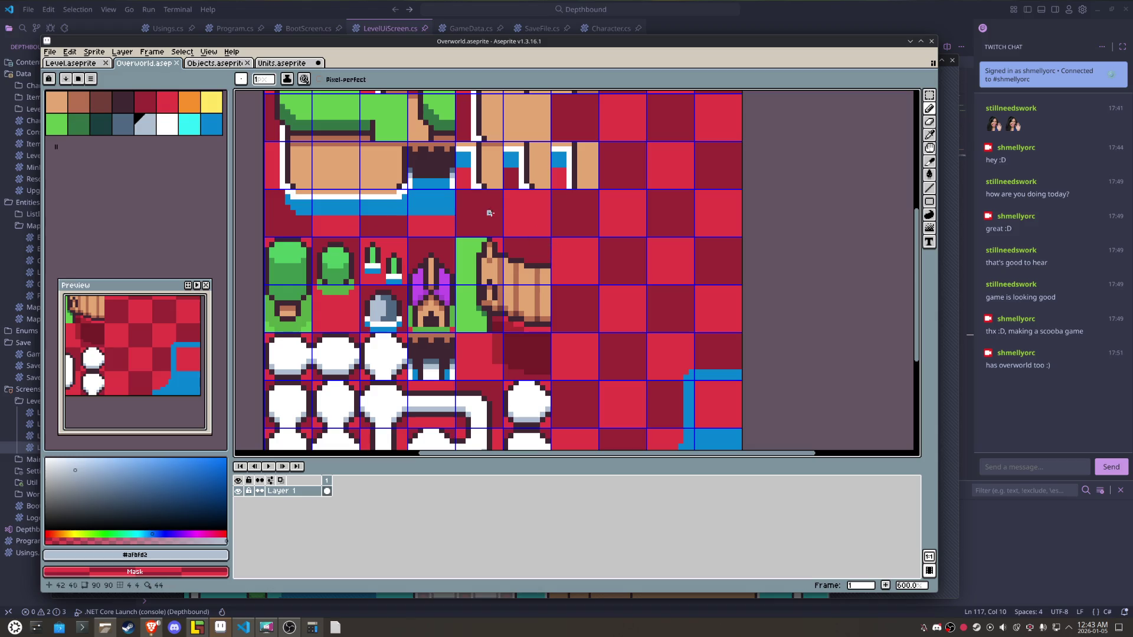
key("m")
left_click_drag(489, 212, 587, 224)
key("i")
left_click(475, 263)
key("g")
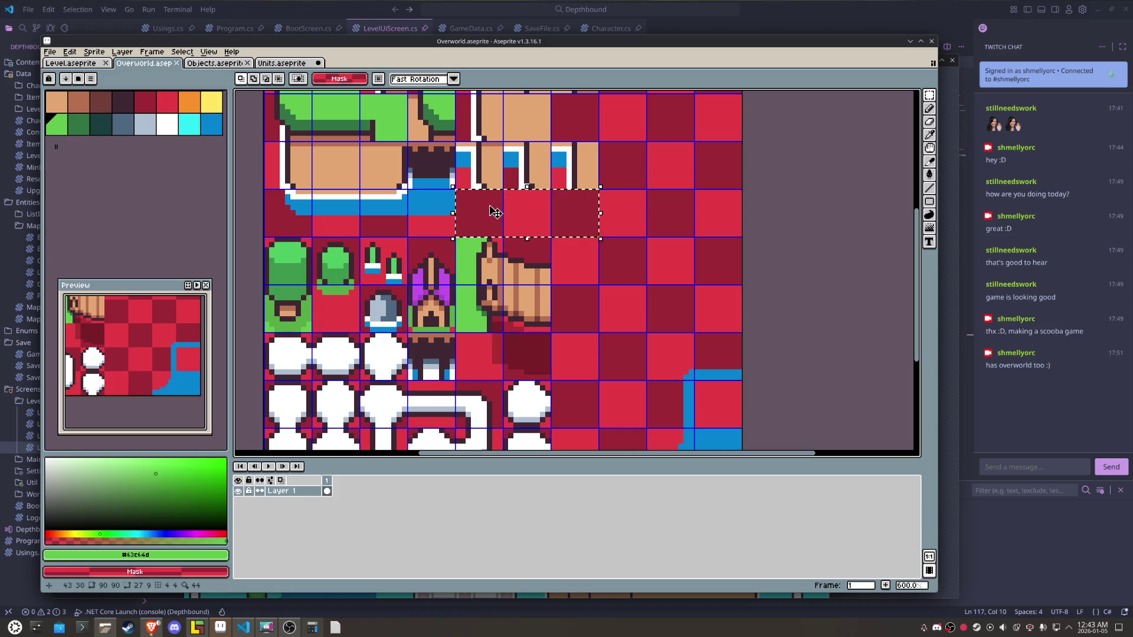
left_click(472, 216)
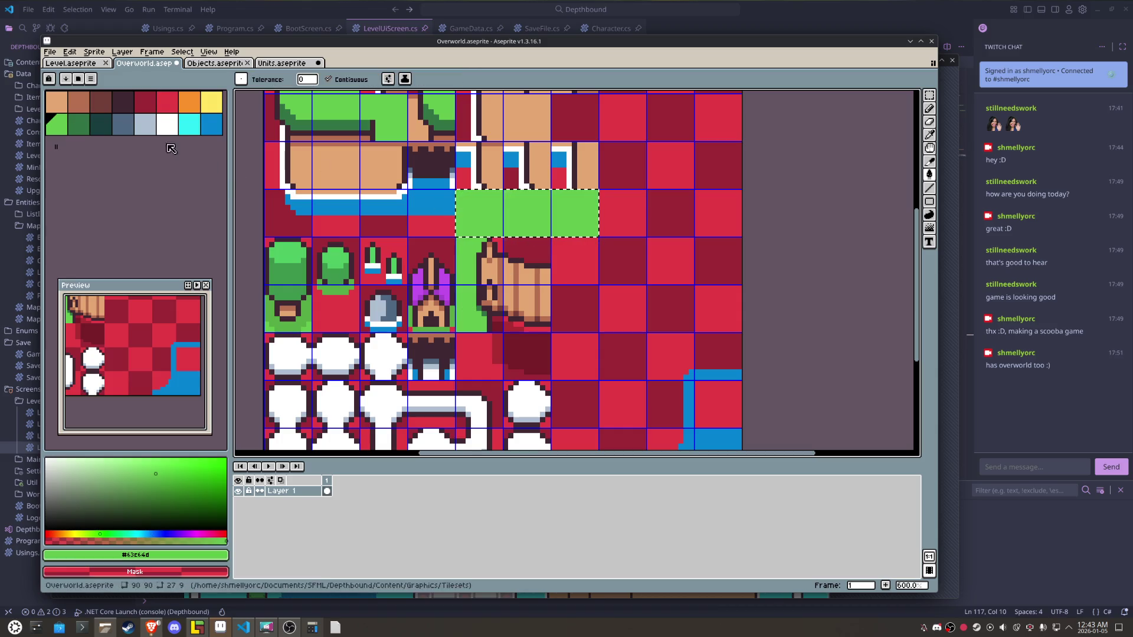
- Draw dark-green tuft pixels in the first two grass tiles, including a V-shaped tuft
key("0")
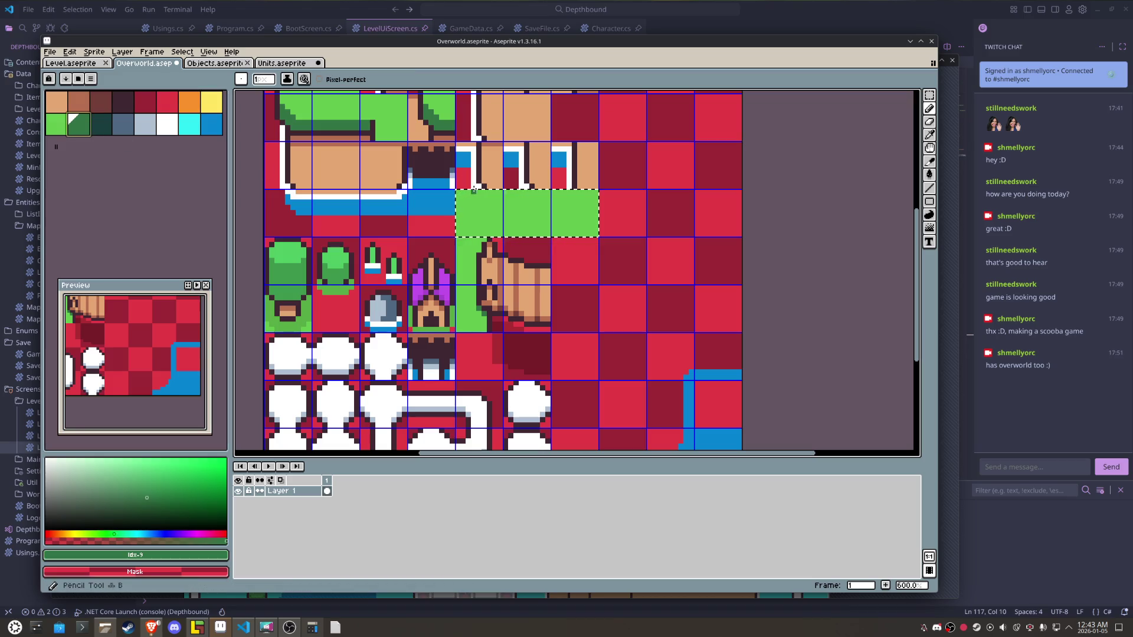
key("b")
scroll(473, 190, "up", 4)
left_click(459, 267)
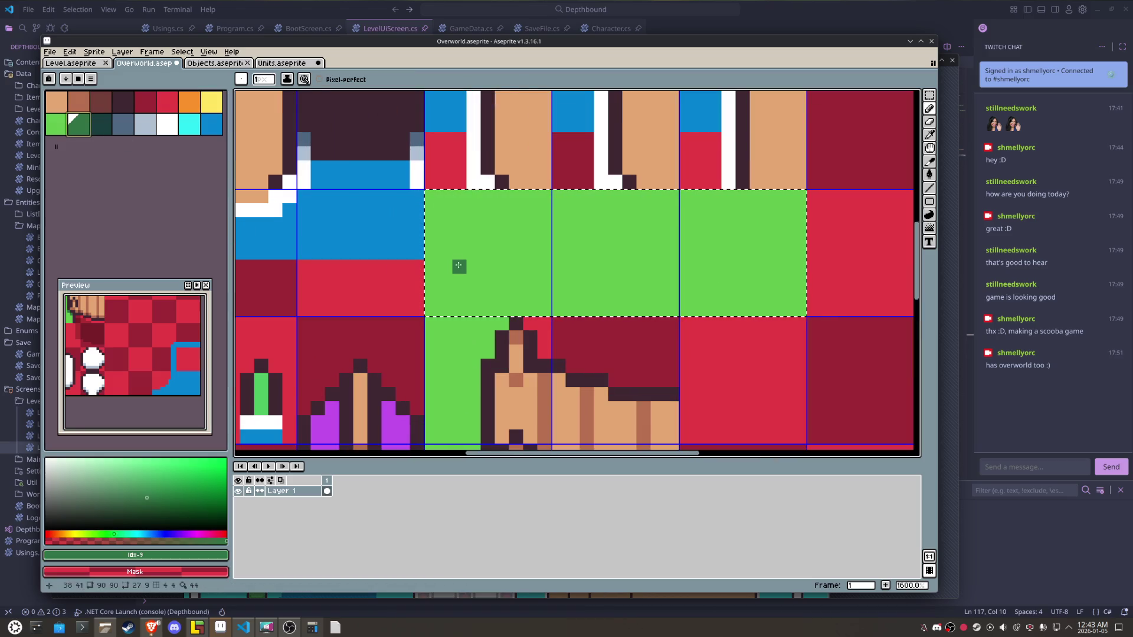
left_click(487, 266)
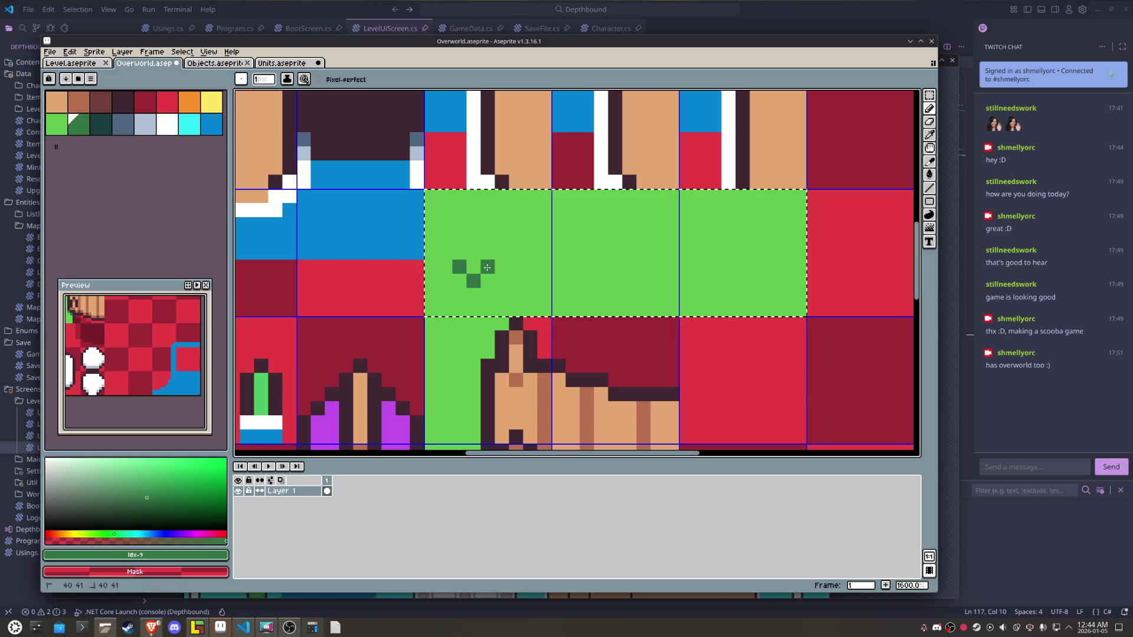
left_click(586, 224)
left_click(615, 224)
scroll(614, 226, "down", 4)
left_click_drag(626, 231, 527, 249)
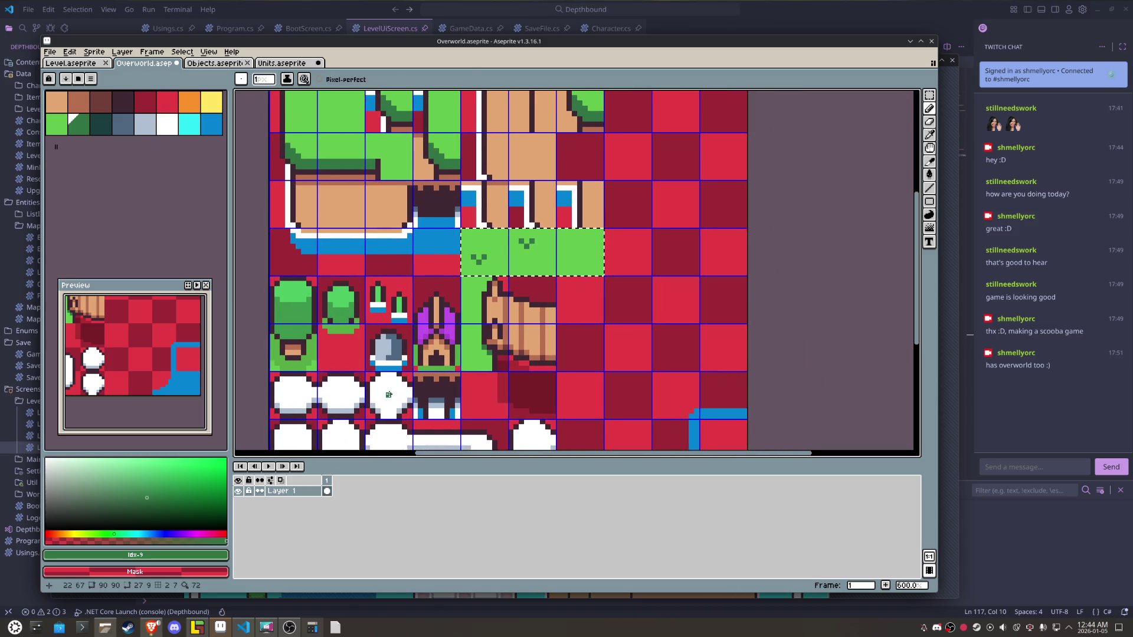
- Touch up the tuft pixels, trimming white marks and covering them with grass green
left_click(388, 394, "alt")
scroll(541, 263, "up", 3)
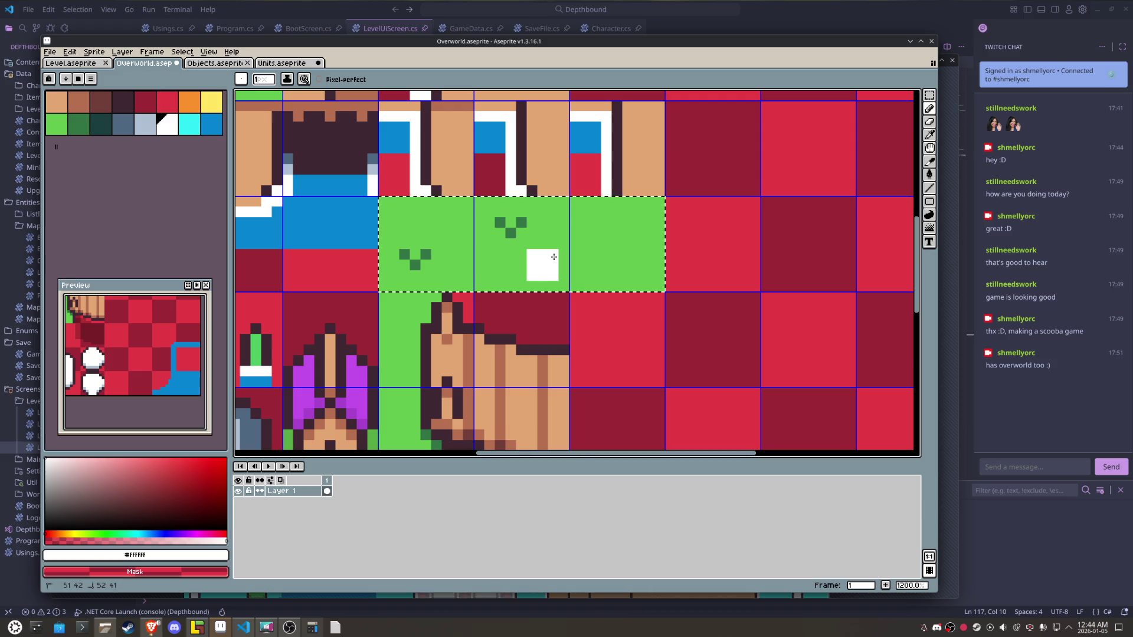
left_click(571, 246, "alt")
left_click_drag(554, 254, 527, 274)
left_click(519, 192, "alt")
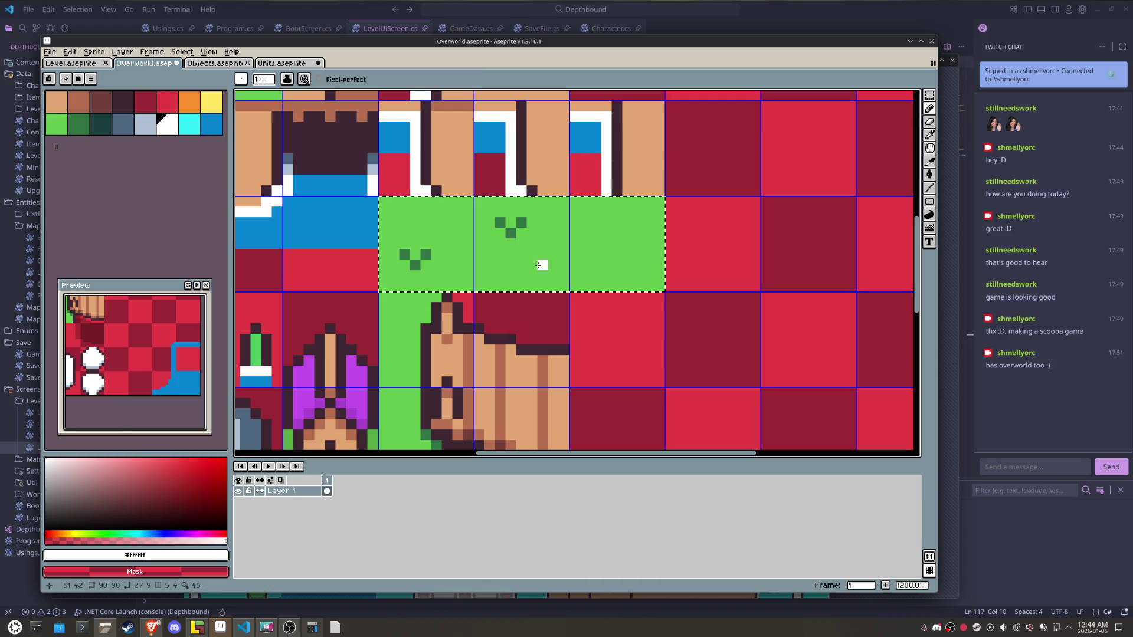
left_click(535, 264)
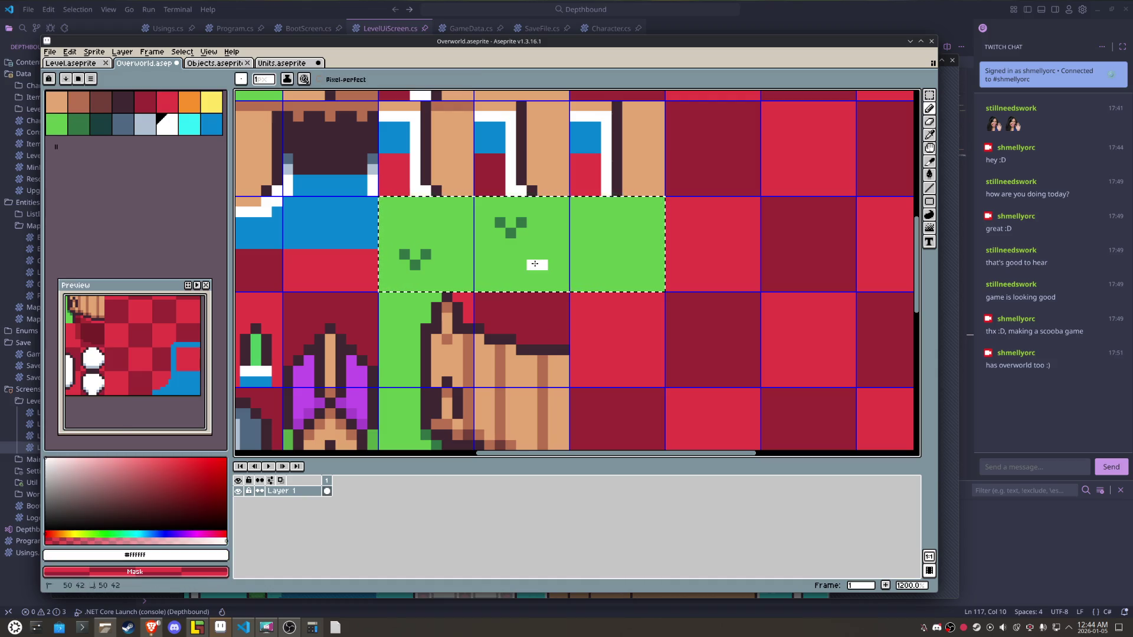
left_click(510, 232, "alt")
left_click(542, 275)
left_click(533, 269)
key("alt")
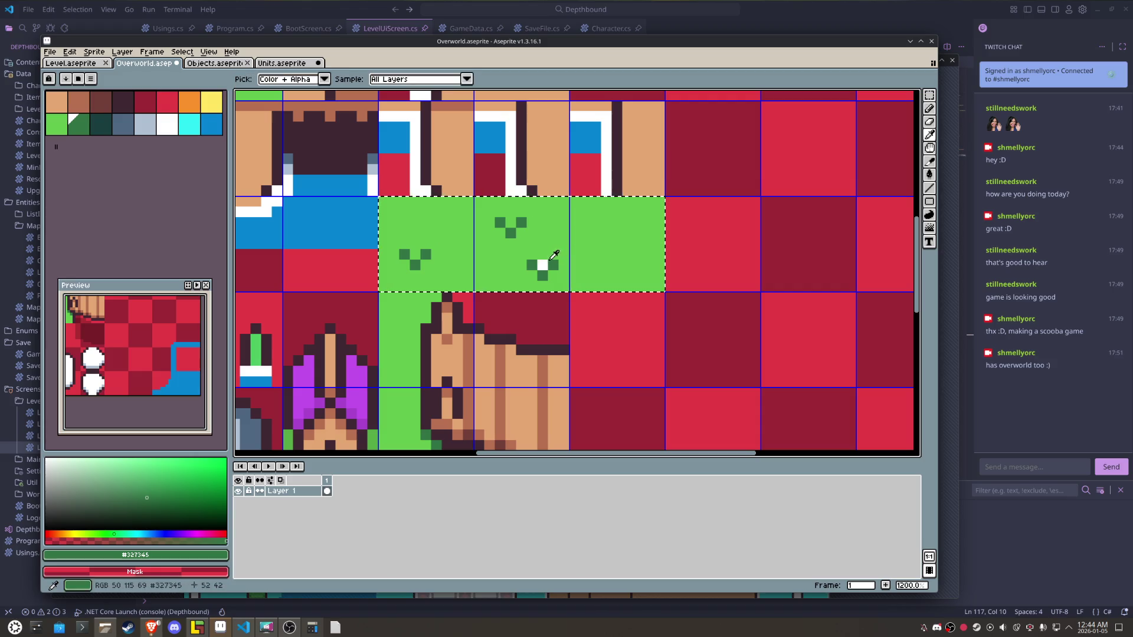
left_click(544, 263, "alt")
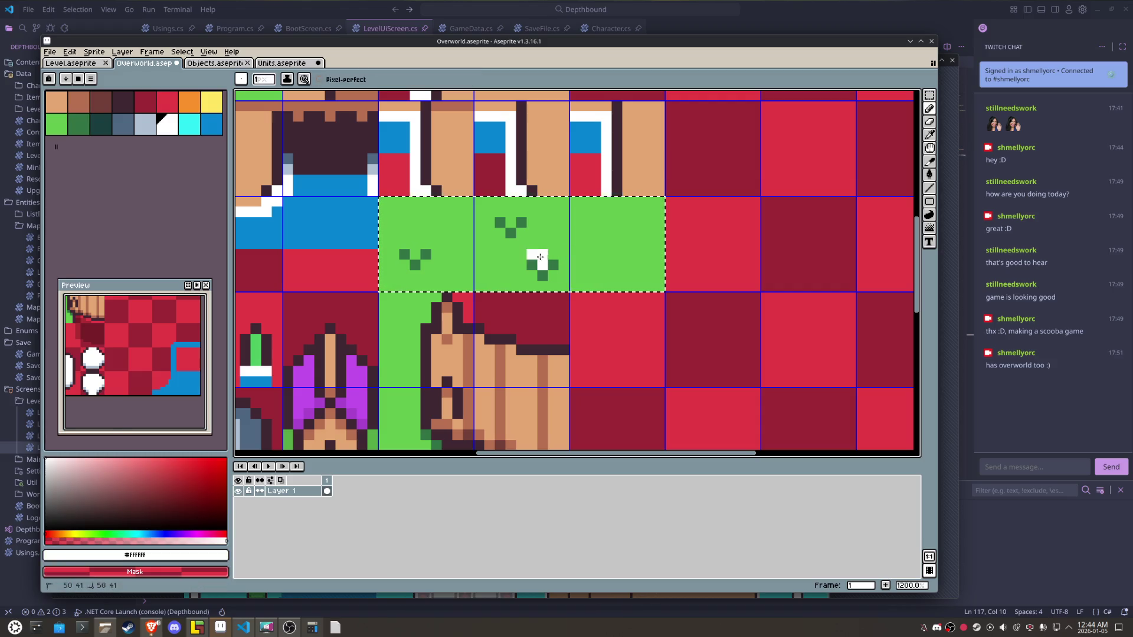
scroll(555, 254, "down", 2)
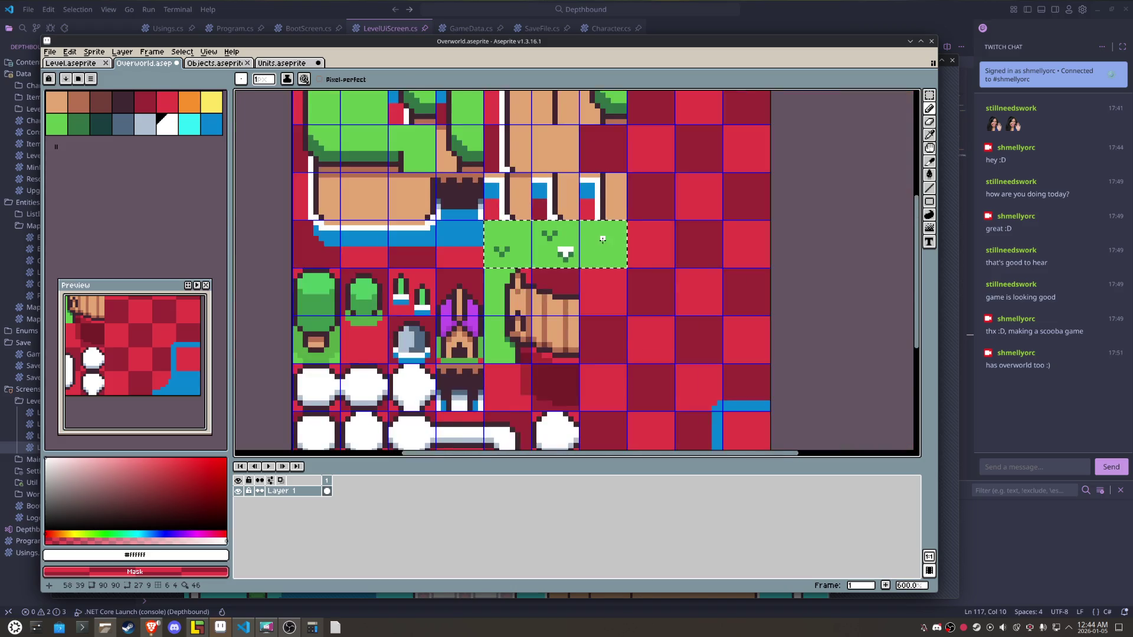
scroll(561, 248, "up", 2)
key("alt")
left_click(567, 241, "alt")
left_click_drag(542, 255, 546, 262)
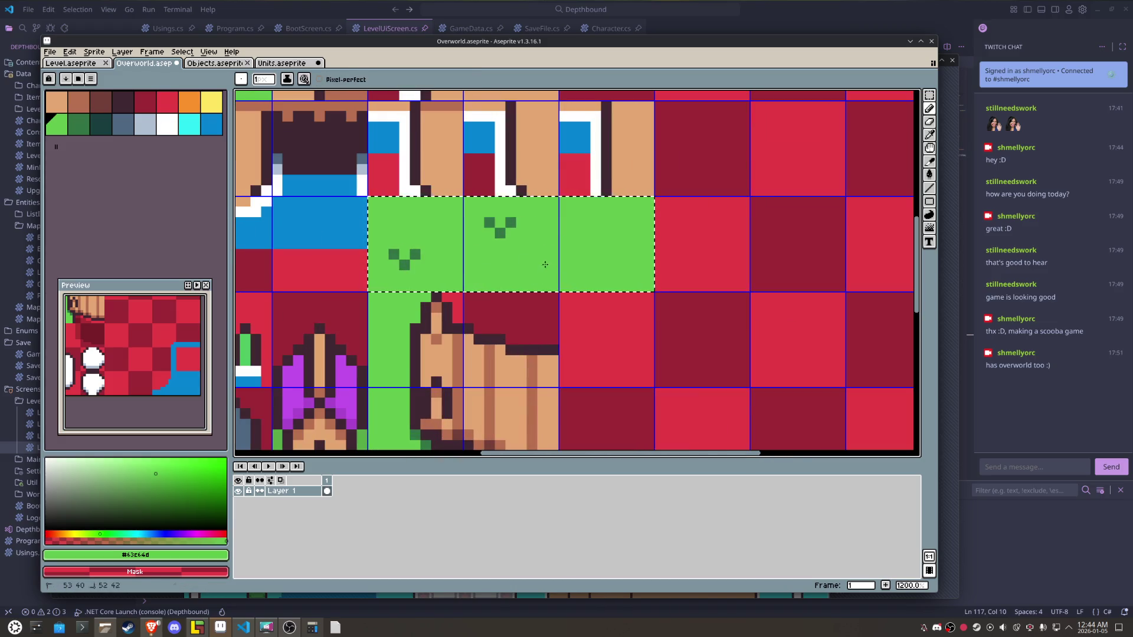
- Add a short dark-green dash to the second tile and sample nearby greens
scroll(545, 266, "down", 2)
scroll(537, 254, "down", 1)
scroll(528, 239, "up", 3)
key("alt")
left_click(507, 225, "alt")
left_click(520, 266)
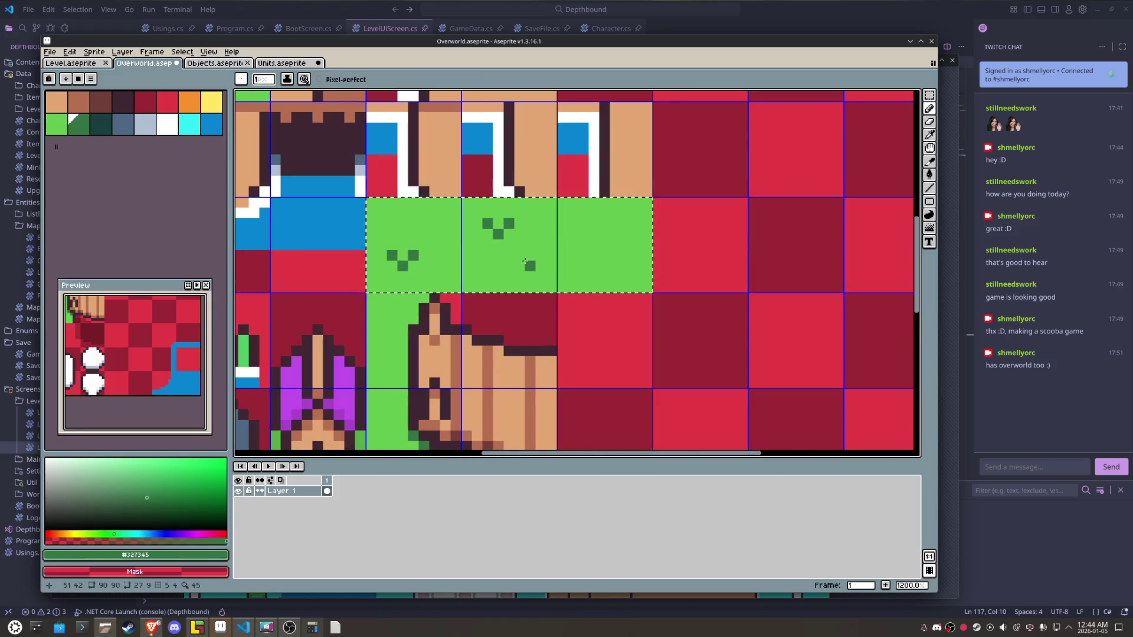
left_click_drag(524, 263, 535, 266)
left_click(528, 272, "alt")
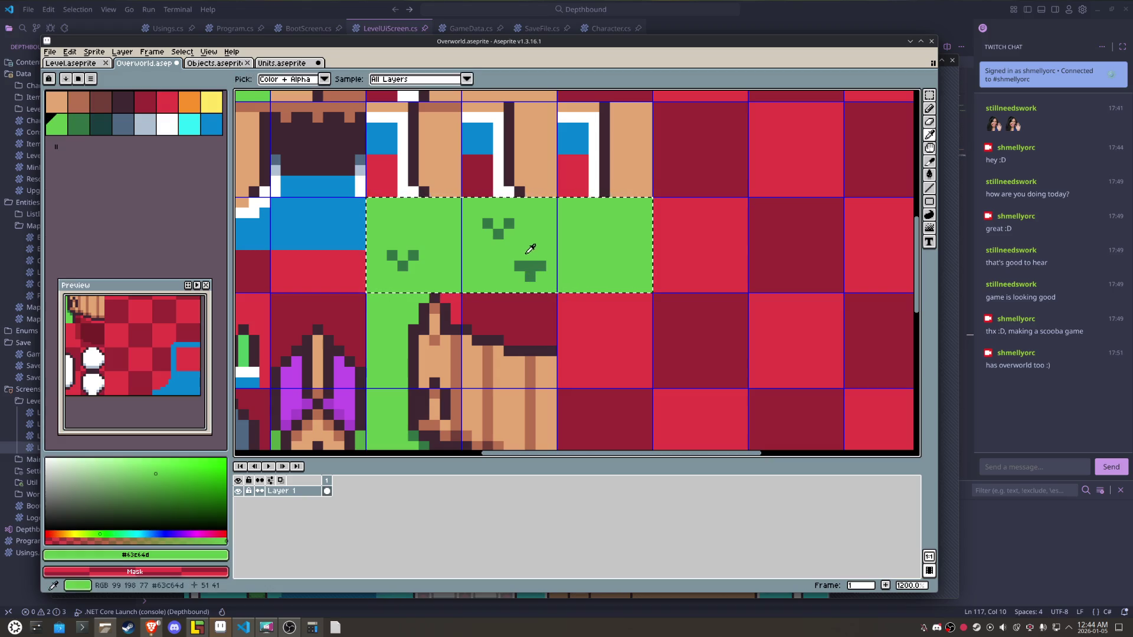
left_click(534, 269, "alt")
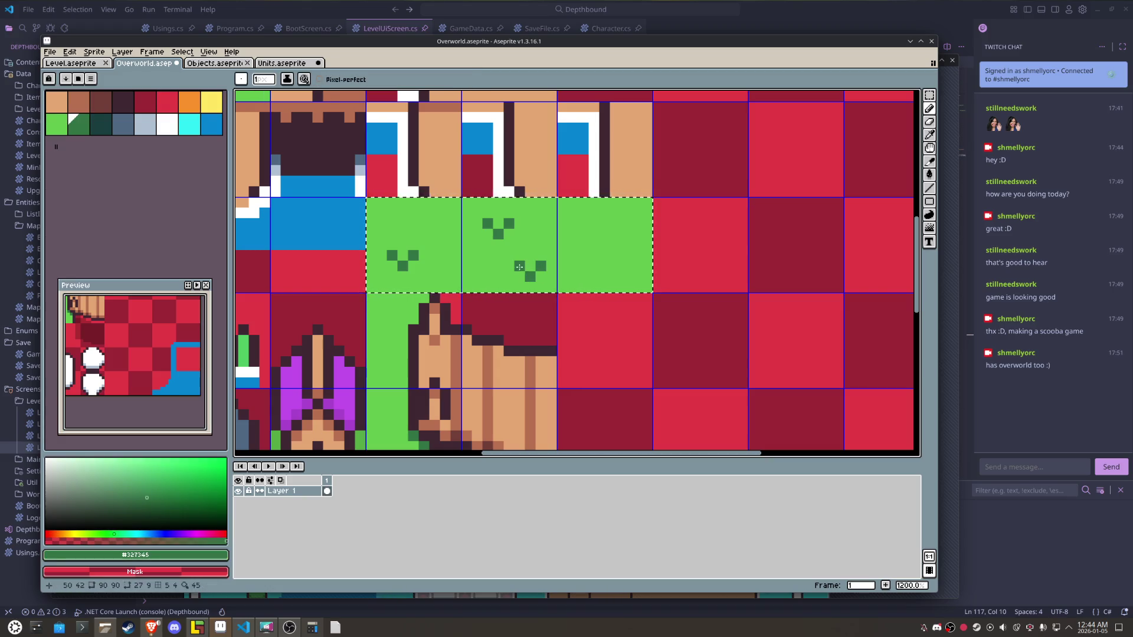
scroll(535, 265, "down", 5)
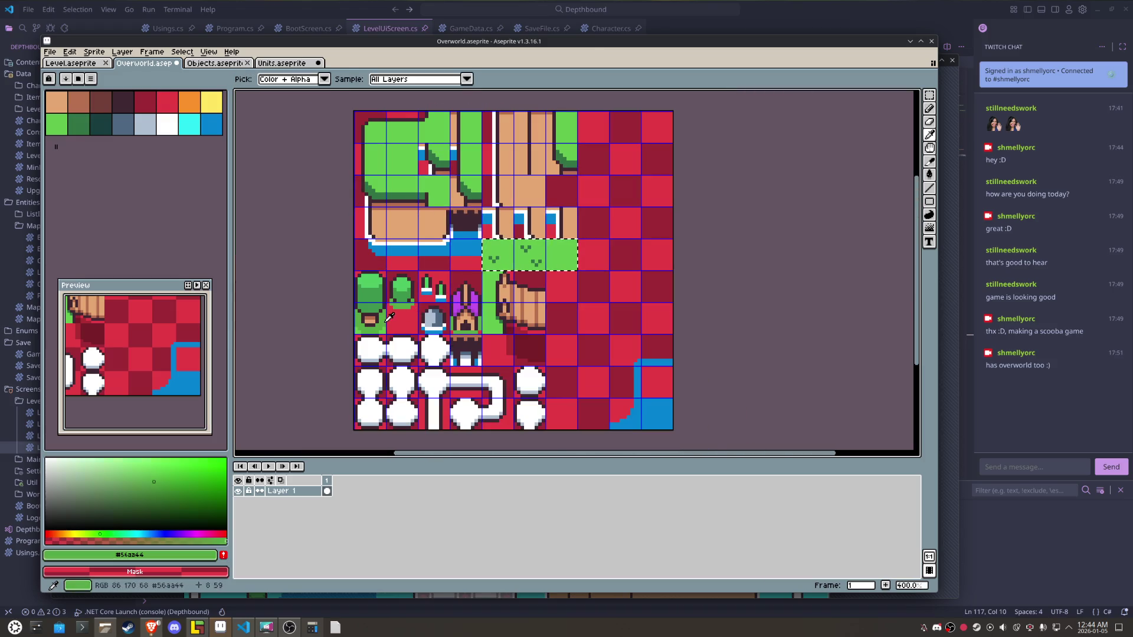
left_click(494, 260, "alt")
scroll(496, 261, "up", 2)
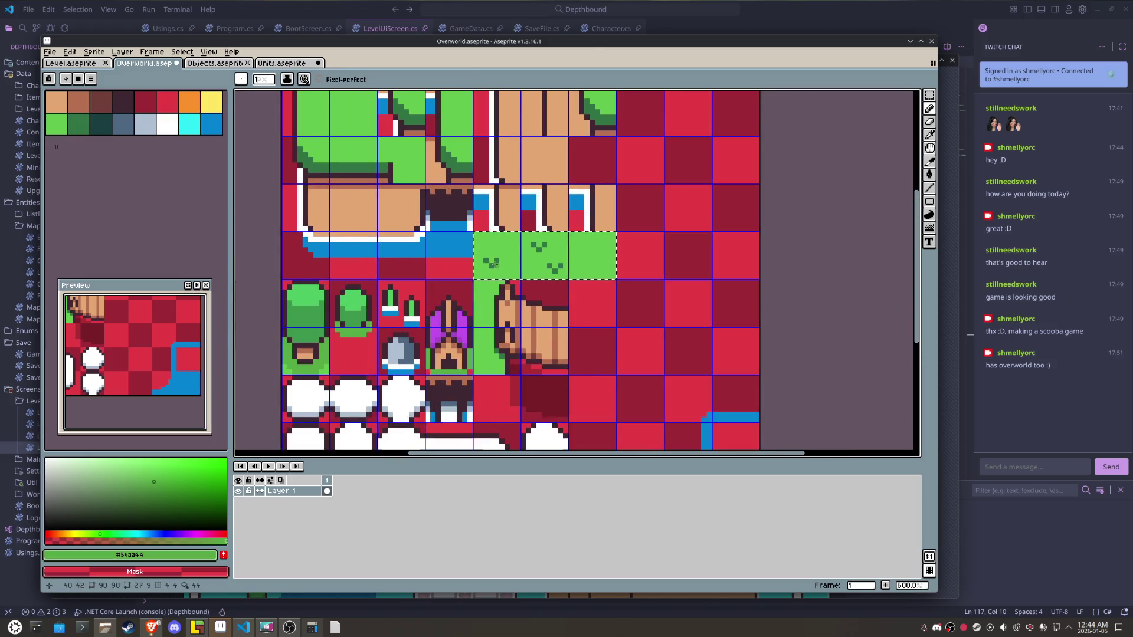
- Deselect the grass tiles and clear the unused third tile
key("m")
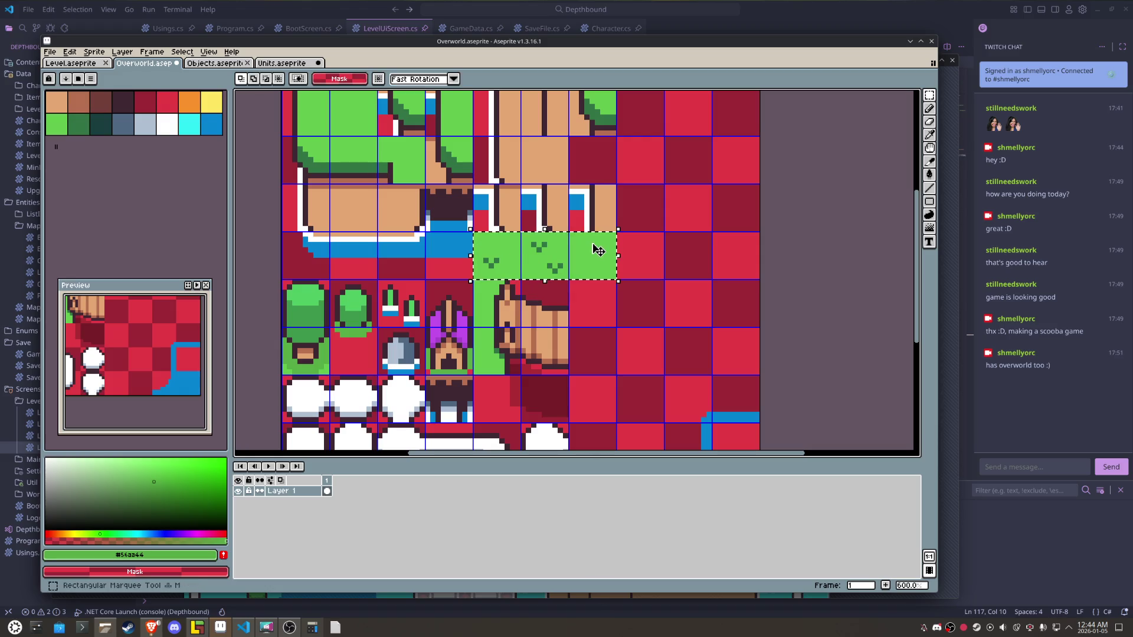
key("ctrl+d")
key("ctrl+z")
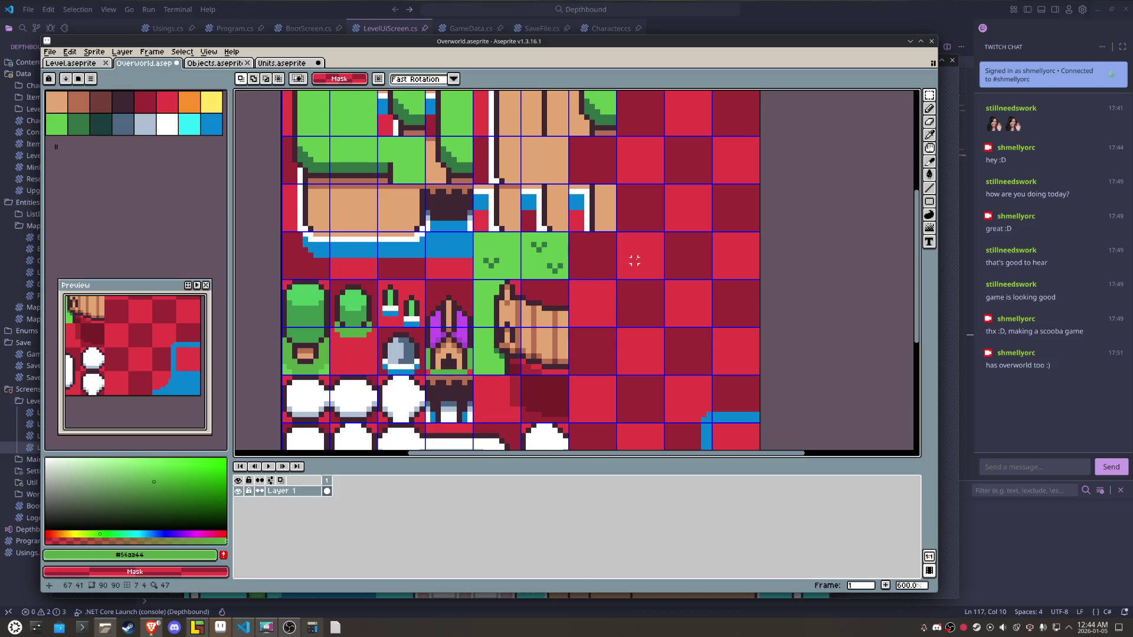
- Export the updated Overworld.png tileset image with File > Export > Export As
left_click(49, 52)
mouse_move(88, 144)
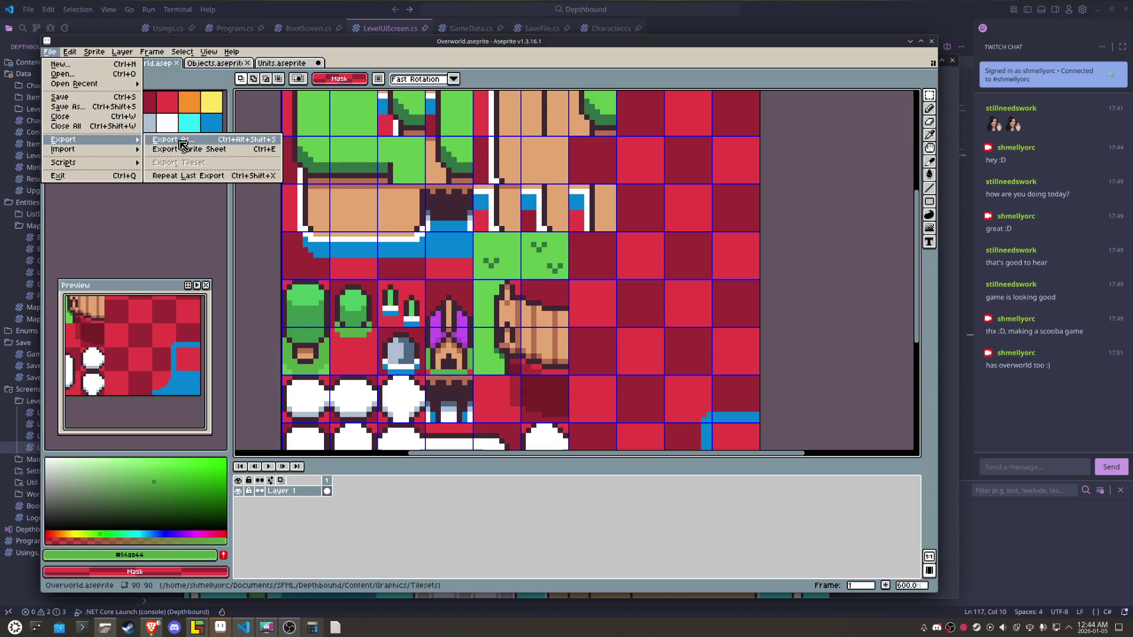
left_click(206, 156)
left_click(672, 413)
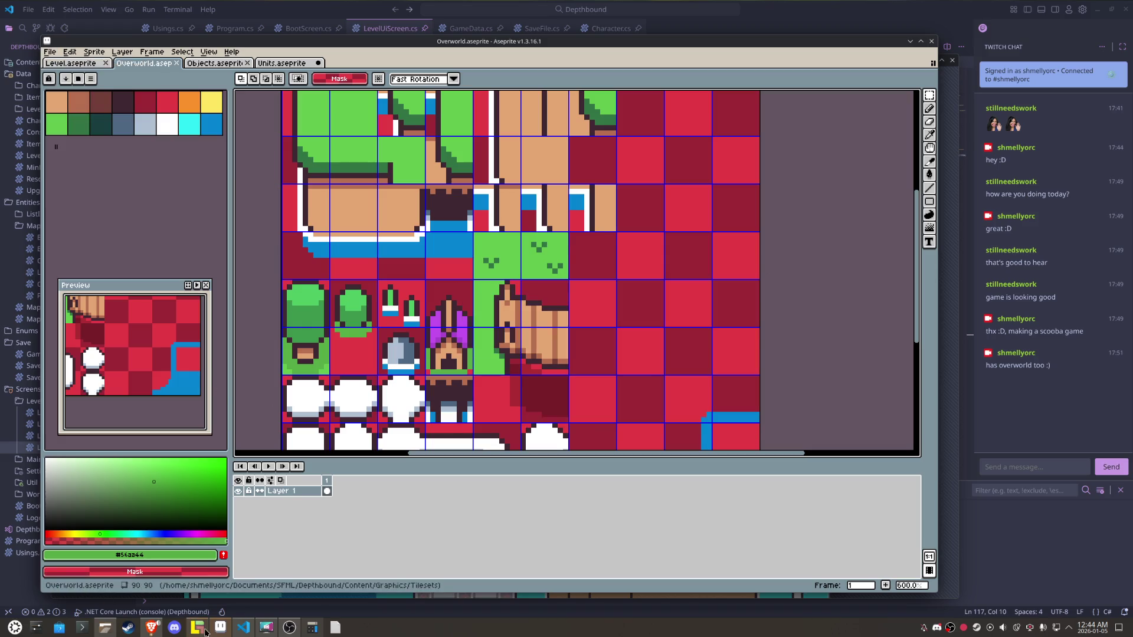
- Back in LDtk, select the two new grass tiles with random placement enabled
left_click(197, 627)
left_click(223, 262)
key("r")
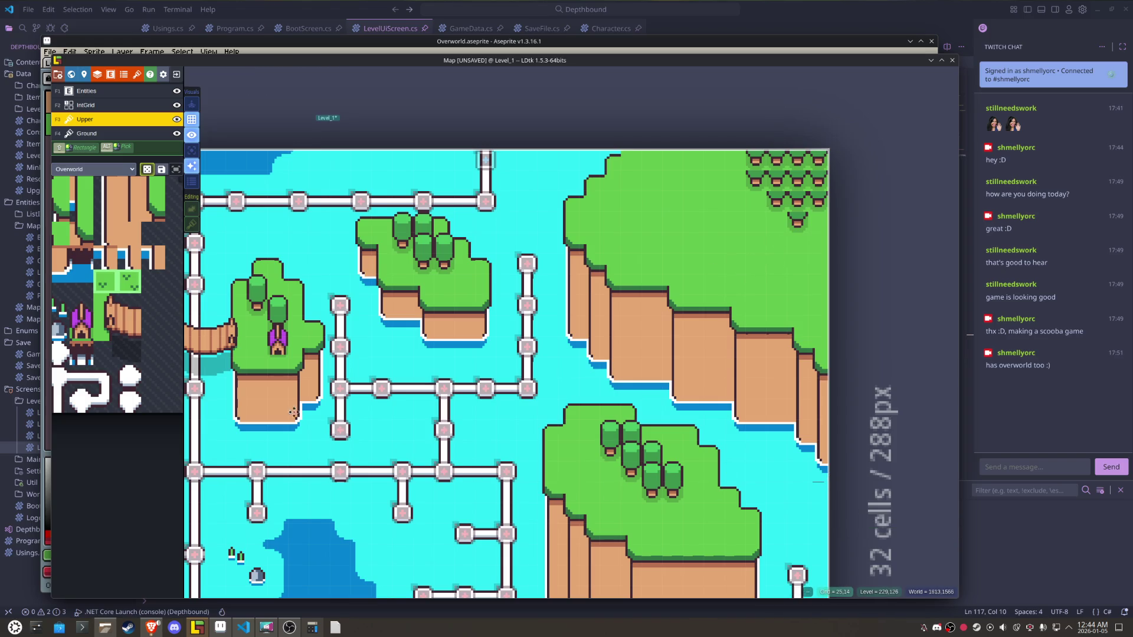
- Stamp grass tufts onto the upper island and the middle island
scroll(301, 414, "down", 5)
scroll(542, 312, "up", 5)
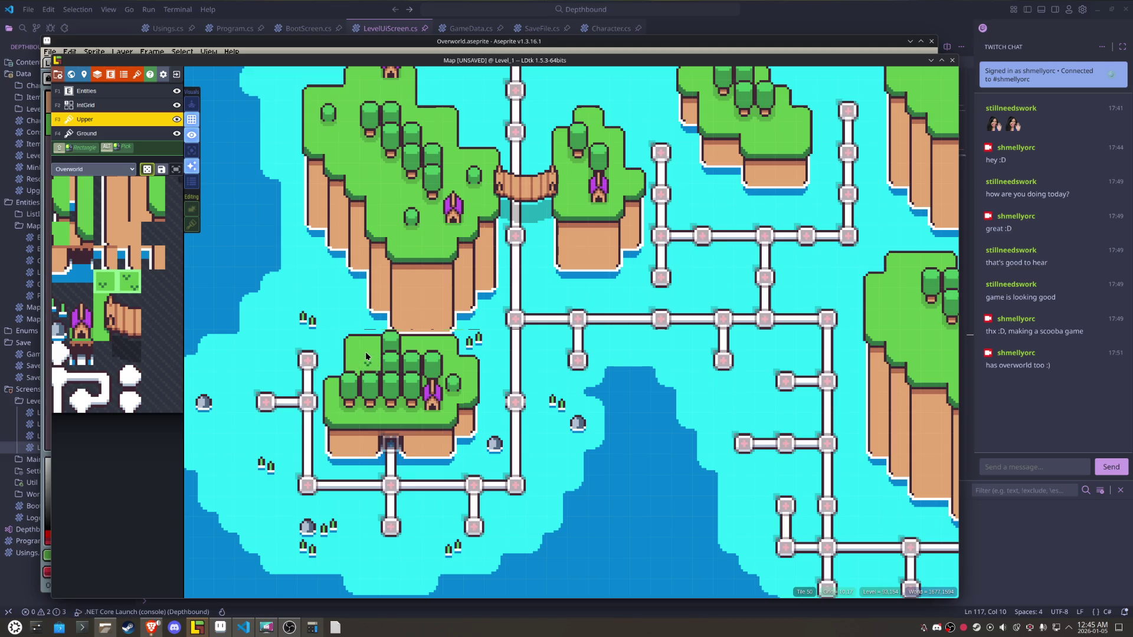
left_click(431, 239)
left_click(384, 196)
scroll(330, 177, "up", 3)
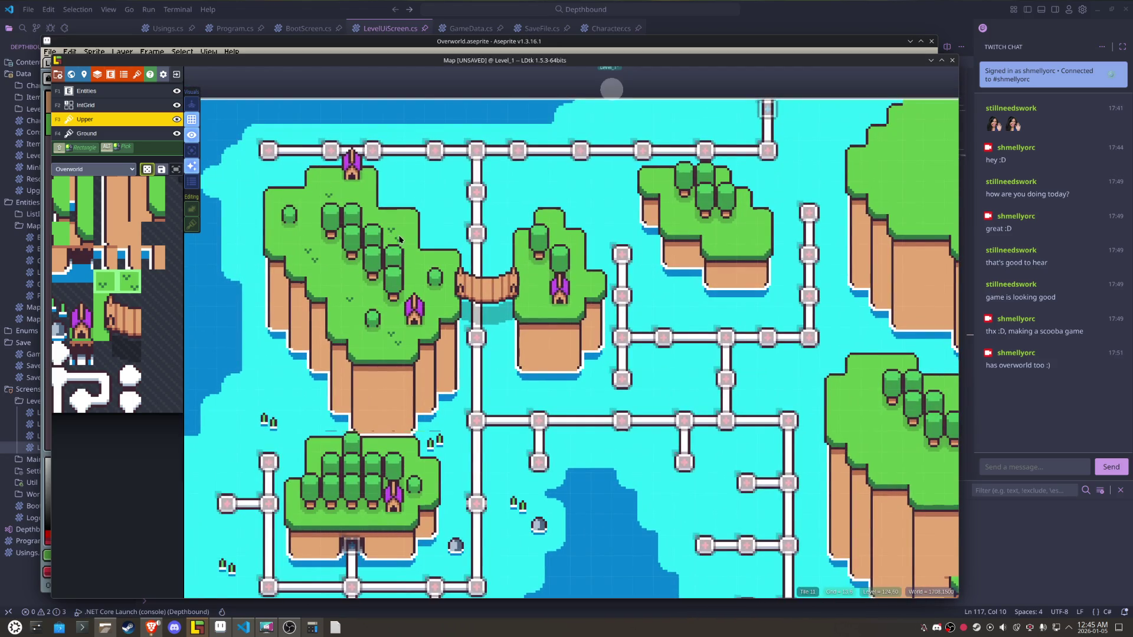
left_click(536, 292)
- Stamp tufts on the lower island, near the trees, the small island and the big cliff island
scroll(691, 216, "right", 5)
scroll(690, 216, "down", 2)
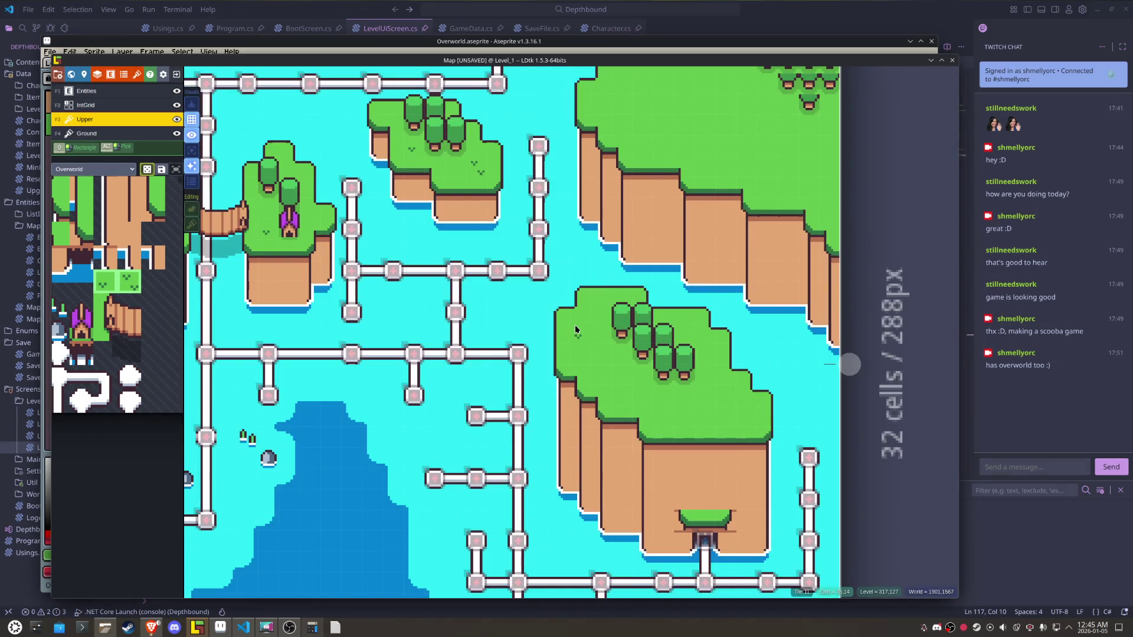
left_click(680, 413)
left_click(724, 402)
left_click(688, 324)
scroll(702, 307, "up", 4)
scroll(702, 307, "right", 2)
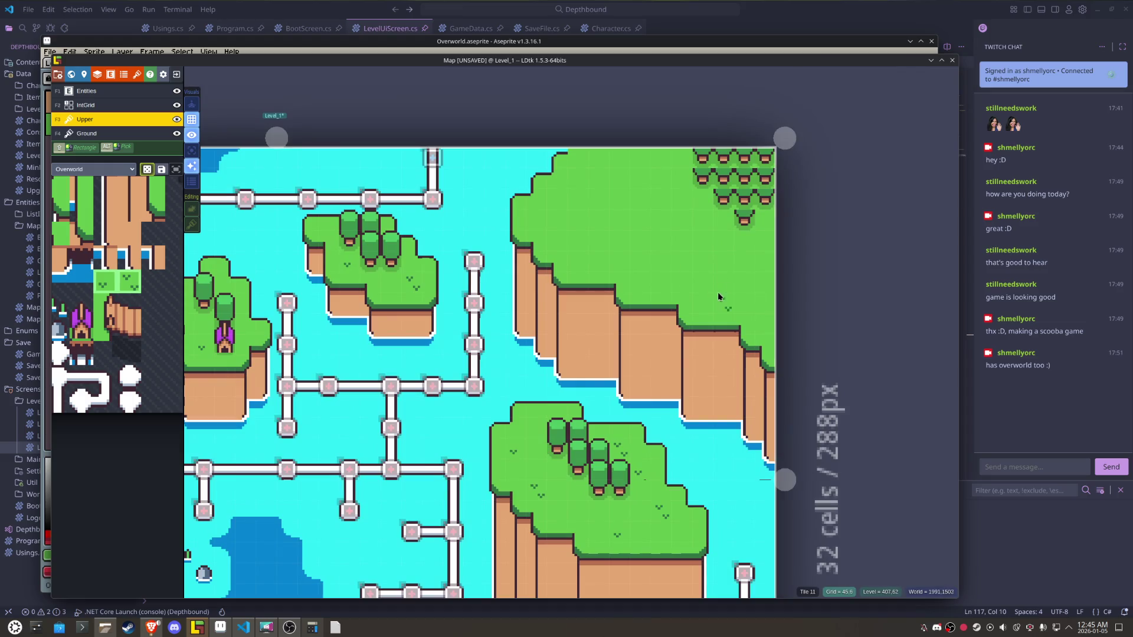
left_click(595, 257)
left_click(594, 202)
left_click_drag(347, 434, 595, 337)
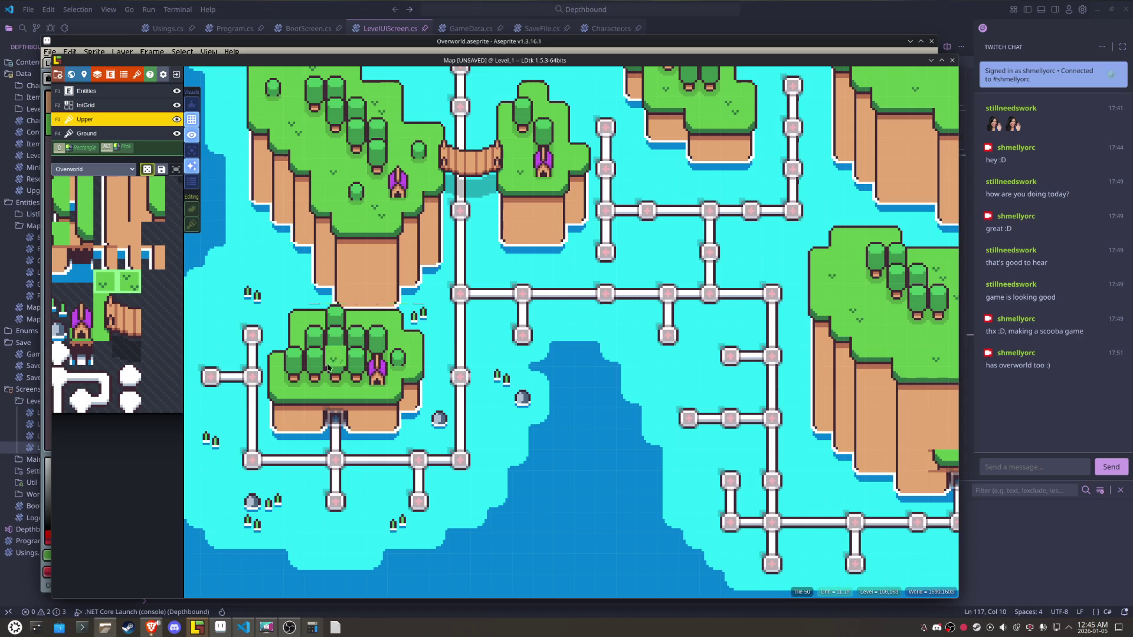
scroll(301, 382, "up", 1)
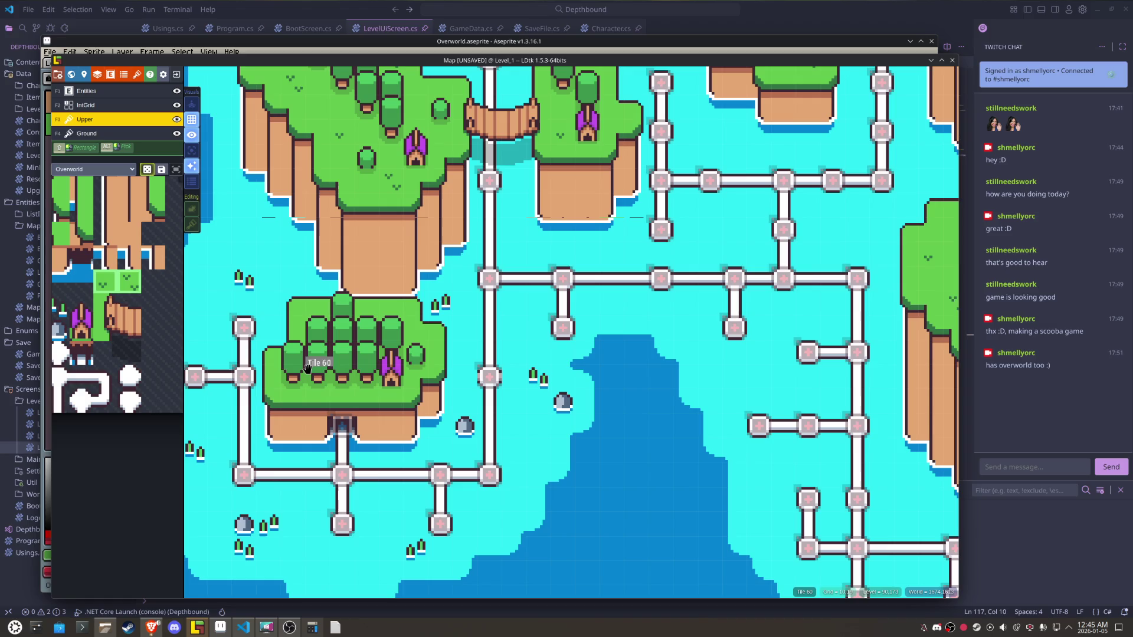
- On the Ground layer, choose the grass-detail tile with random placement on
key("F4")
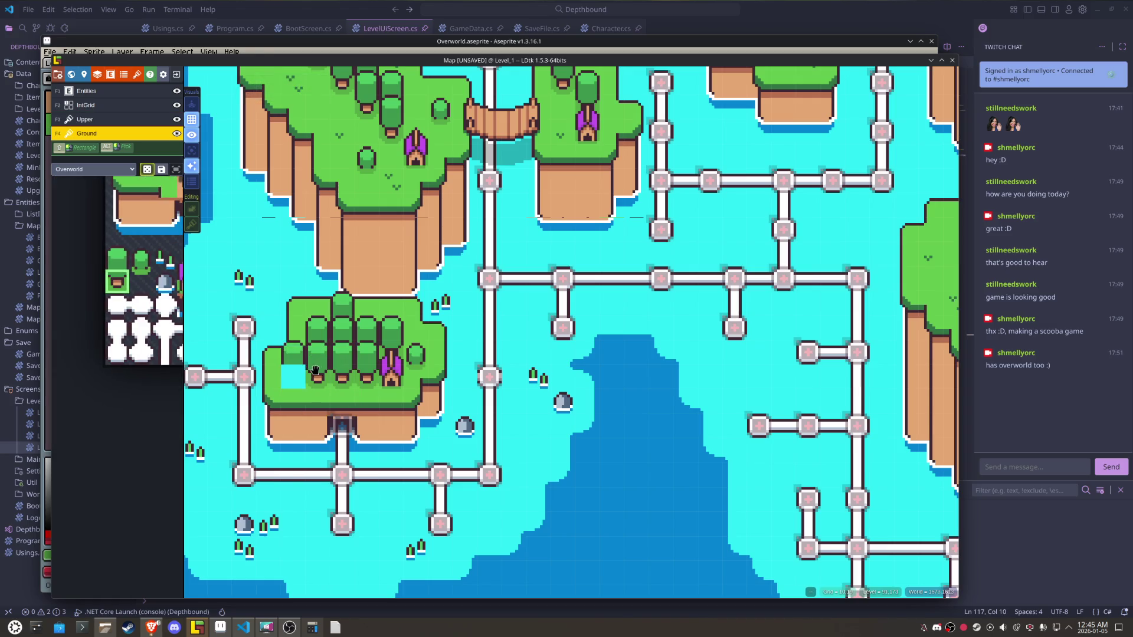
key("F3")
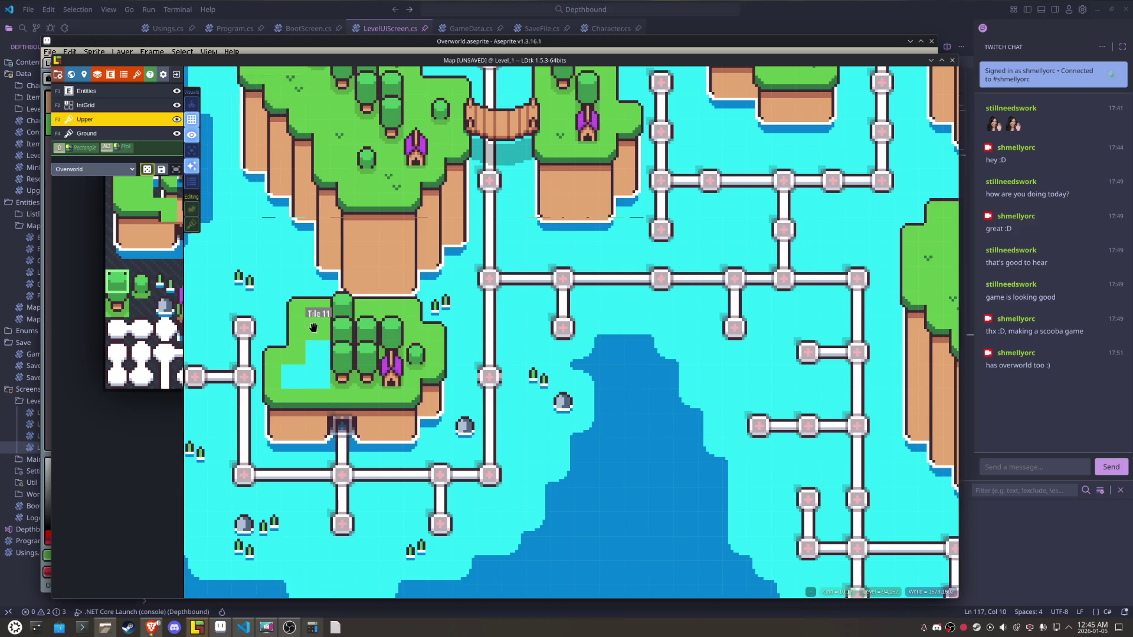
key("F4")
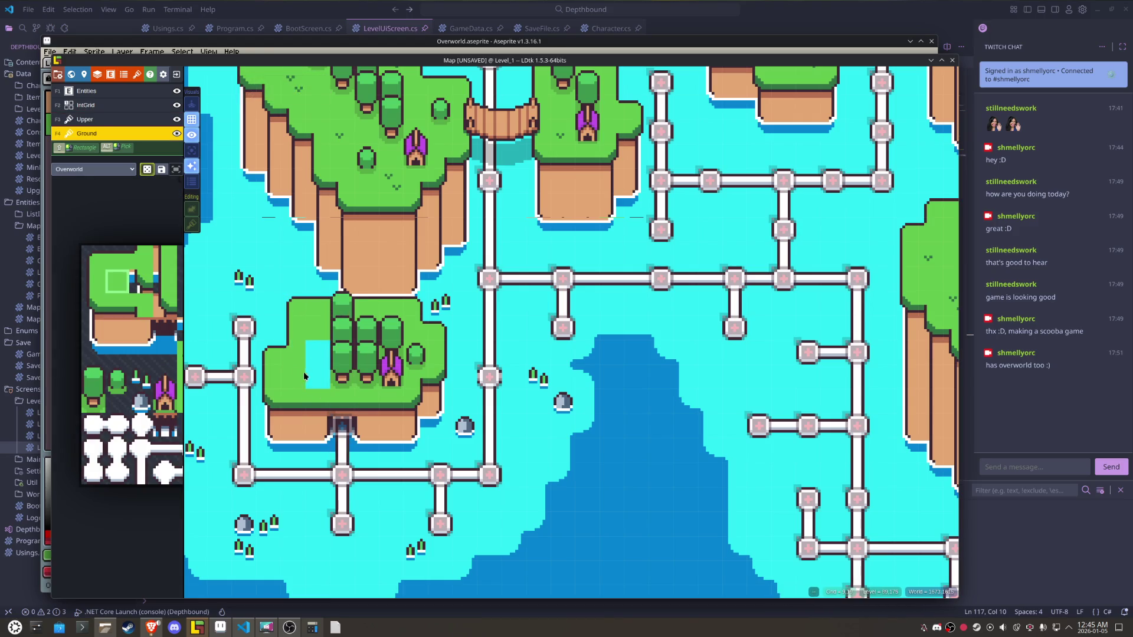
mouse_move(125, 332)
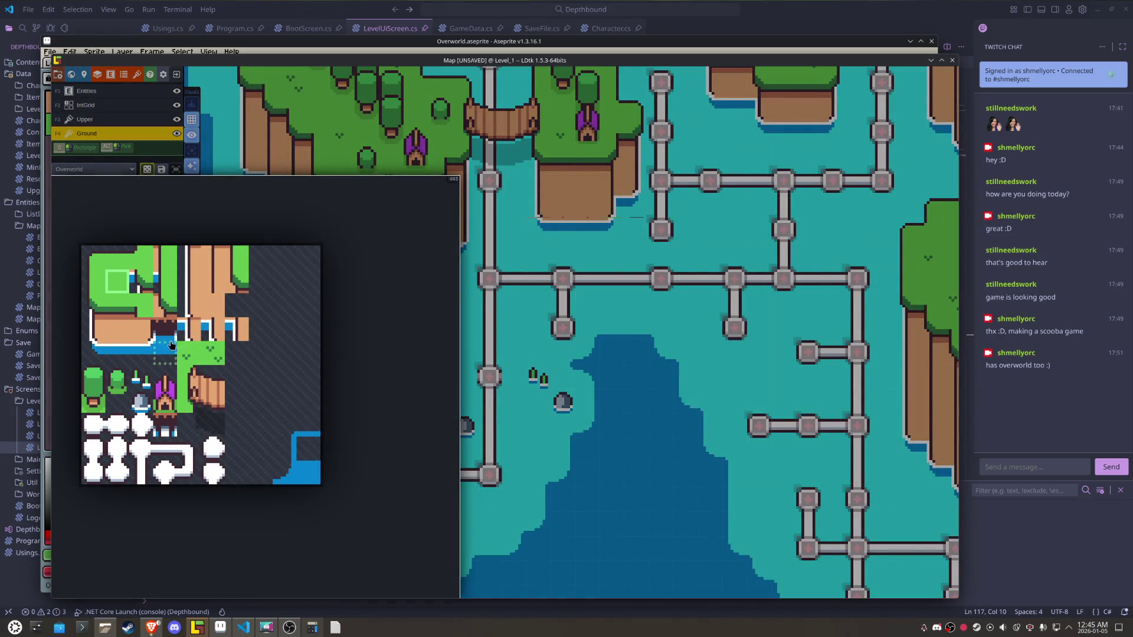
left_click(213, 353)
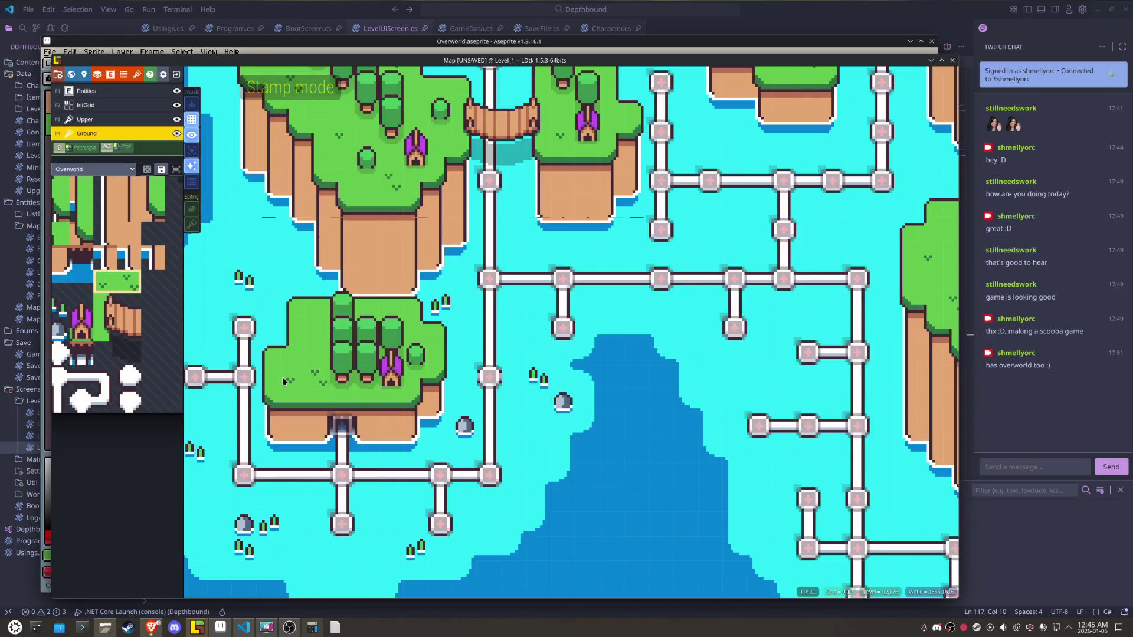
key("r")
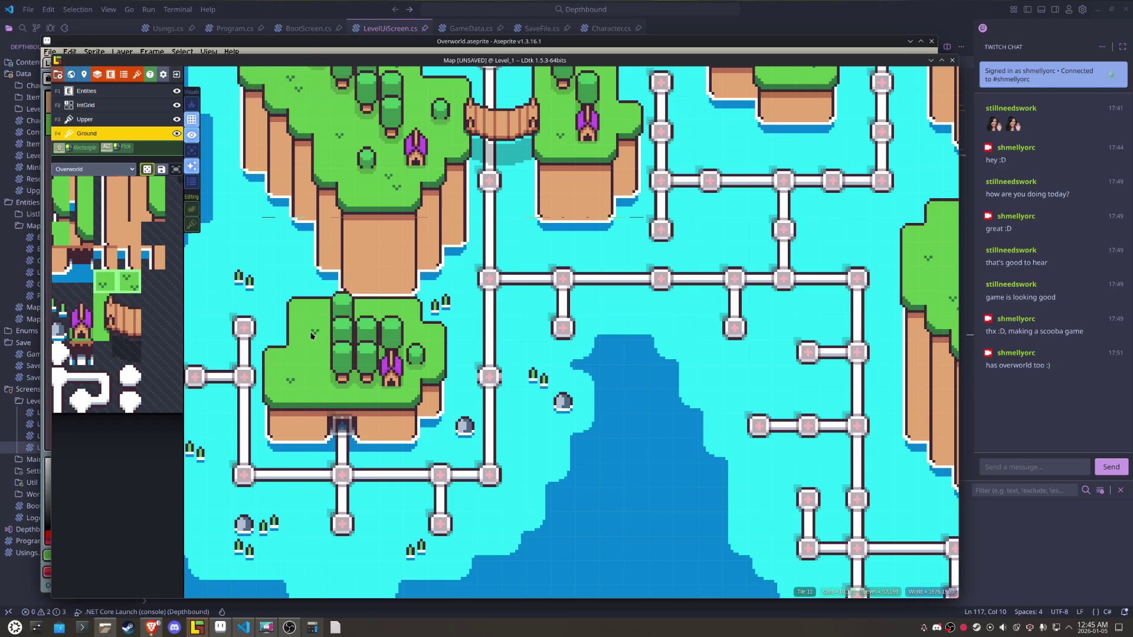
- Save the Map project
key("ctrl+s")
scroll(586, 450, "down", 3)
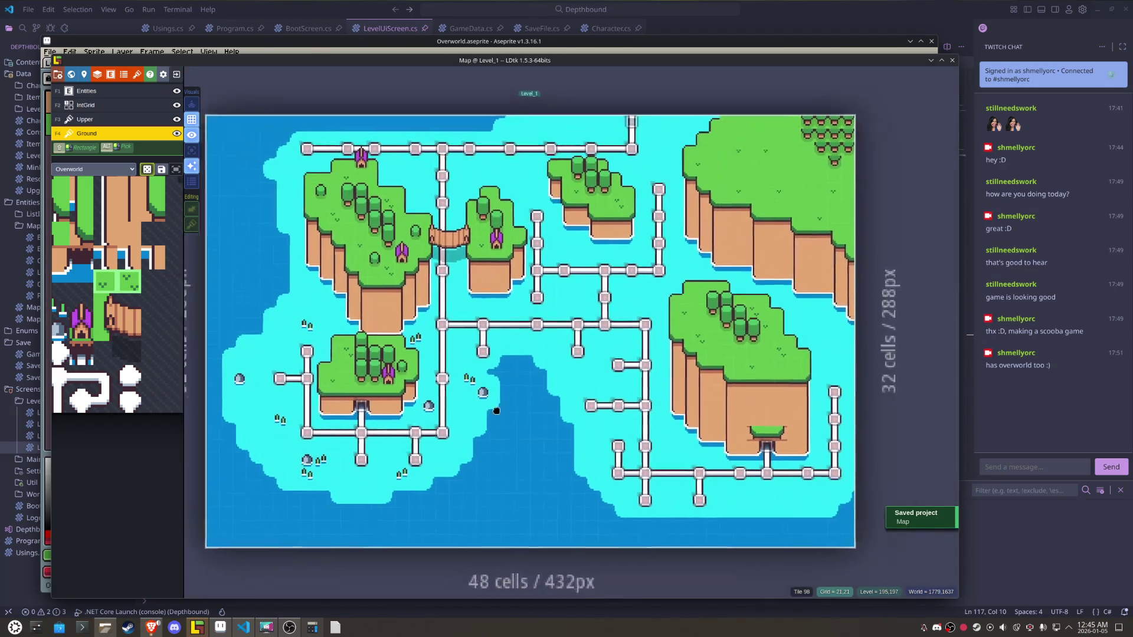
scroll(479, 391, "up", 2)
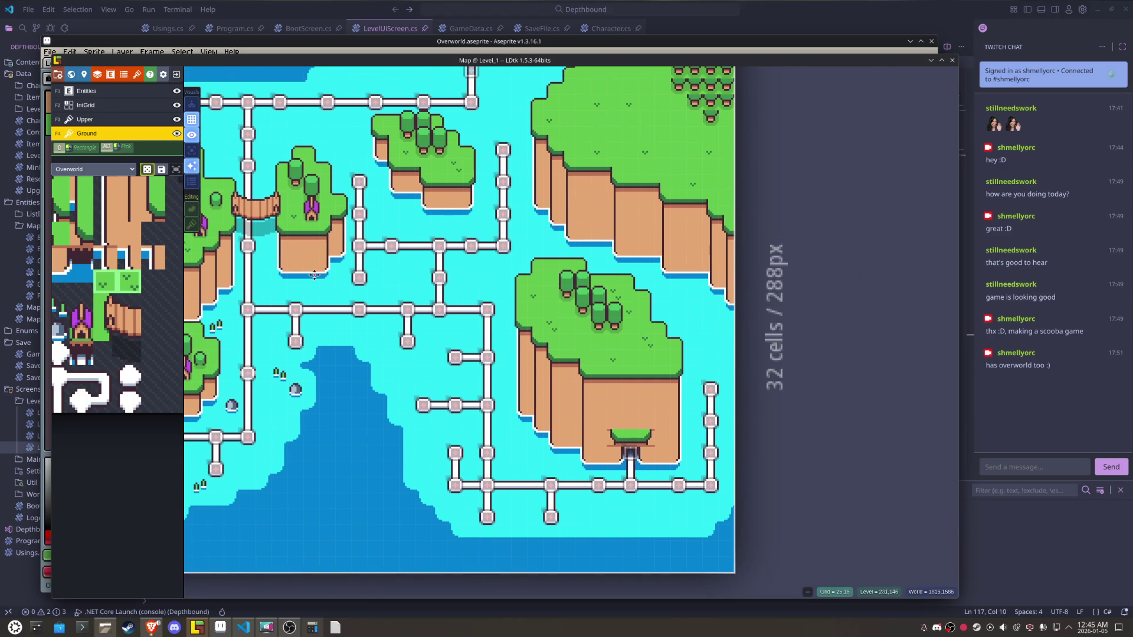
- With tile stacking on, place a small tree on the bottom-right island and two on the upper-right cliff
mouse_move(129, 289)
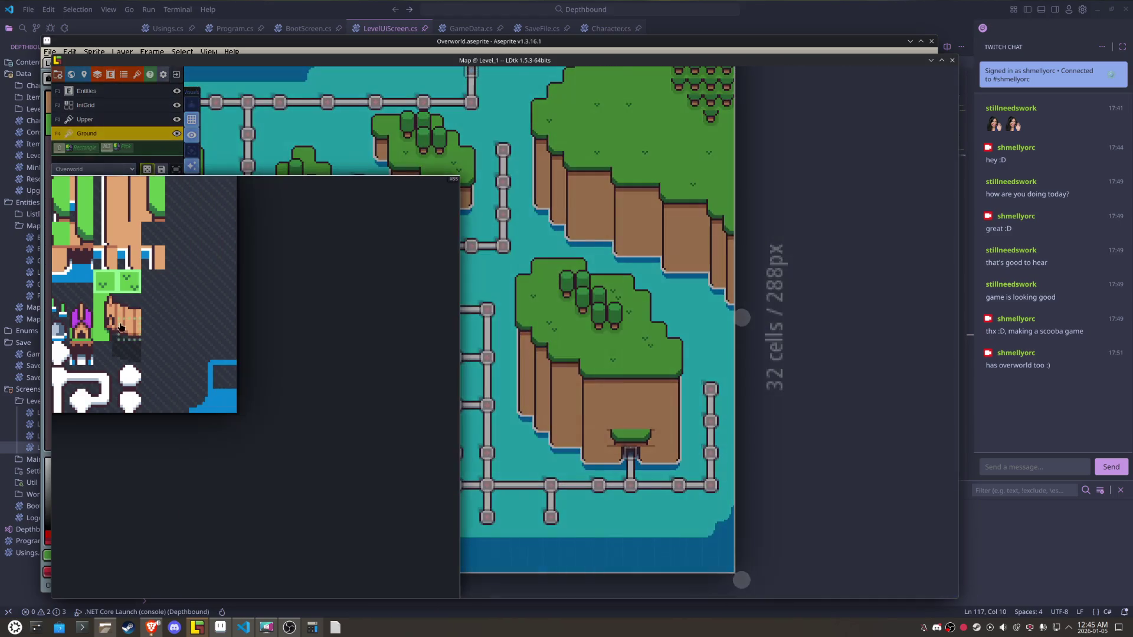
left_click(121, 357)
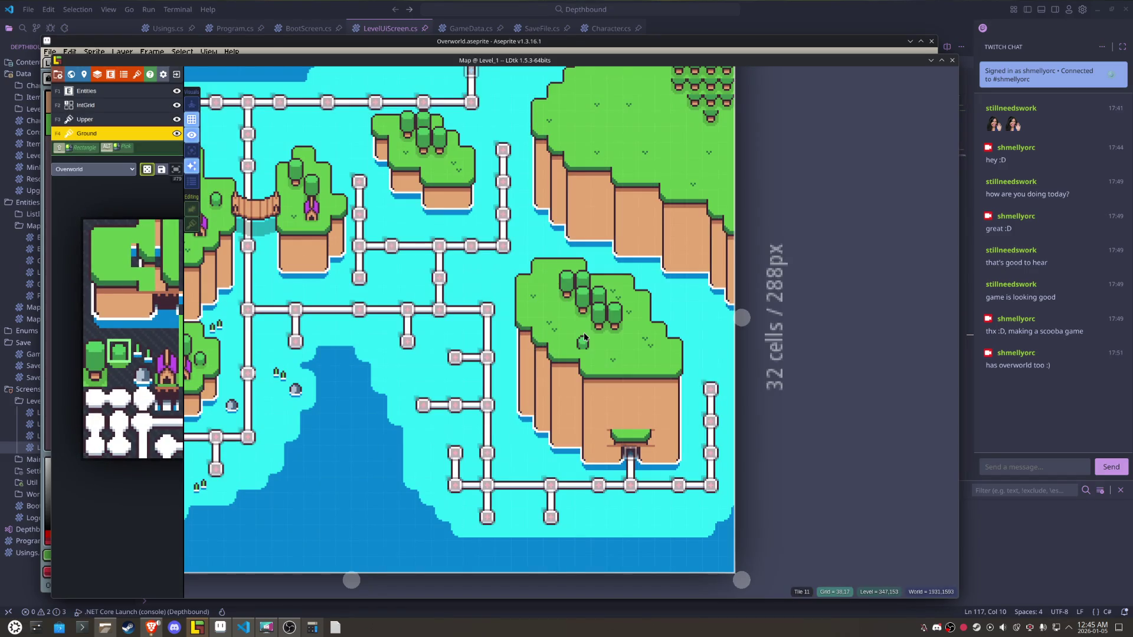
key("s")
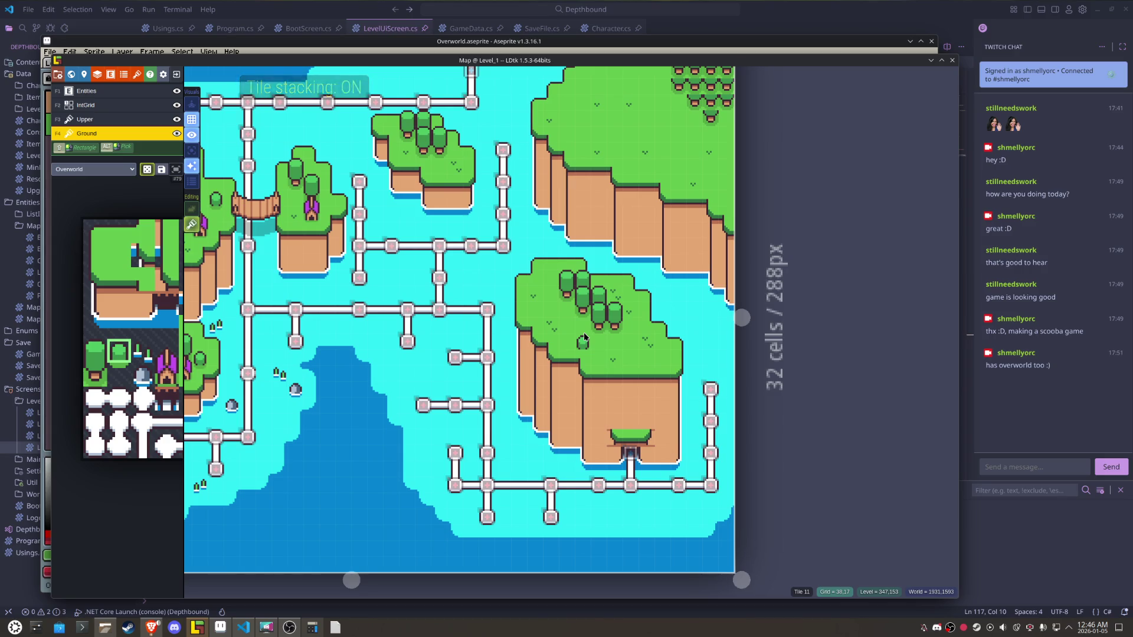
left_click(646, 359)
left_click(590, 140)
left_click(621, 93)
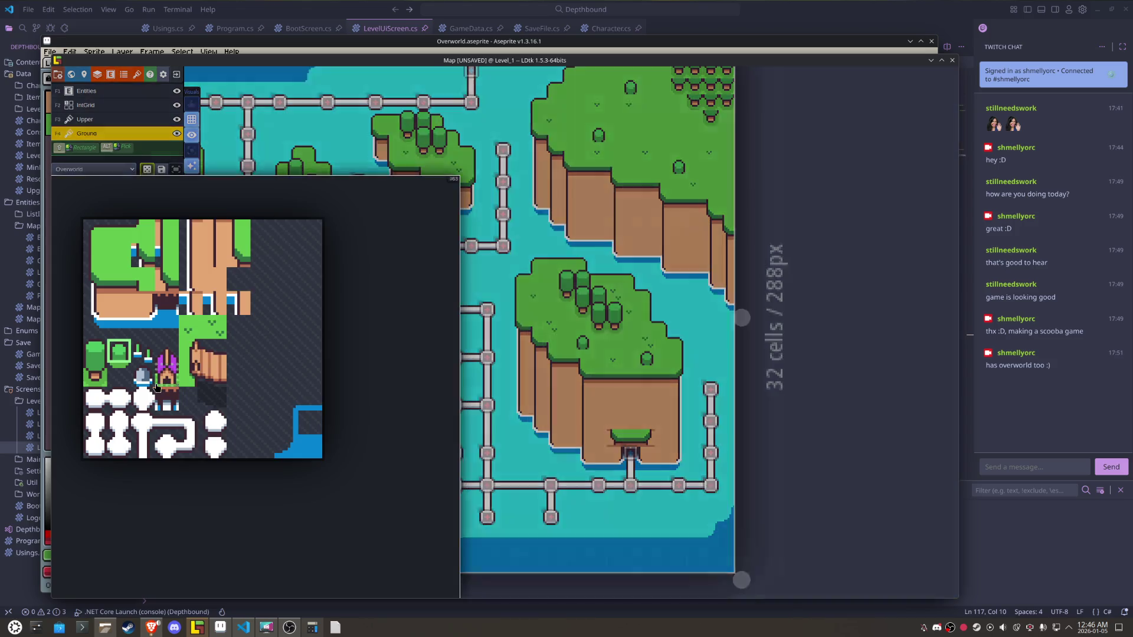
- Pick a different tile from the tileset and save the project
left_click(119, 373)
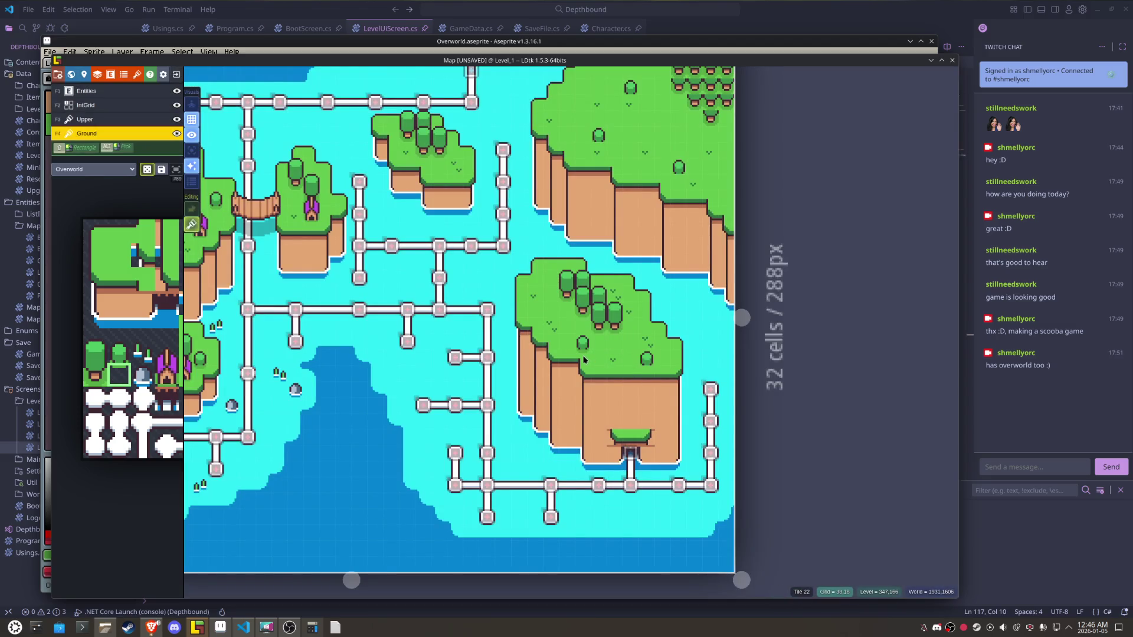
scroll(639, 378, "down", 3)
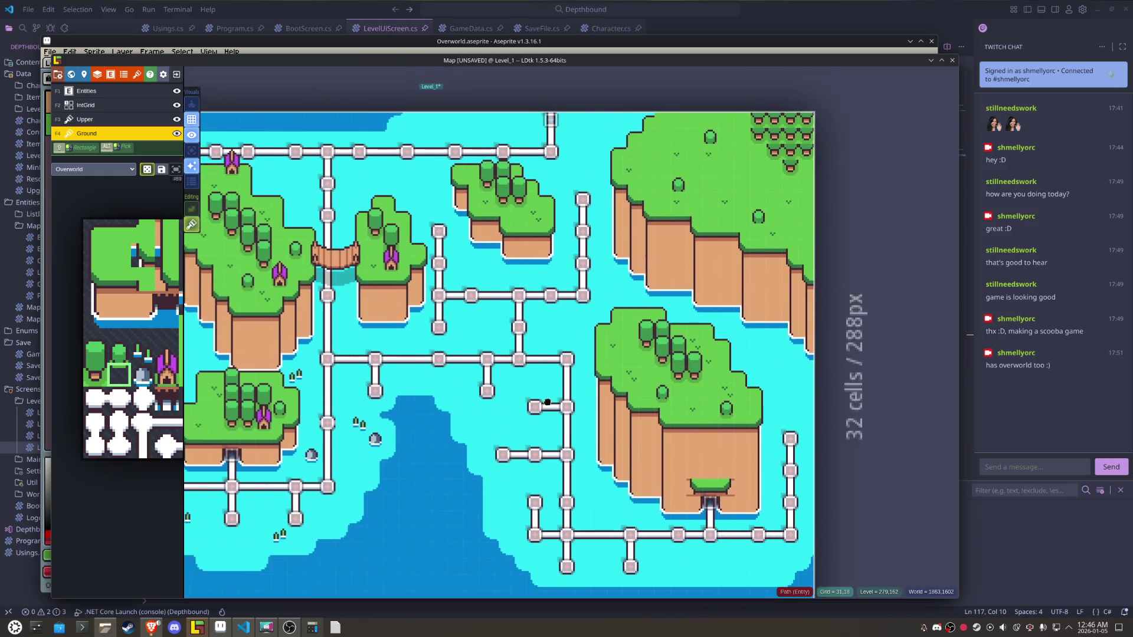
scroll(597, 411, "up", 3)
scroll(598, 411, "down", 2)
scroll(731, 252, "up", 2)
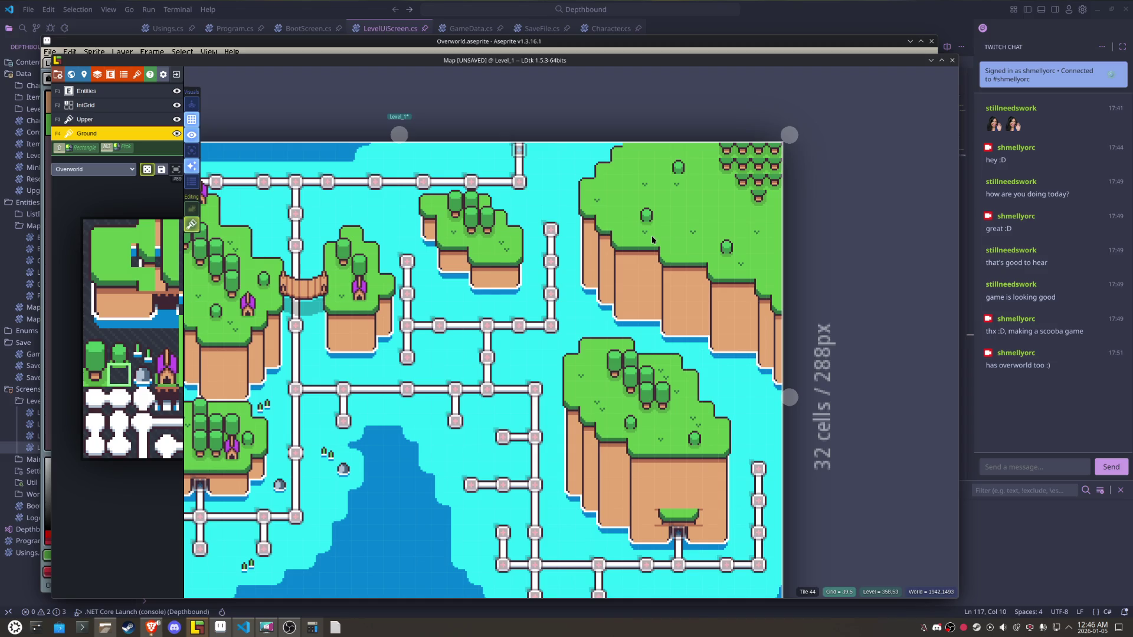
key("ctrl+s")
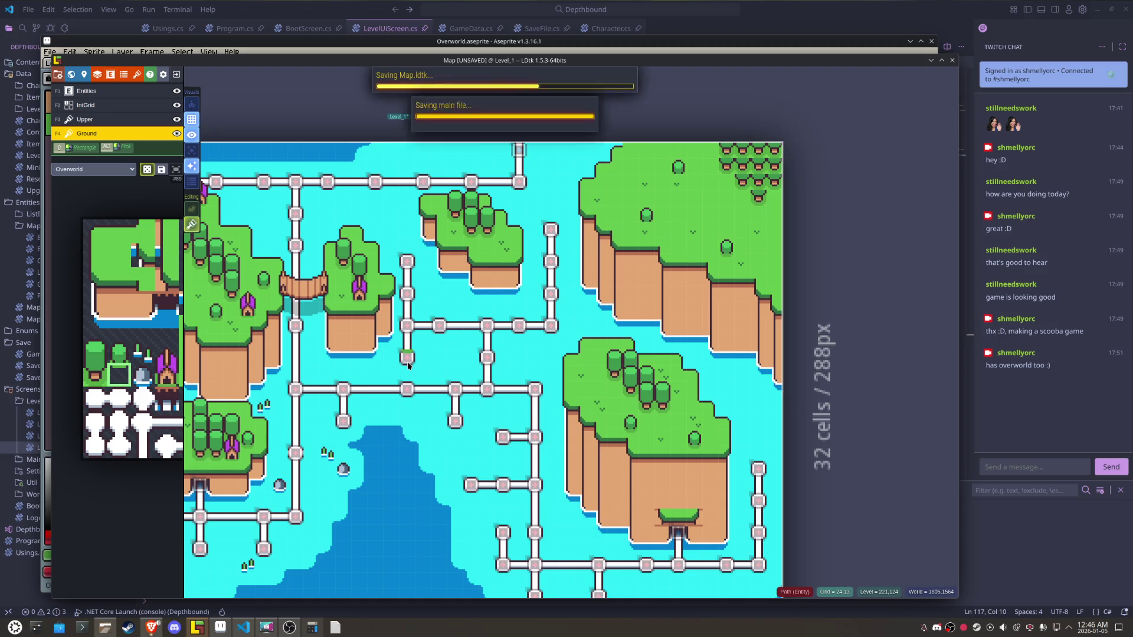
- On the Upper layer, paint a pair of tree tiles over the top-right cluster, then undo it
key("F3")
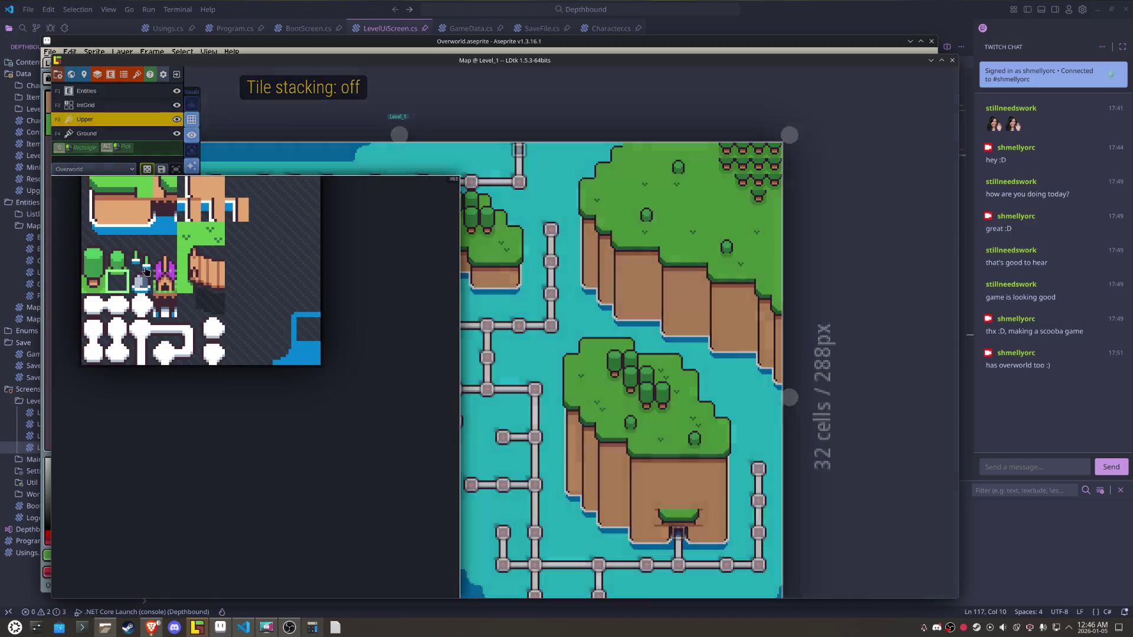
left_click_drag(93, 258, 117, 257)
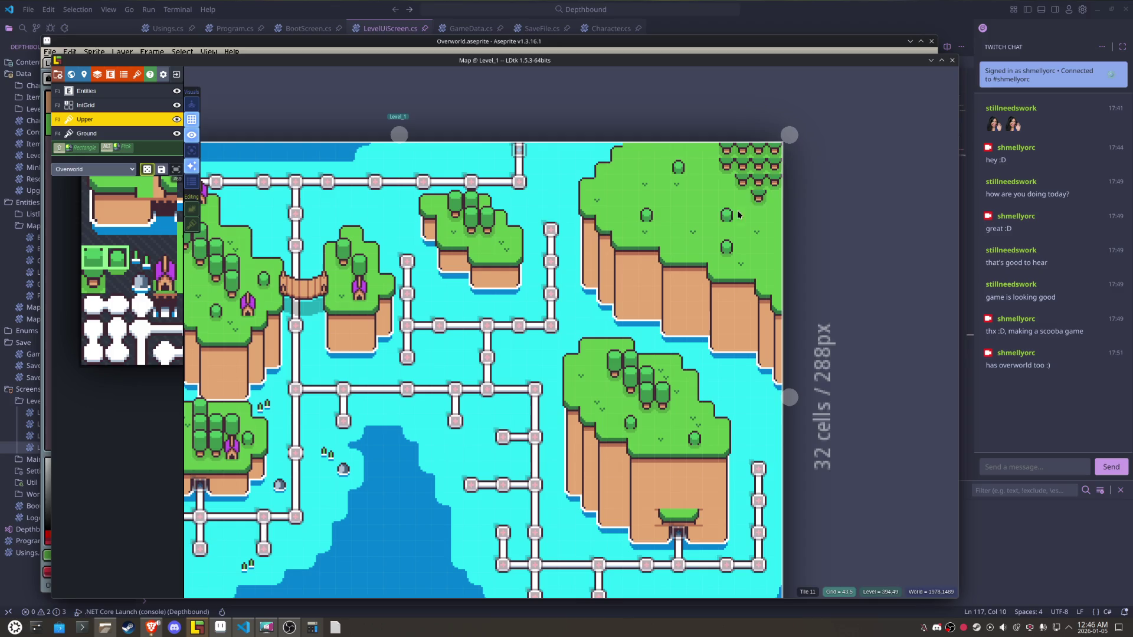
left_click_drag(731, 152, 772, 165)
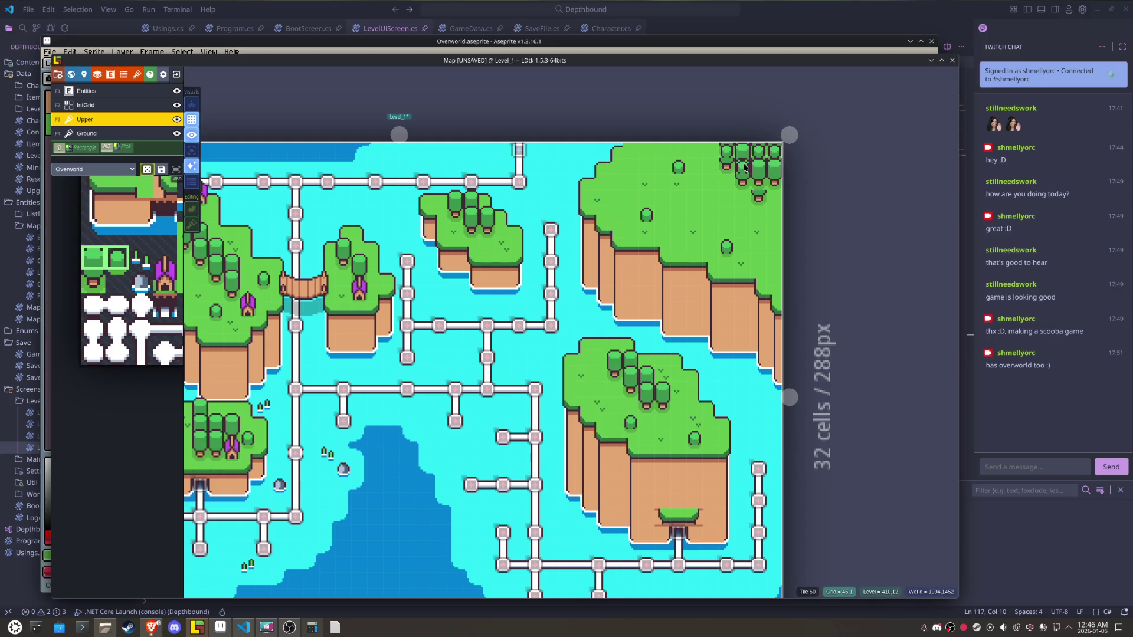
key("ctrl+z")
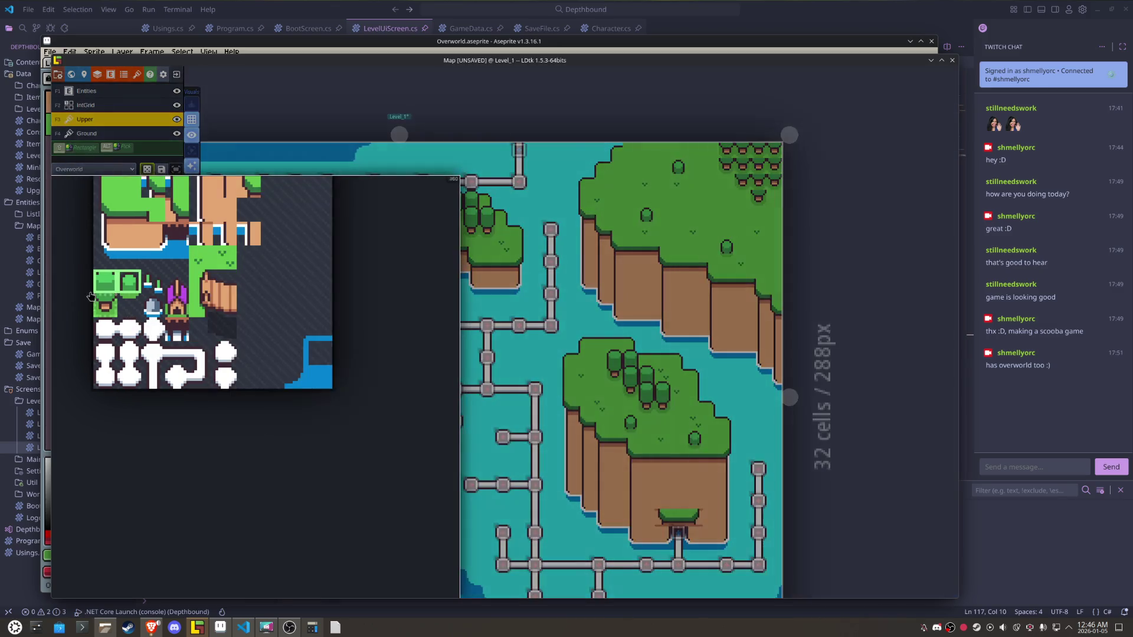
- Try a single tall tree at the top-right, undo it, and save the project
left_click(129, 281)
left_click(775, 155)
key("ctrl+z")
key("ctrl+z")
key("ctrl+z")
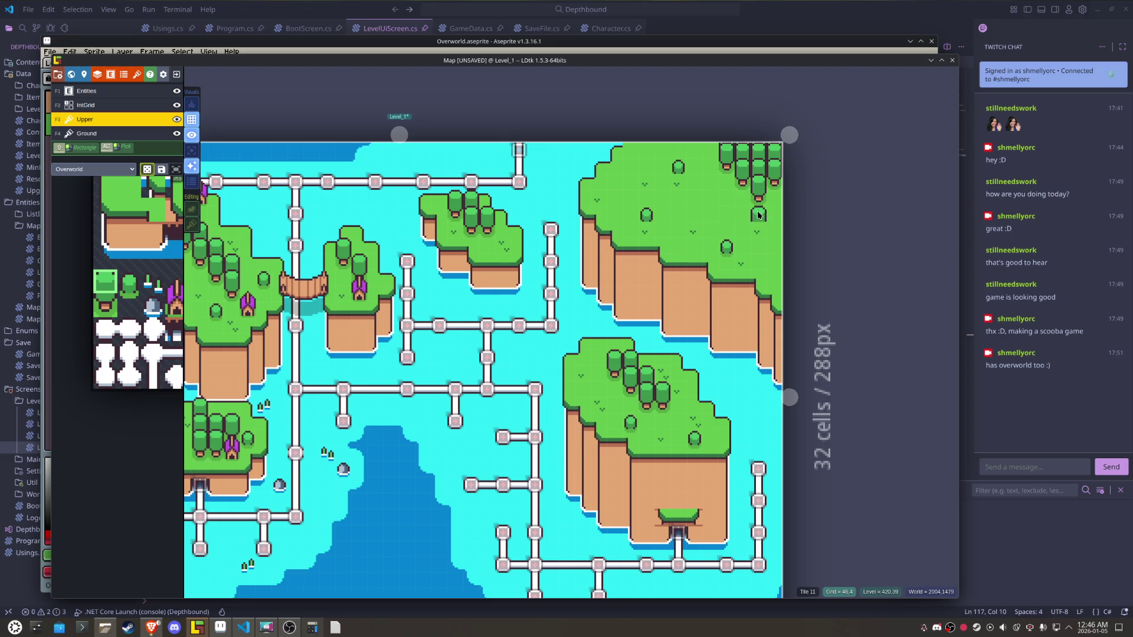
key("ctrl+s")
left_click_drag(582, 359, 630, 295)
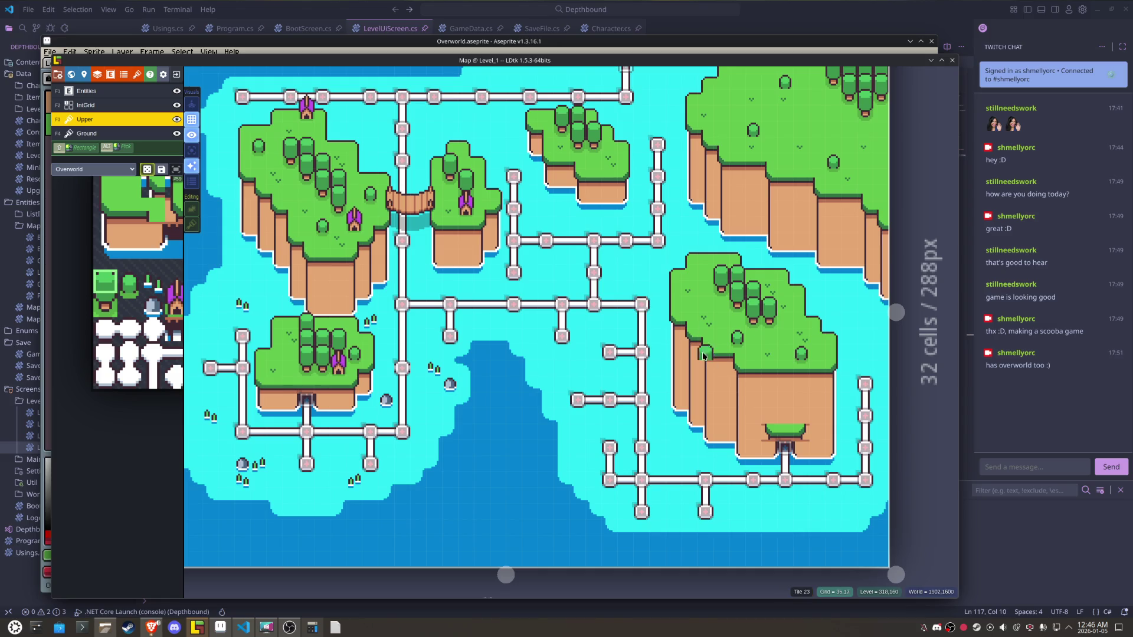
- Zoom in, select the Ground layer in Single layer mode, and place a green bush on the left cliff step
scroll(769, 419, "up", 2)
scroll(621, 374, "up", 2)
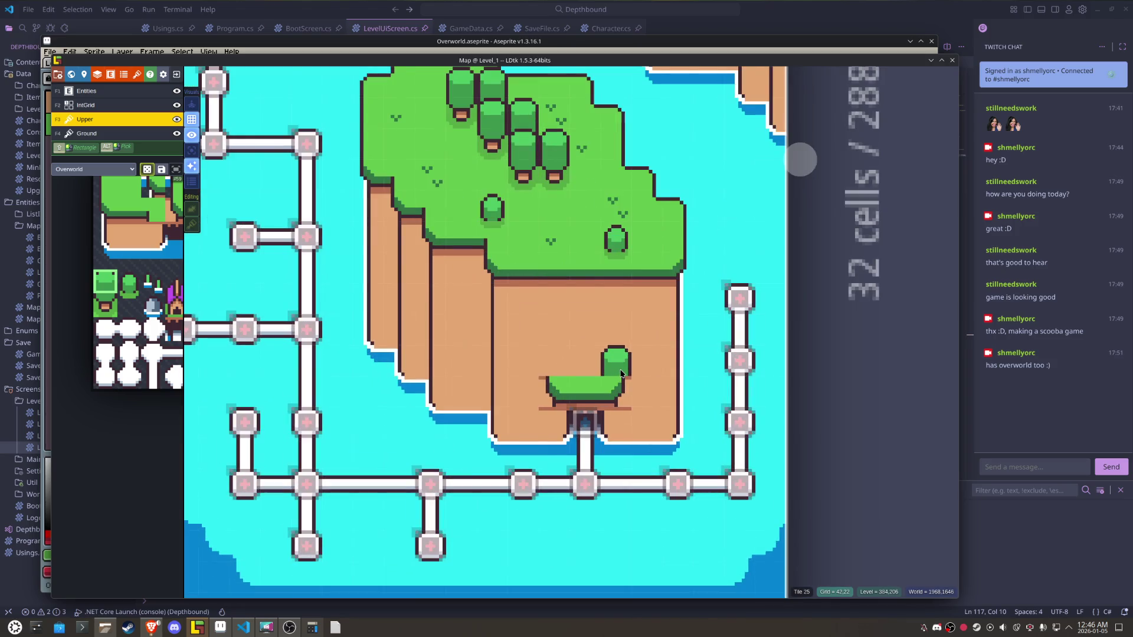
scroll(590, 371, "up", 2)
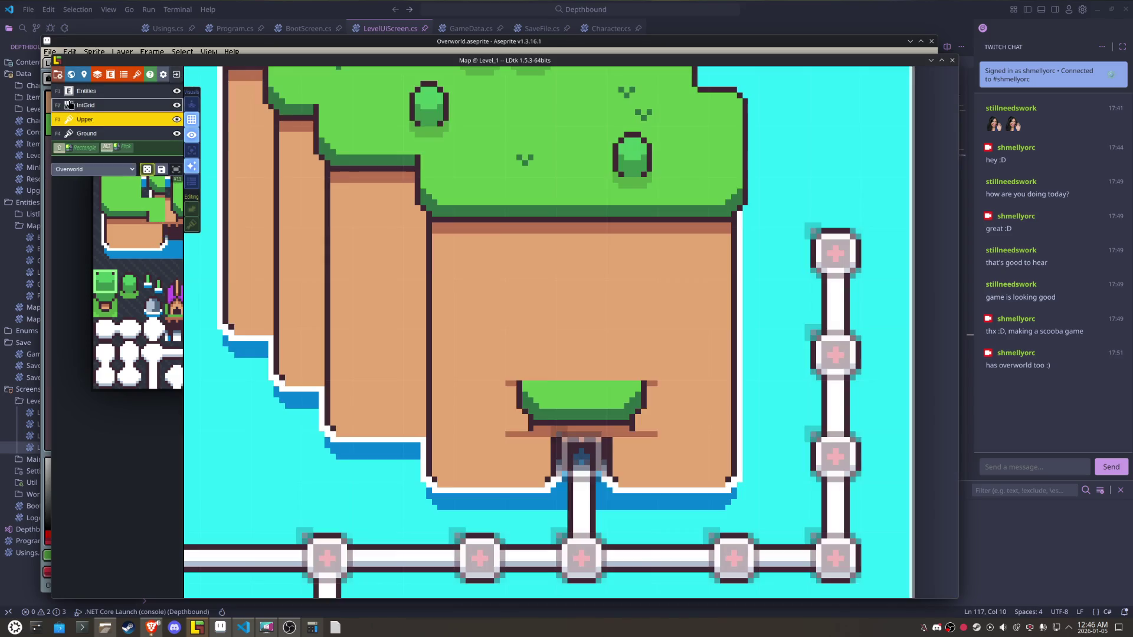
left_click(79, 97)
left_click(88, 110)
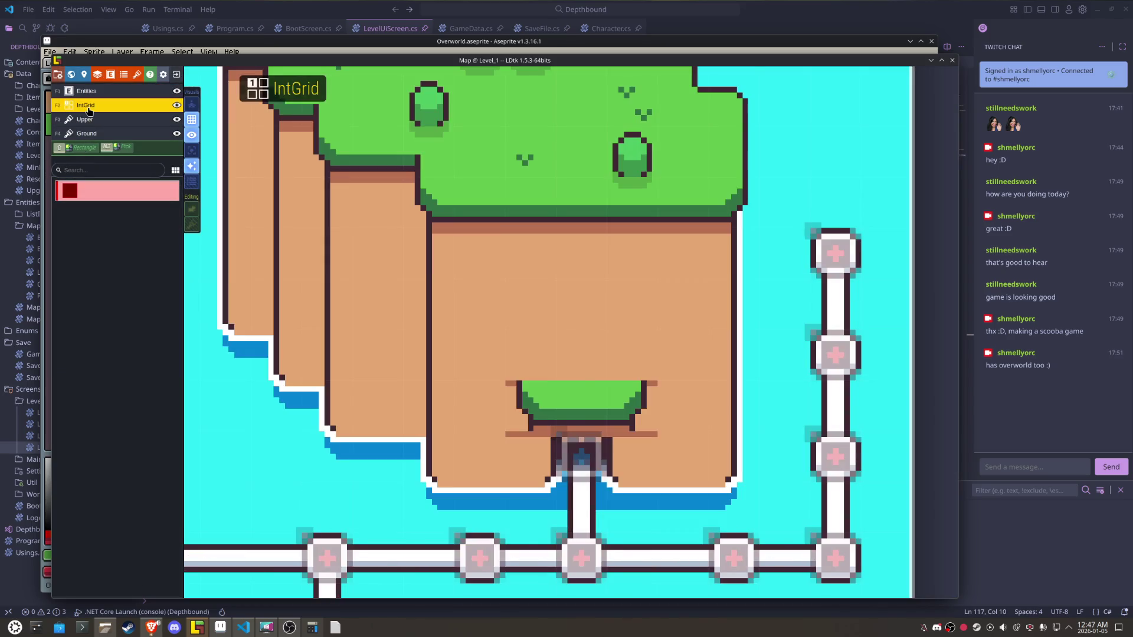
left_click(88, 118)
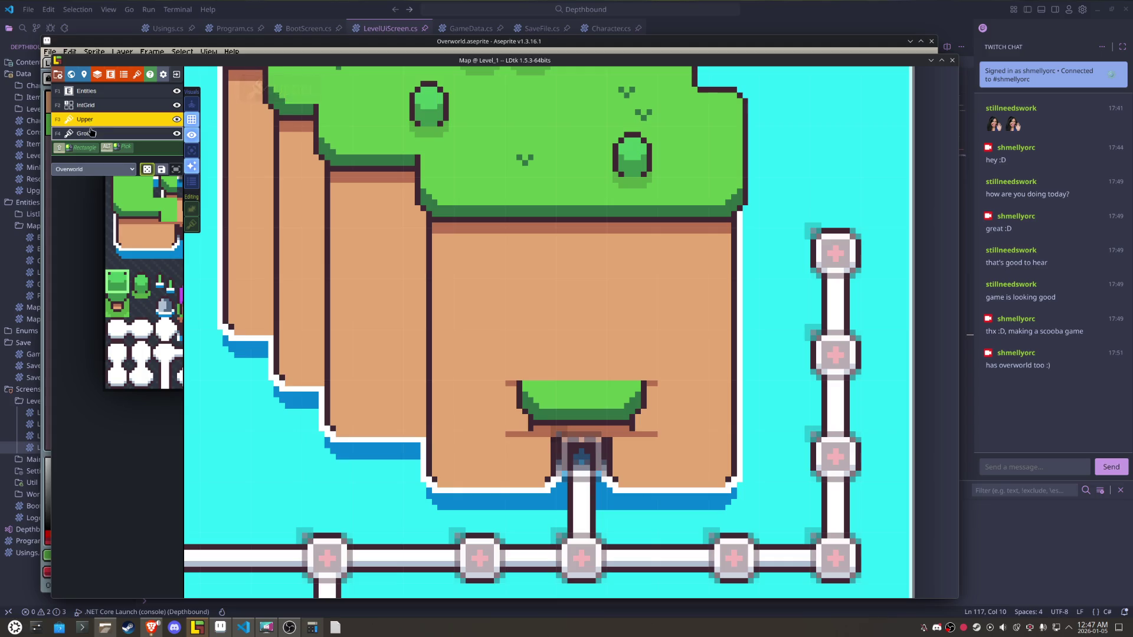
left_click(91, 135)
left_click(195, 151)
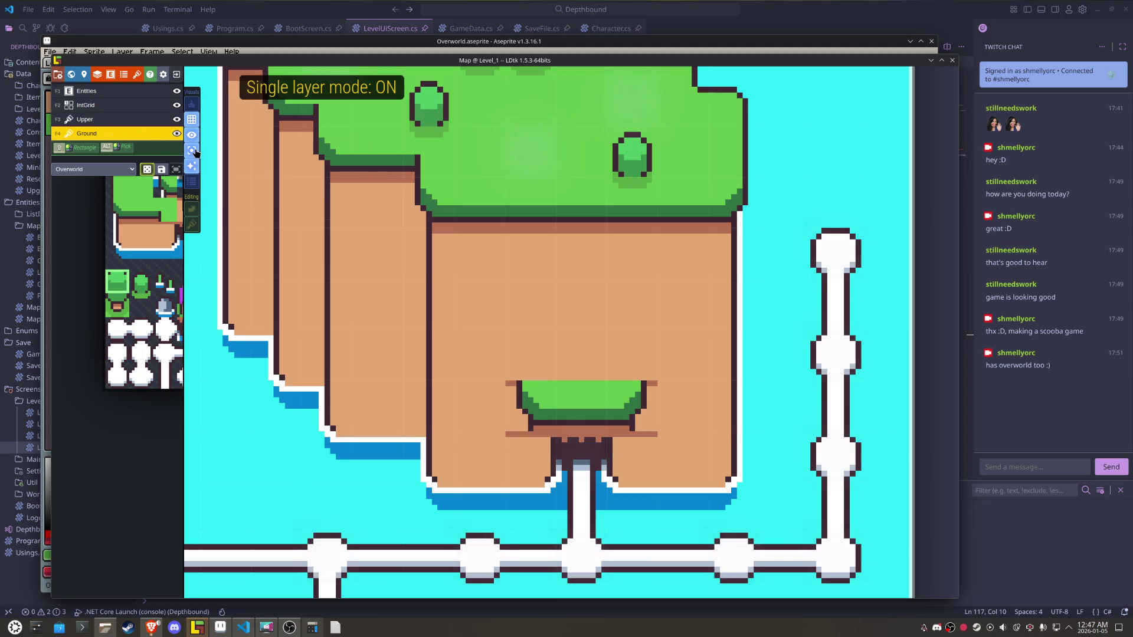
left_click(325, 217)
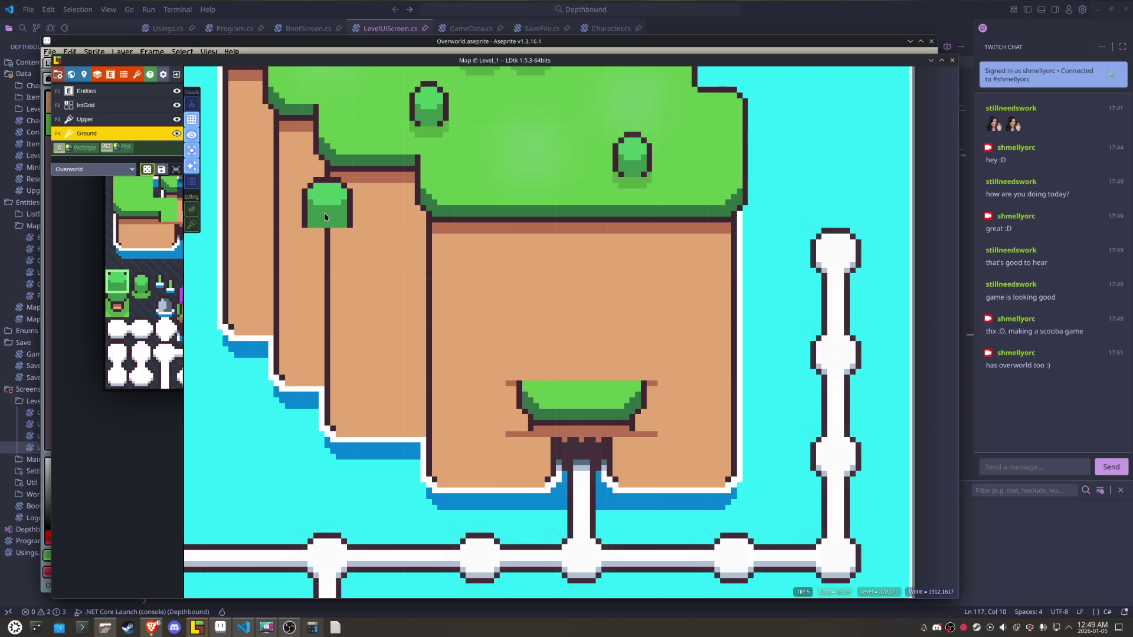
- Bring the Overworld.aseprite tileset window in Aseprite to the front
mouse_move(166, 266)
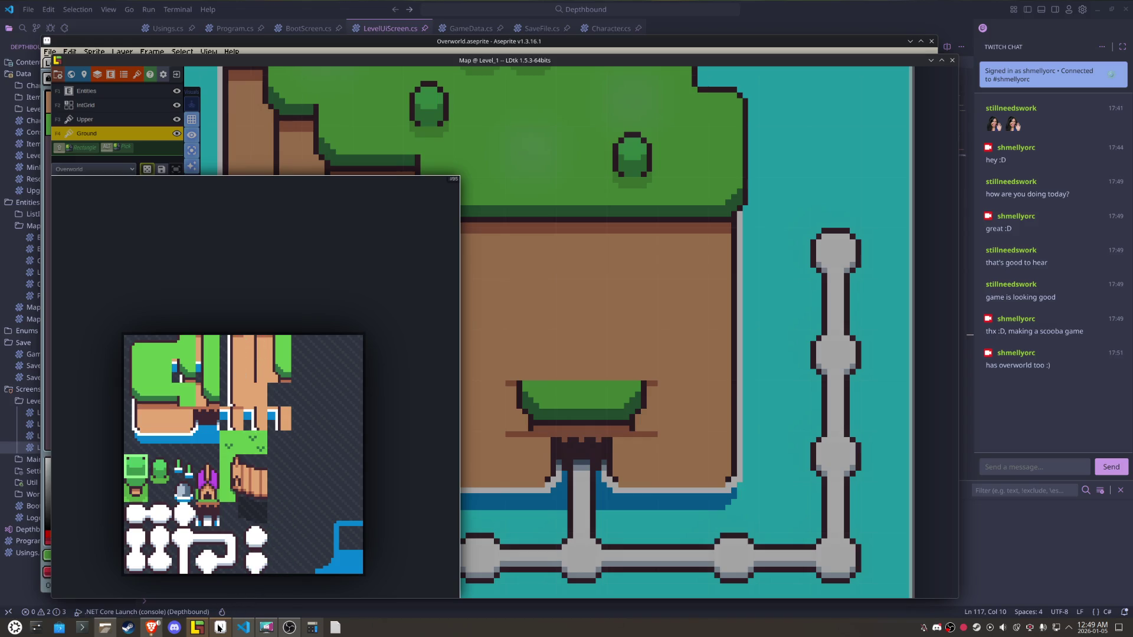
mouse_move(219, 627)
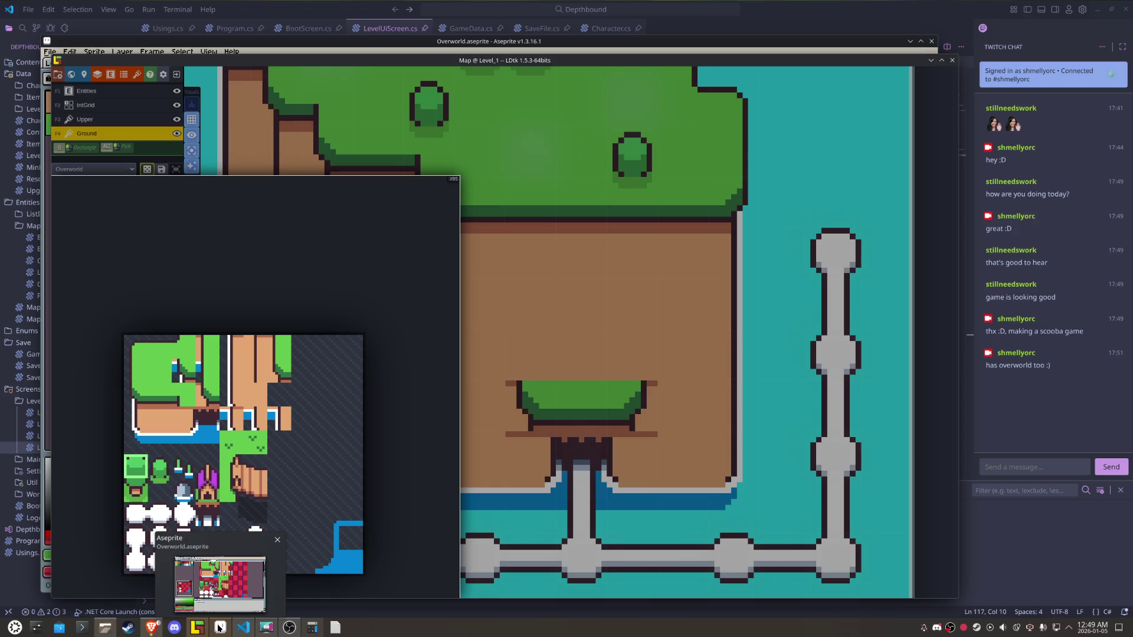
left_click(219, 630)
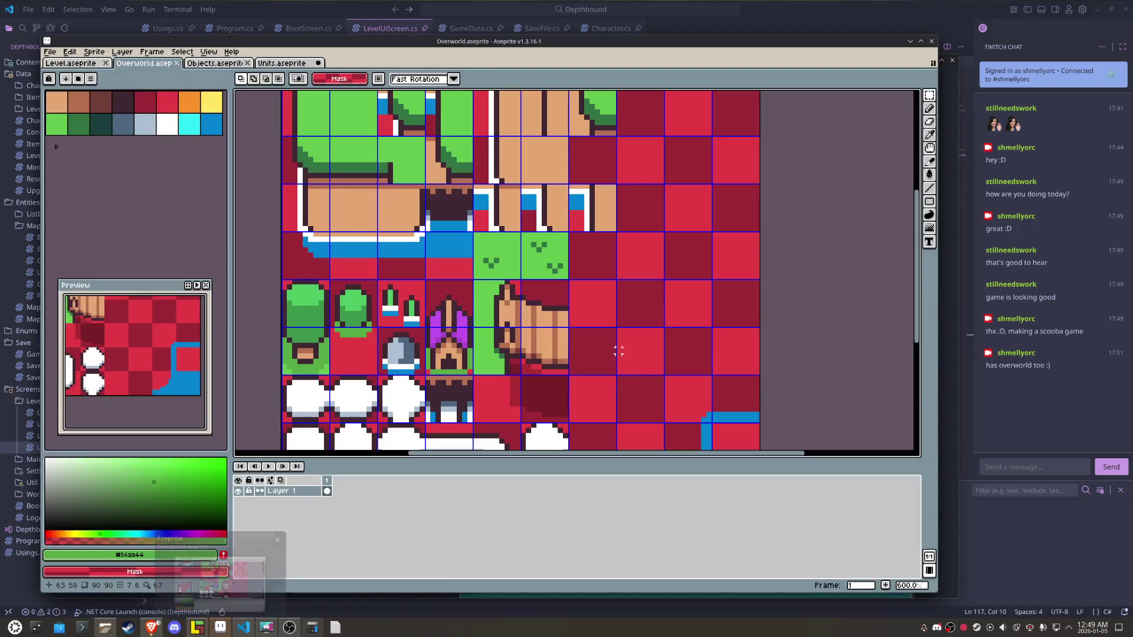
- Move a path-edge tile right and down into a new slot on the Overworld sheet
scroll(566, 226, "up", 2)
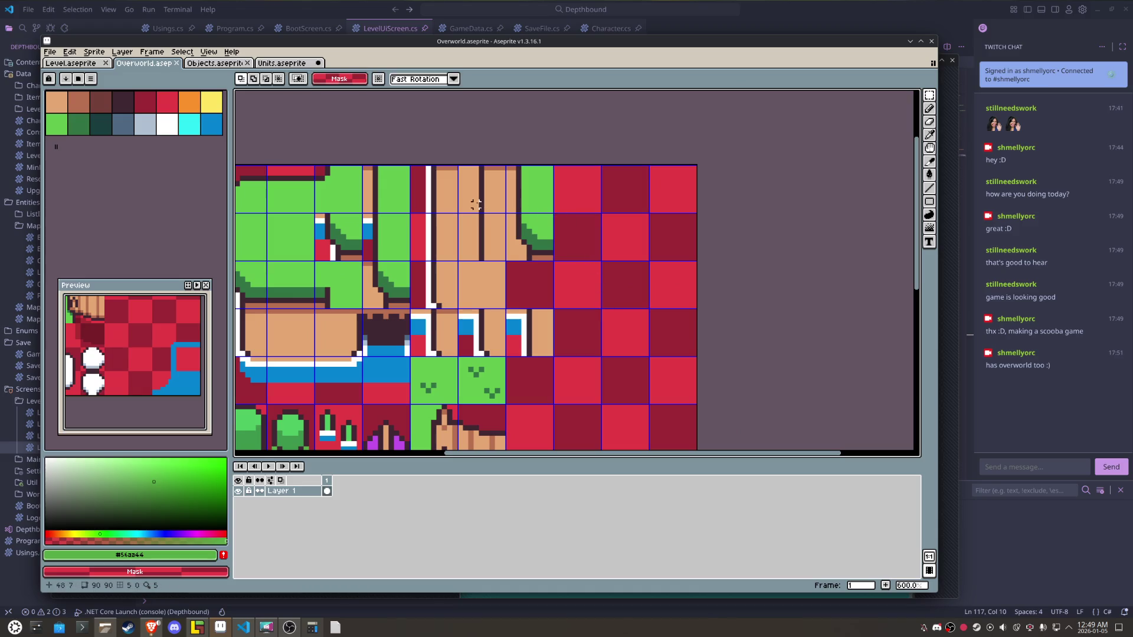
left_click(445, 226)
left_click_drag(444, 226, 446, 227)
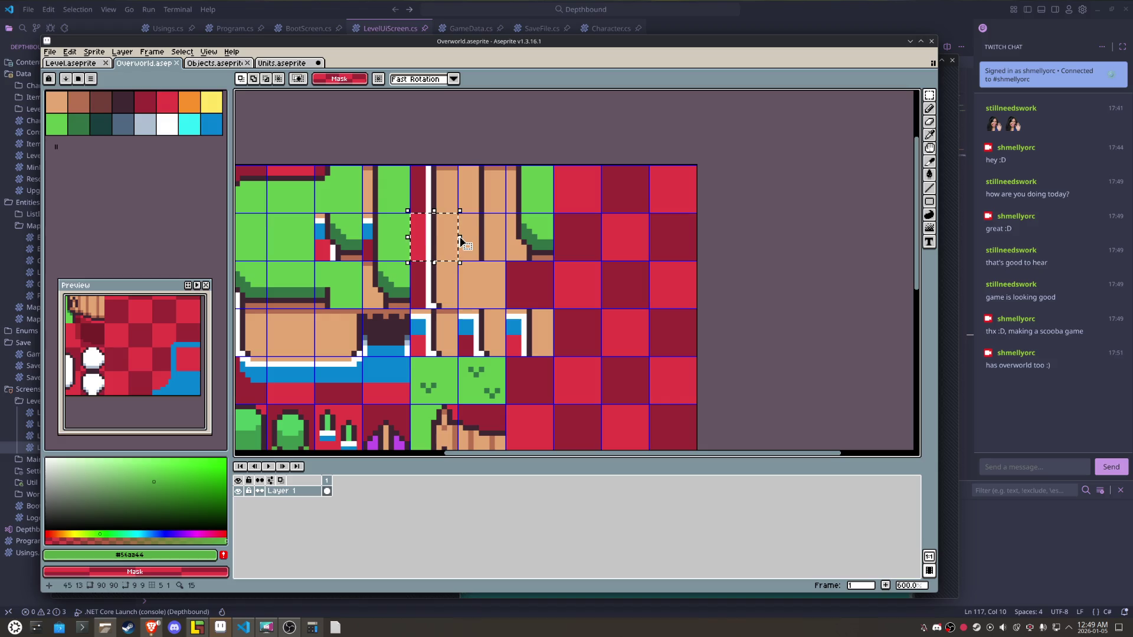
key("Right")
key("Right")
key("Right")
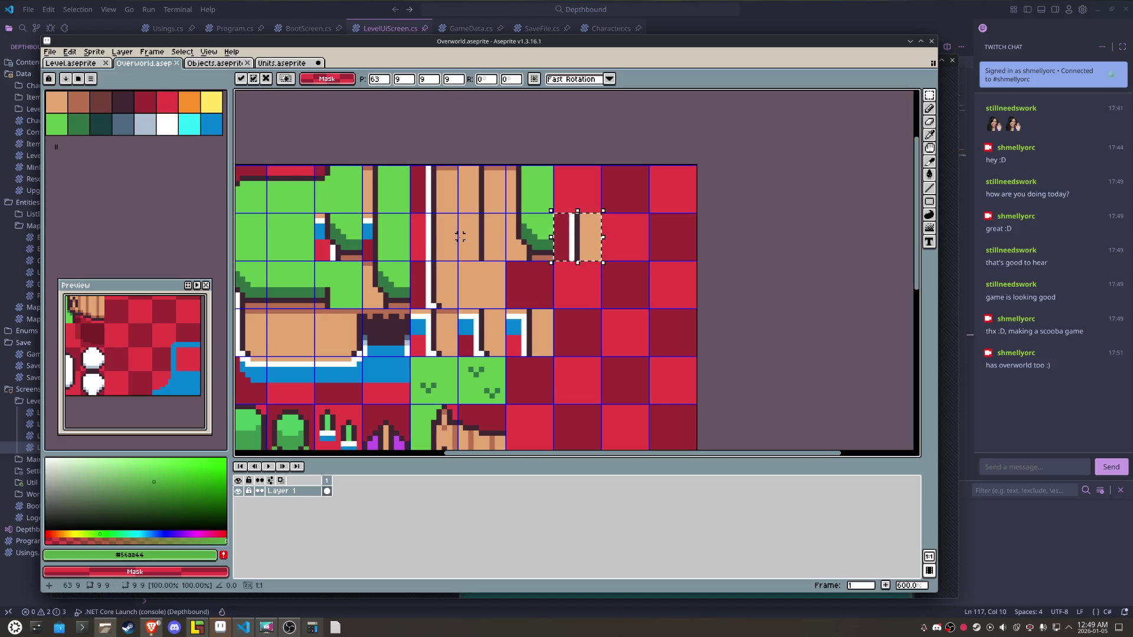
key("Down")
key("Down")
key("Down")
key("Right")
key("Right")
key("Right")
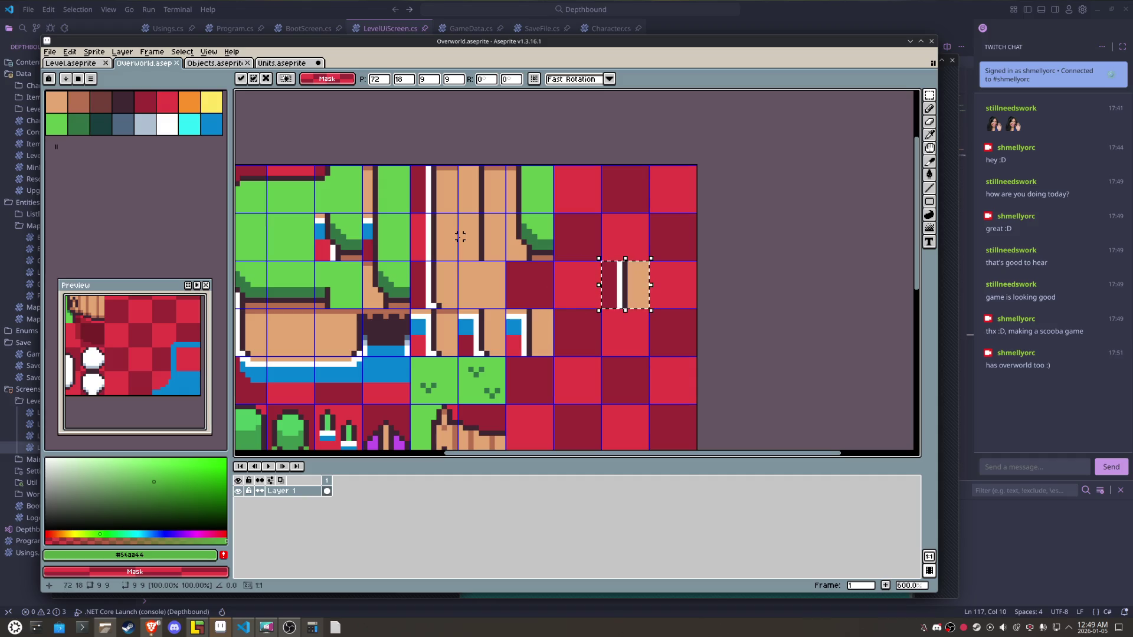
scroll(661, 283, "up", 6)
key("i")
- Recolour the top of the white stripe dark red, shortening it by one pixel
left_click(501, 220)
key("b")
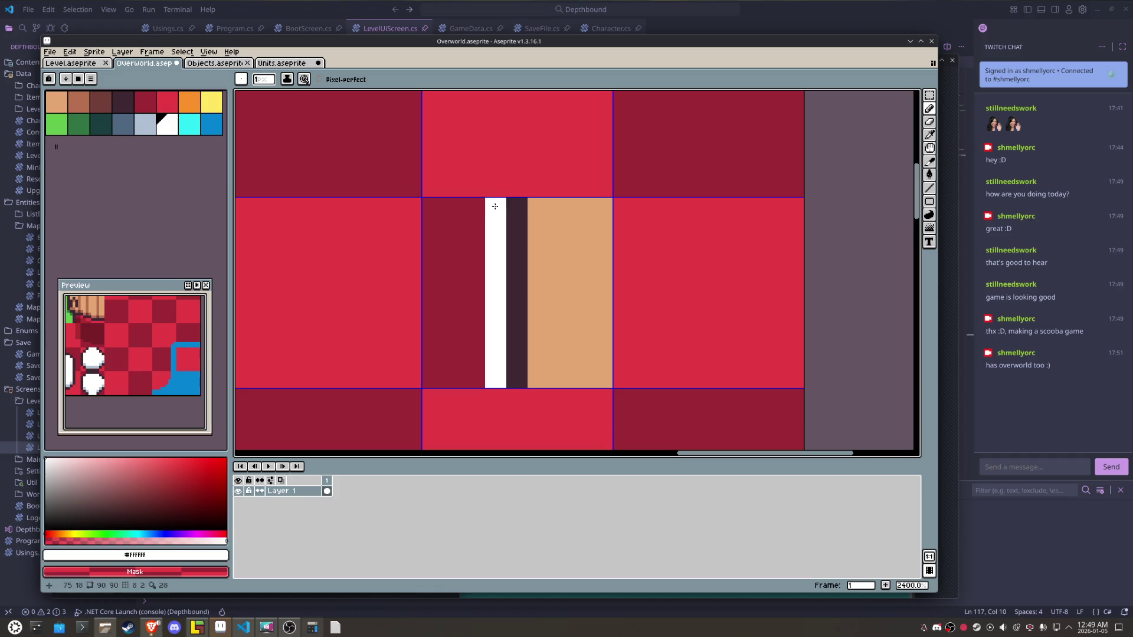
right_click(495, 224)
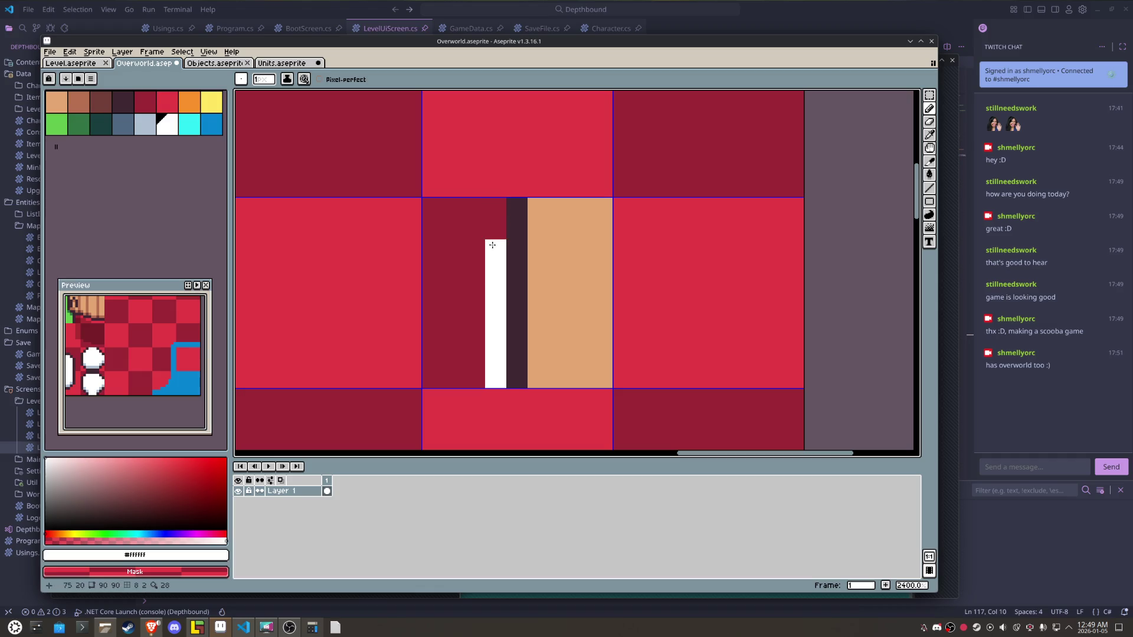
right_click(489, 251)
scroll(611, 332, "down", 5)
- Move the neighbouring path-edge tile one tile left
key("m")
left_click(611, 332)
key("shift+Left")
key("shift+Left")
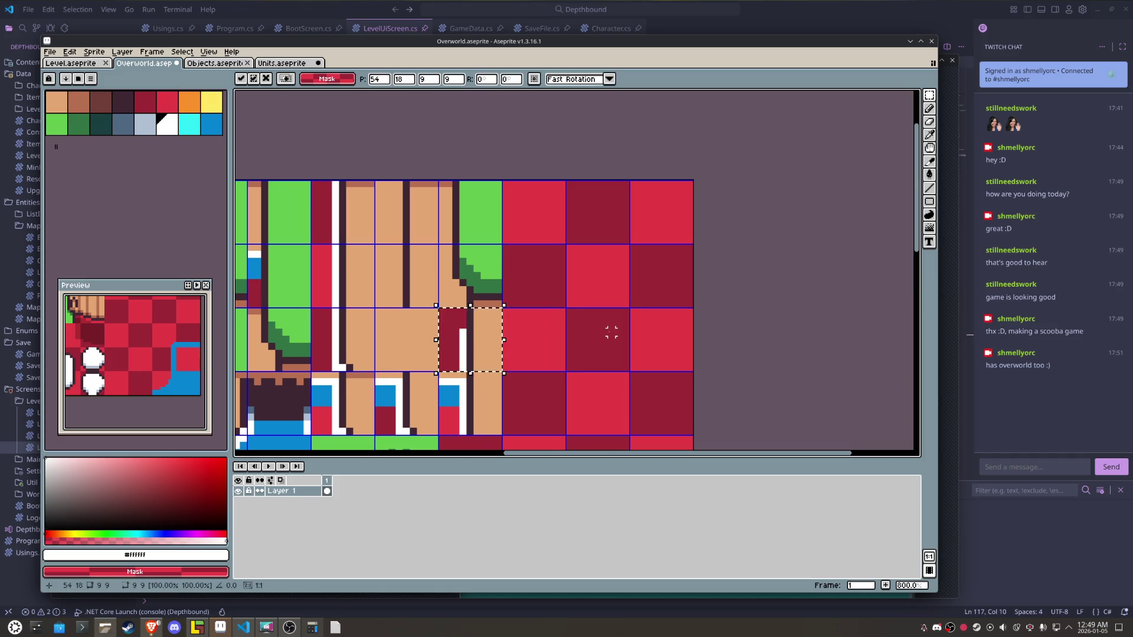
key("Return")
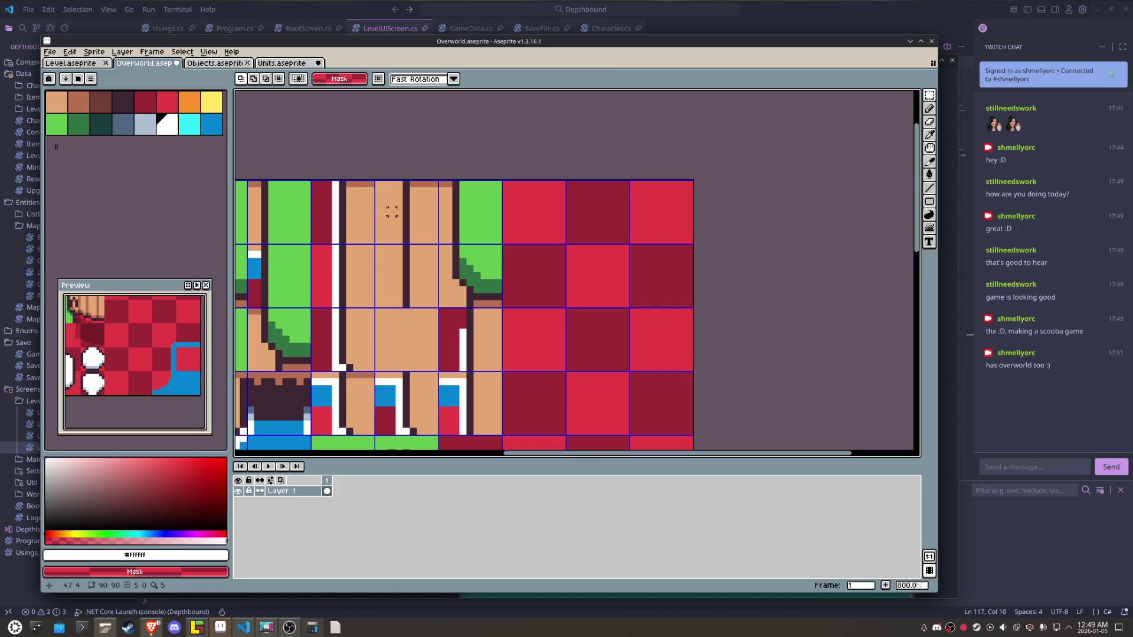
- Duplicate a tile and place the copy three tiles to the right
left_click(348, 216)
key("ctrl+c")
key("ctrl+v")
key("shift+Right")
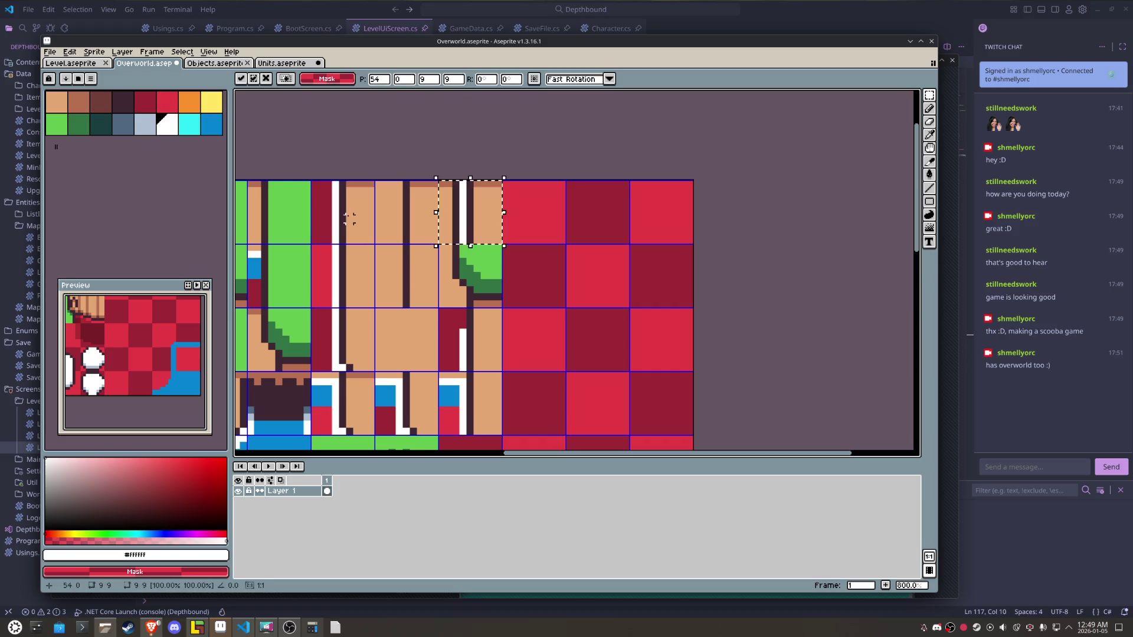
key("shift+Right")
key("shift+Right")
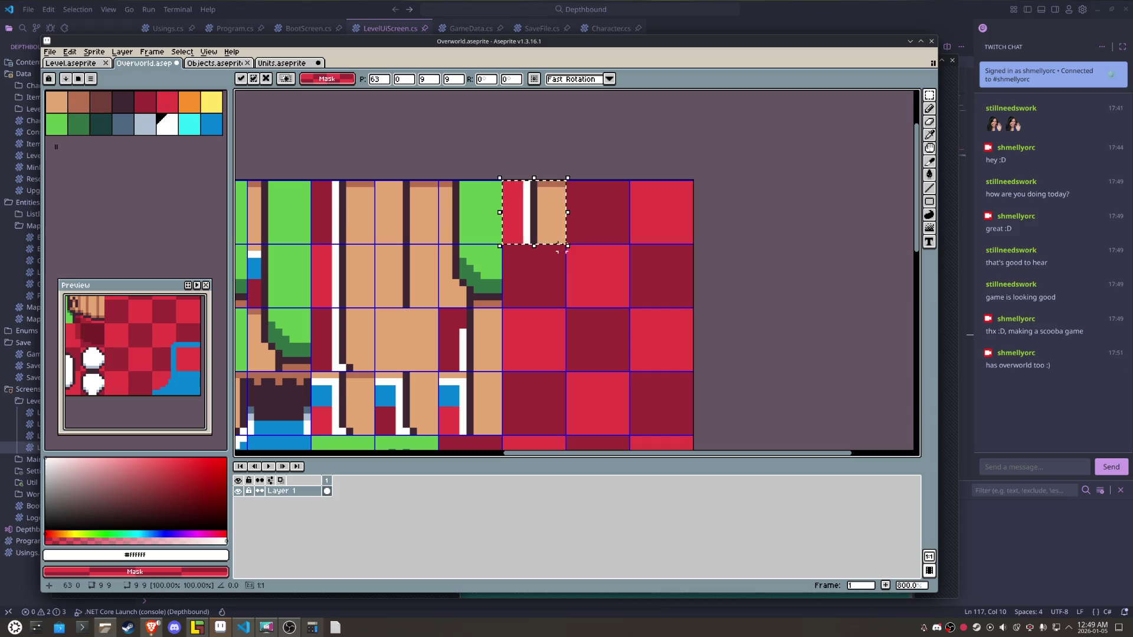
key("Return")
key("ctrl+d")
- Export the tileset as Overworld.png and return to the LDtk map
left_click(54, 53)
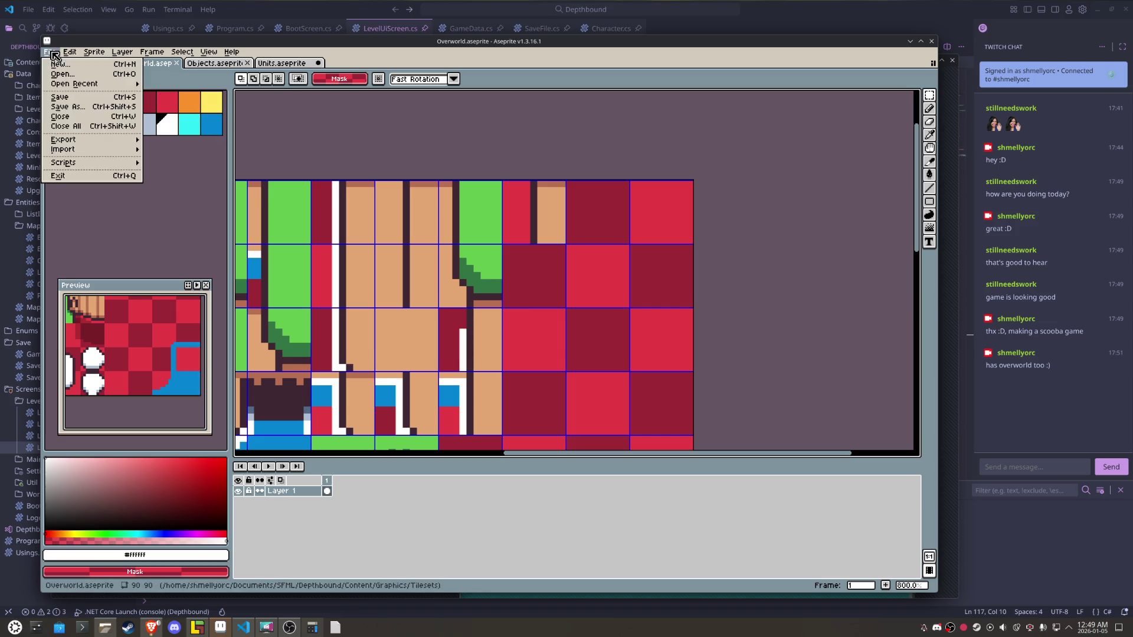
mouse_move(82, 142)
left_click(153, 144)
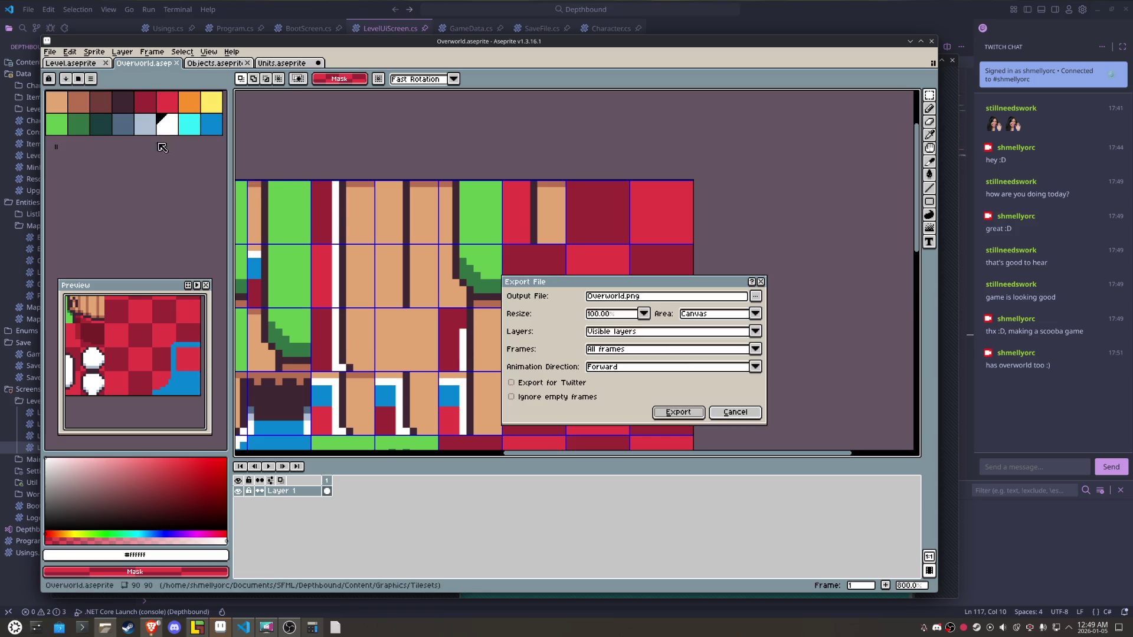
left_click(697, 414)
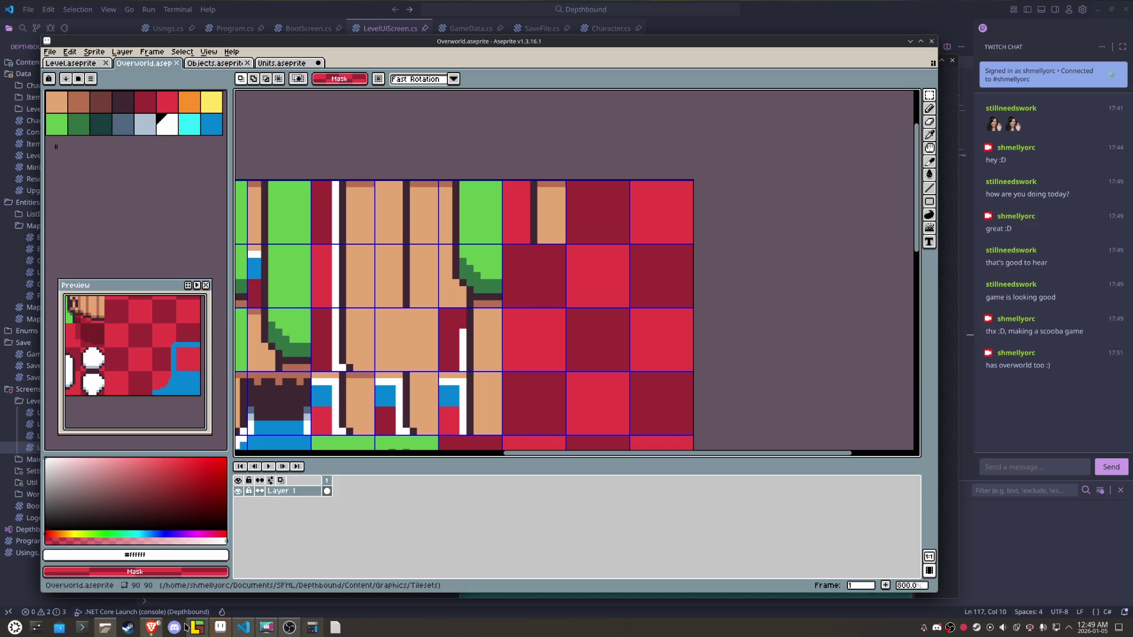
left_click(197, 627)
left_click_drag(266, 266, 413, 331)
- Pick the new top-right tile and erase foam along the cliff's left edge, undoing a stray tile
mouse_move(225, 317)
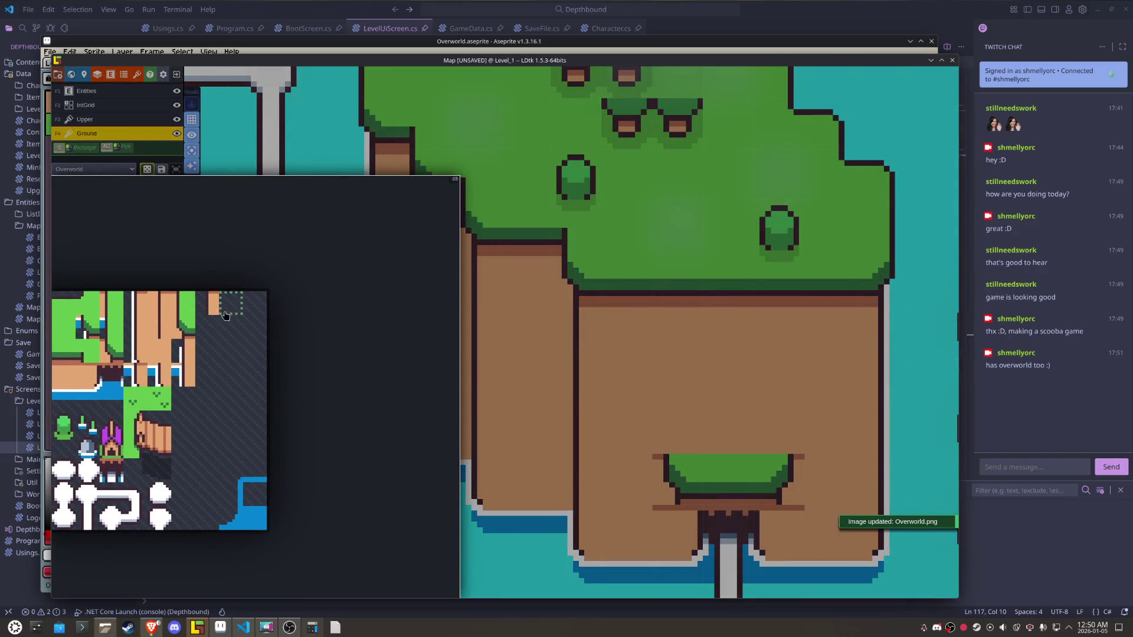
left_click(229, 302)
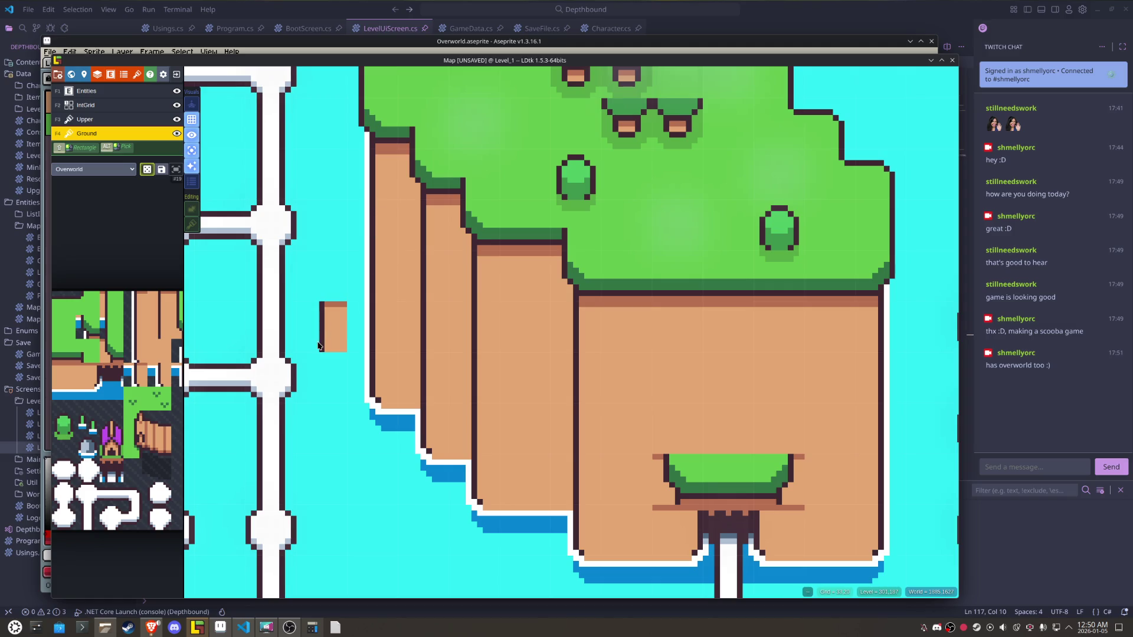
right_click(370, 177)
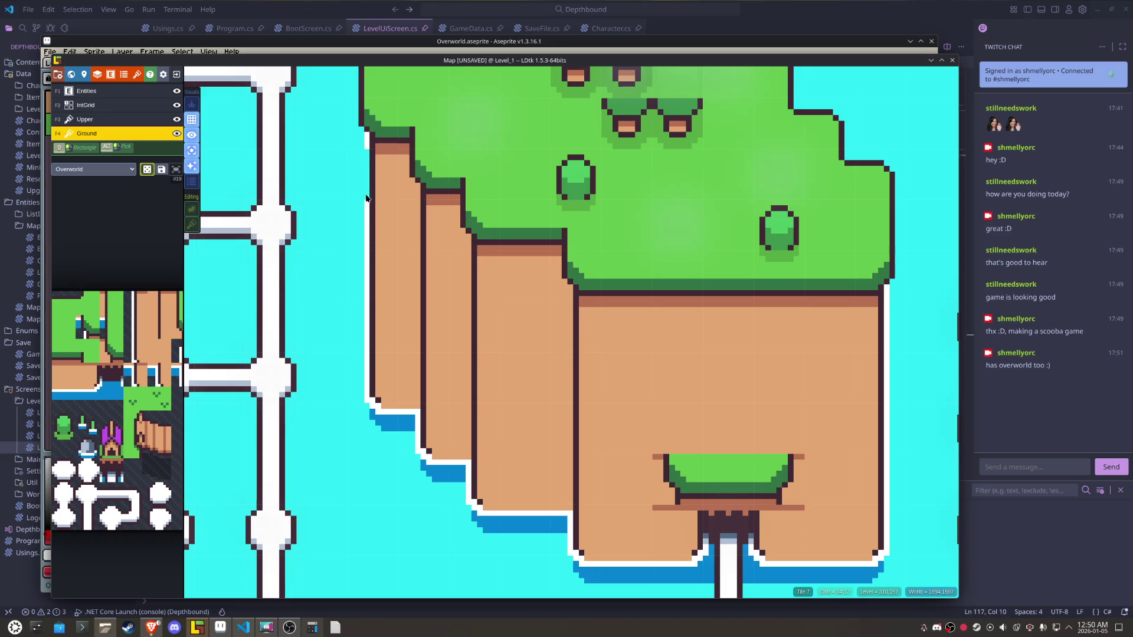
key("ctrl+z")
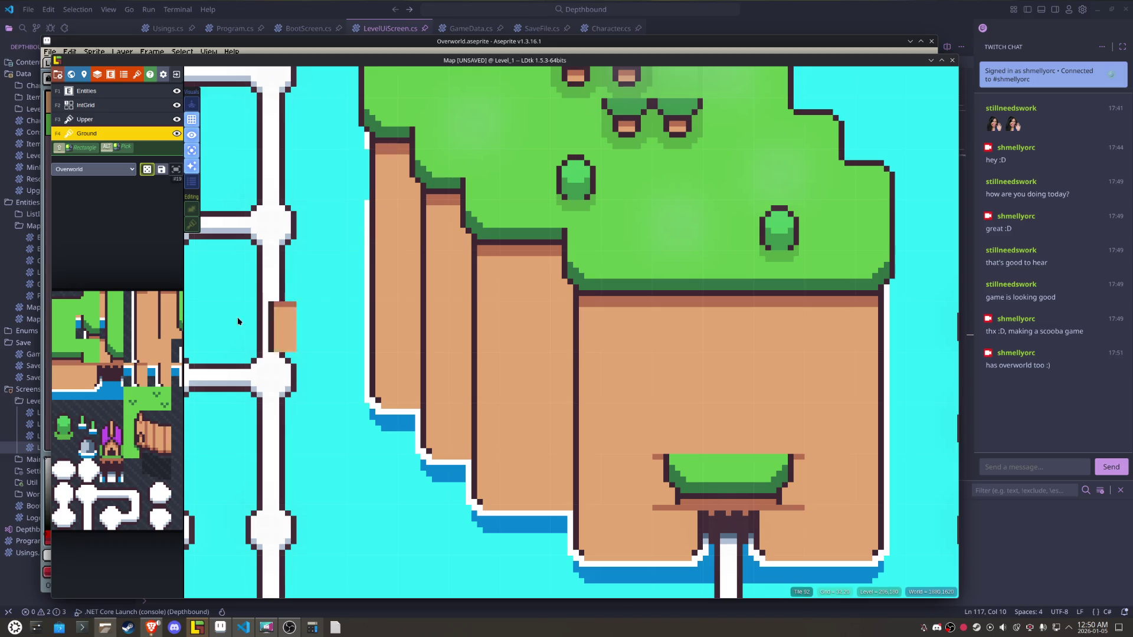
left_click(158, 352)
key("alt+Tab")
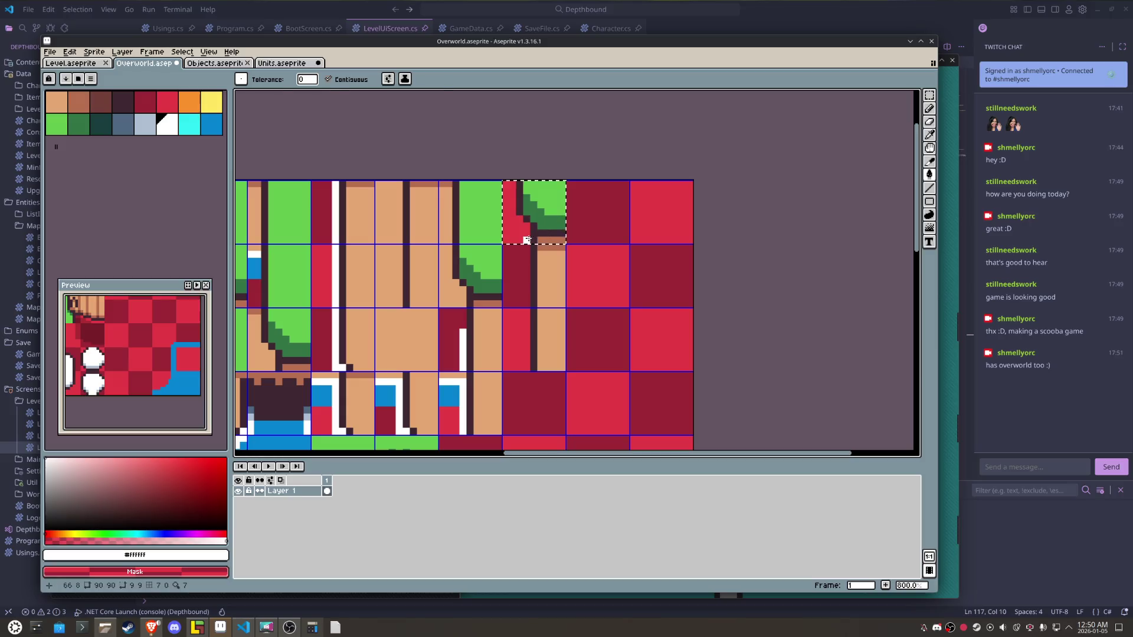
- Move a cliff tile one tile down and right in the Overworld tilesheet
key("ctrl+s")
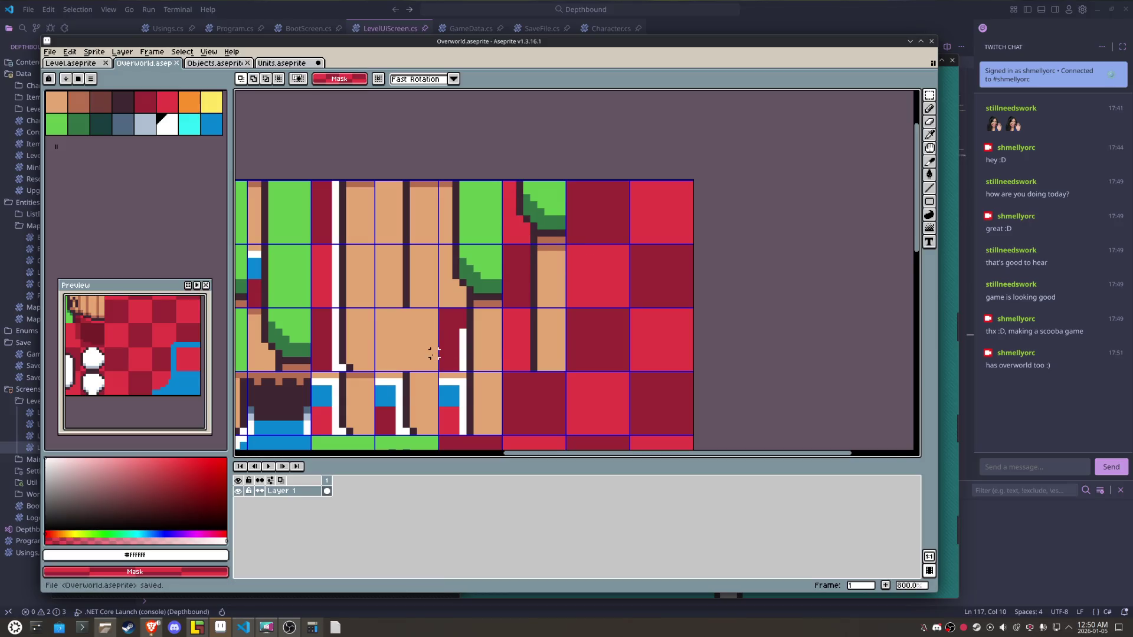
scroll(433, 353, "down", 3)
mouse_move(434, 353)
left_mouse_down()
mouse_move(497, 282)
mouse_move(466, 298)
mouse_move(384, 293)
left_mouse_up()
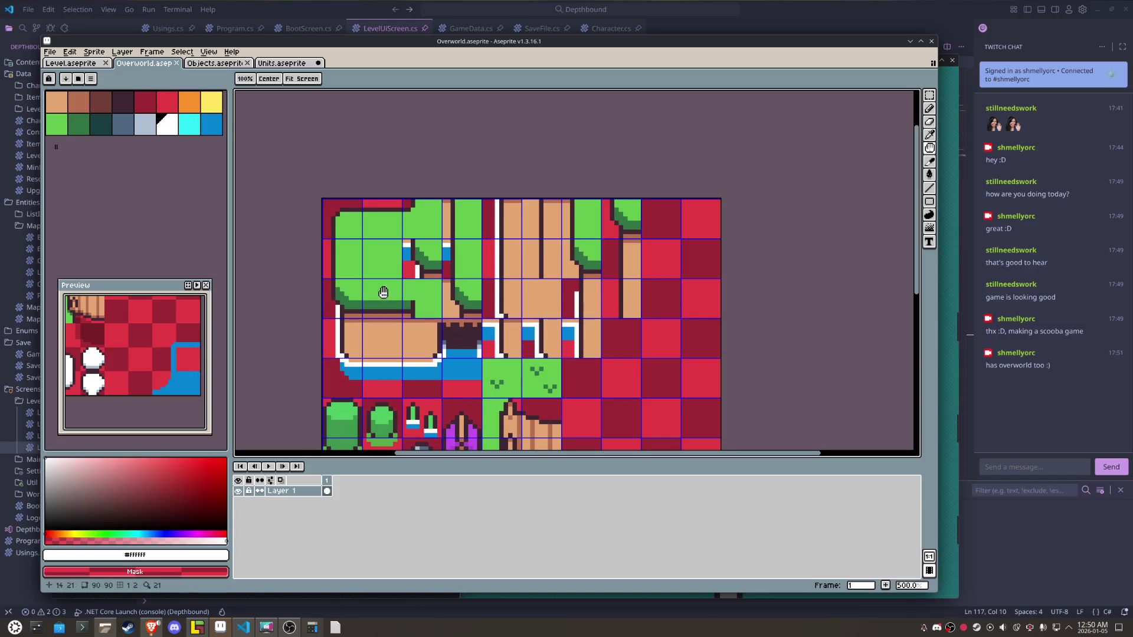
key("m")
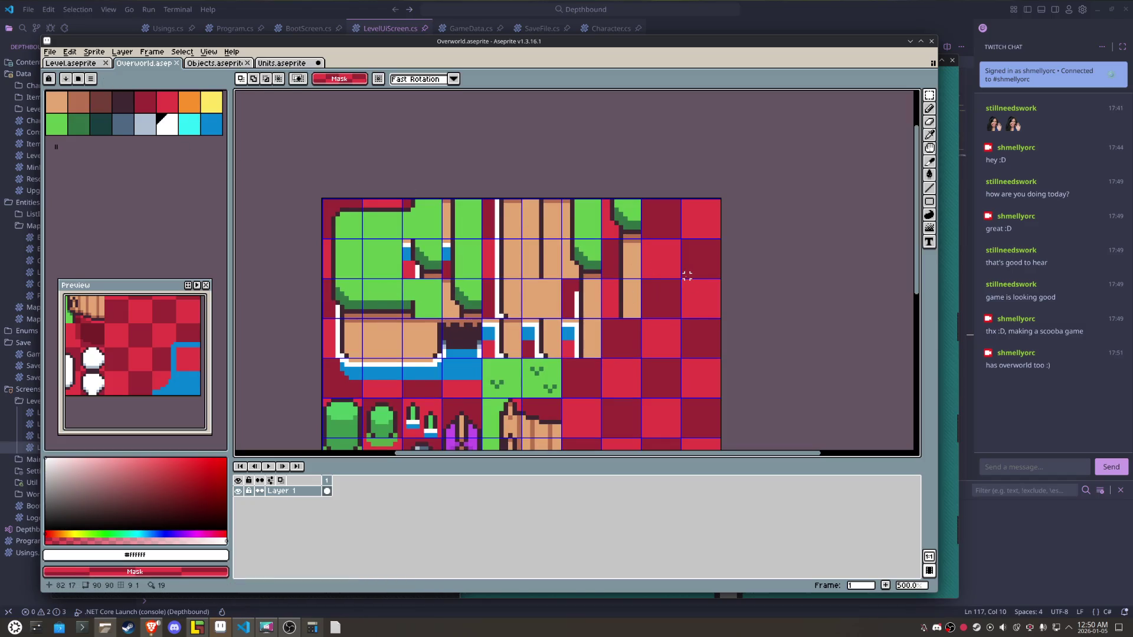
scroll(661, 283, "up", 1)
left_click_drag(584, 296, 542, 323)
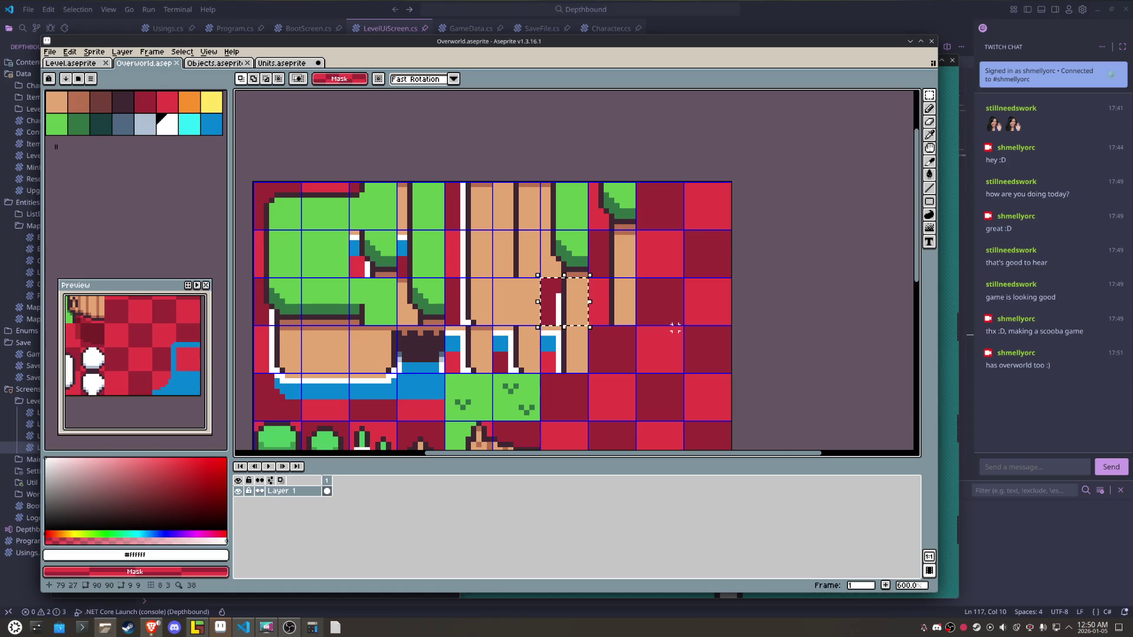
key("shift+Down")
key("shift+Right")
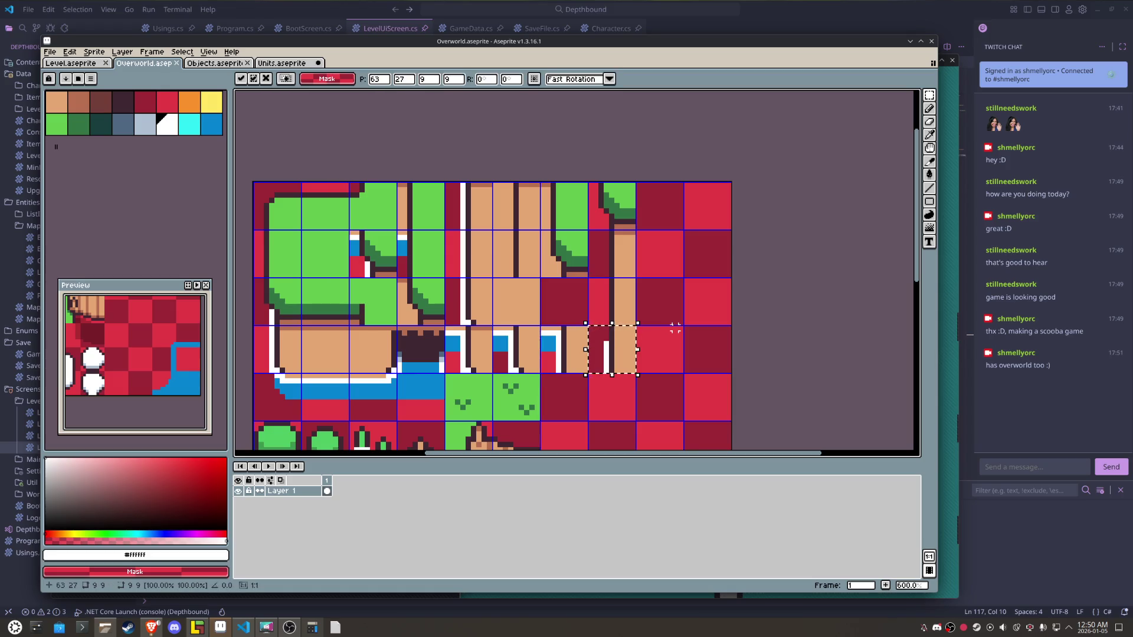
scroll(632, 336, "up", 4)
key("Return")
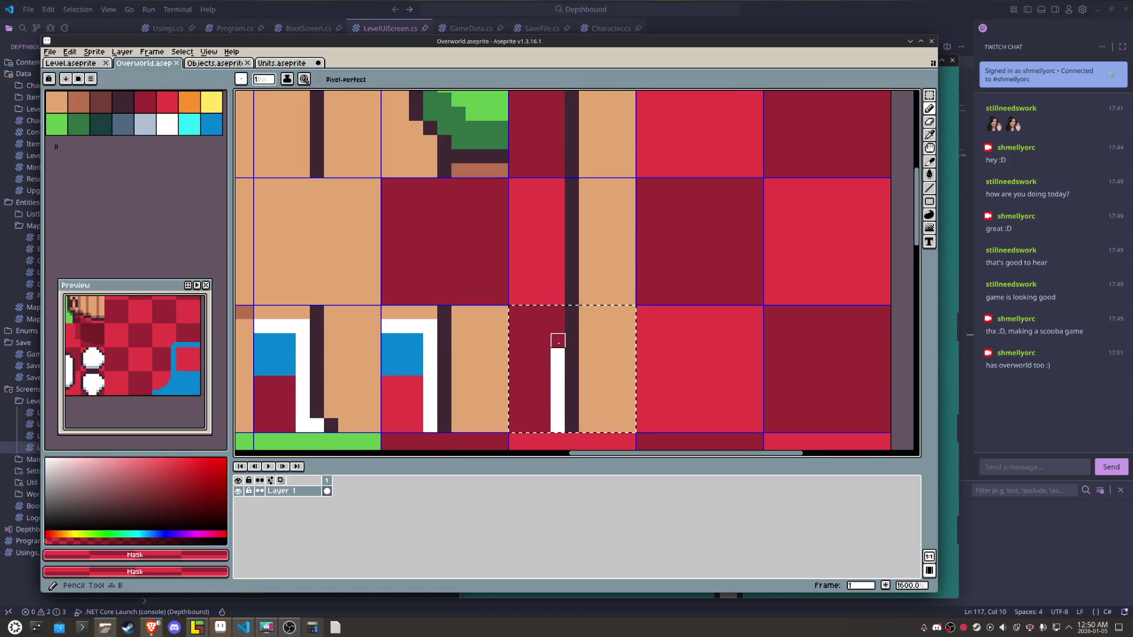
- Paint the tile's top white edge pixel dark red and save the sheet
key("i")
key("b")
right_click(557, 355)
key("m")
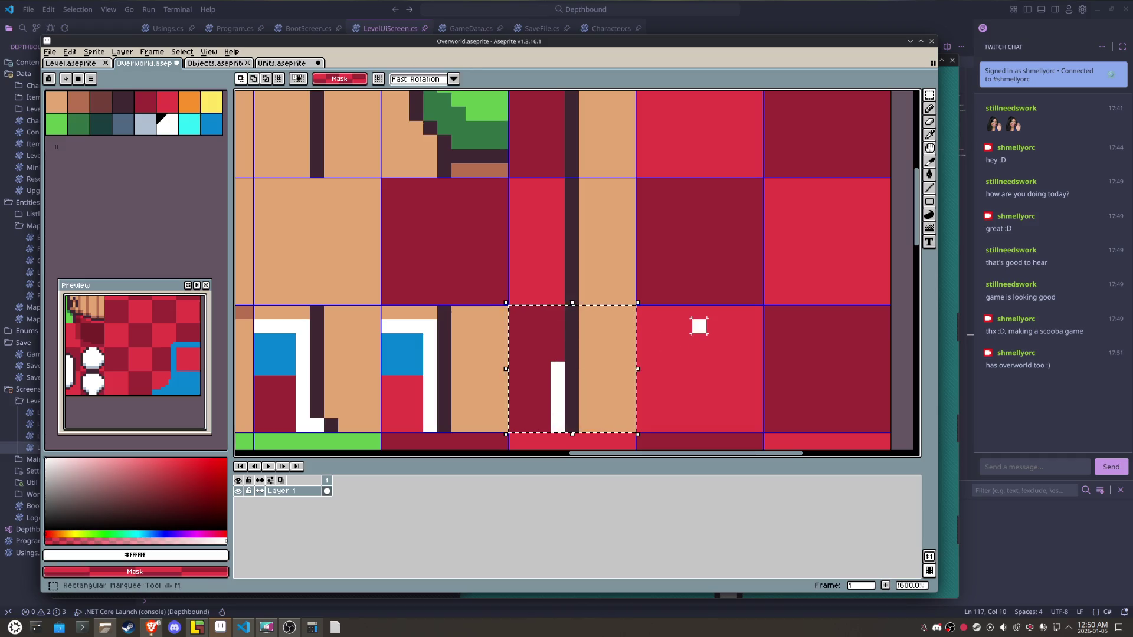
scroll(696, 328, "down", 3)
key("ctrl+s")
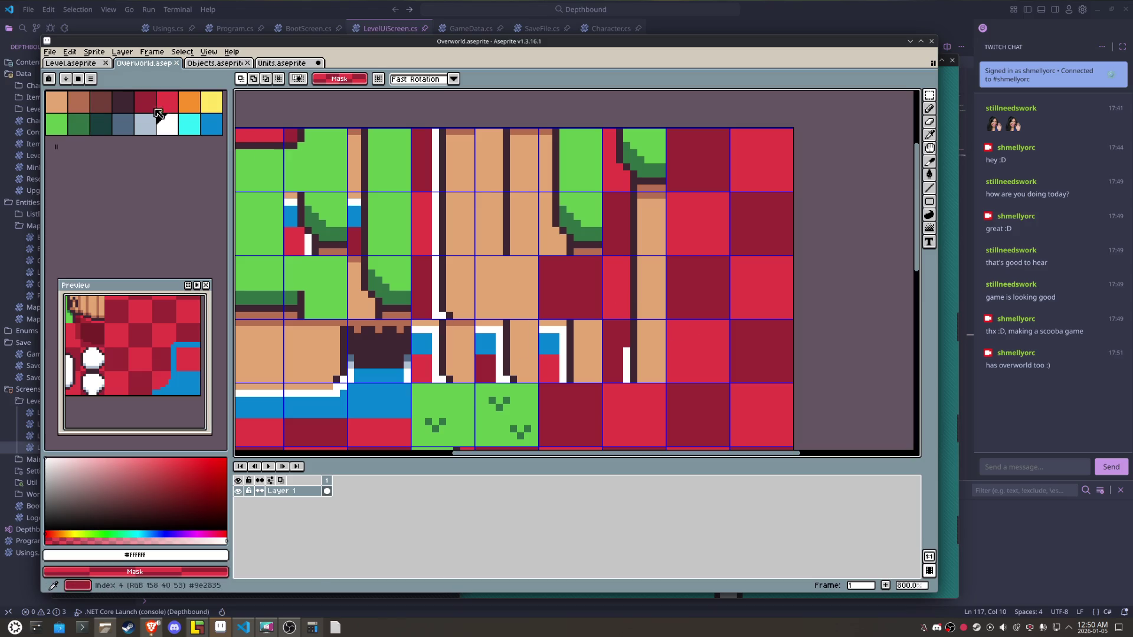
- Re-export the tilesheet as Overworld.png and return to LDtk
left_click(49, 51)
mouse_move(94, 140)
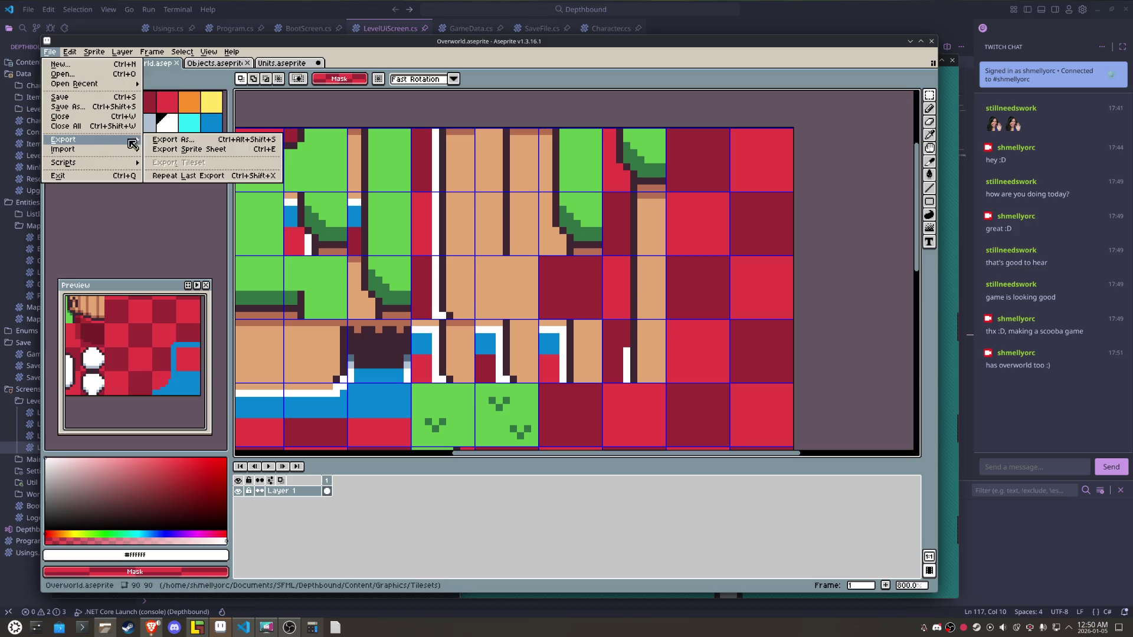
left_click(171, 143)
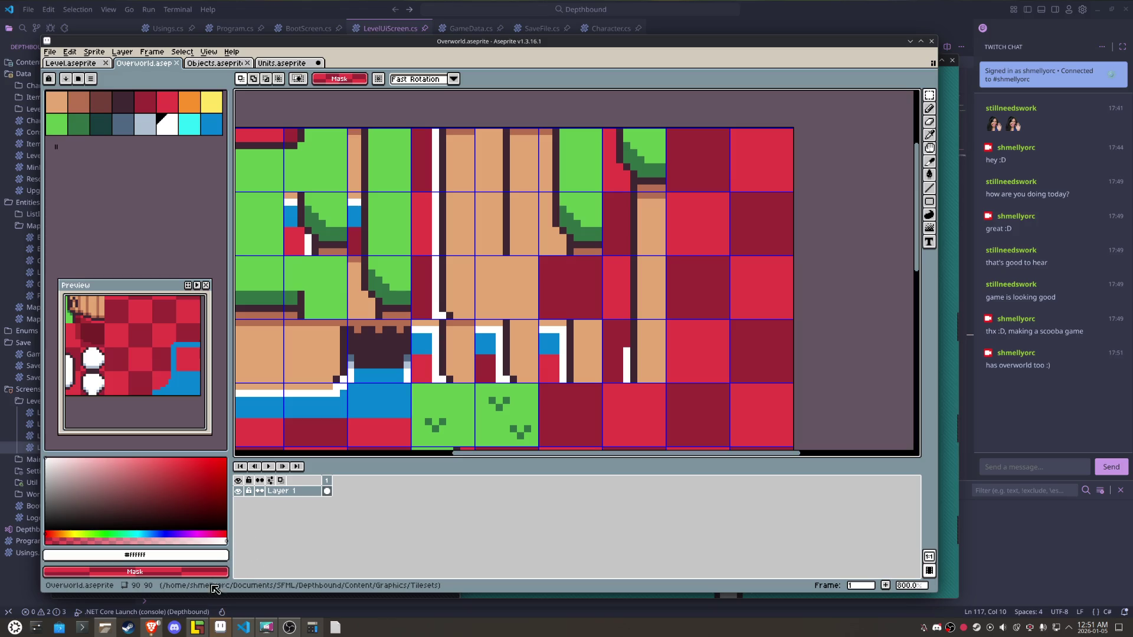
left_click(197, 627)
- Erase a green tile from the map and try the white-line and green corner tiles
right_click(578, 442)
mouse_move(105, 389)
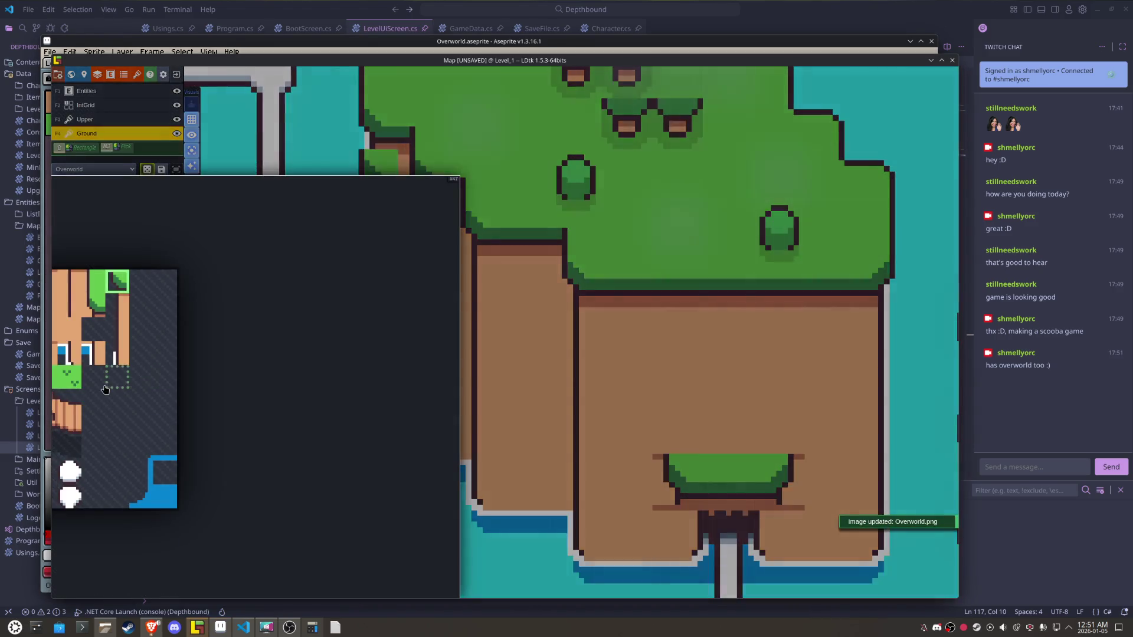
left_click(115, 354)
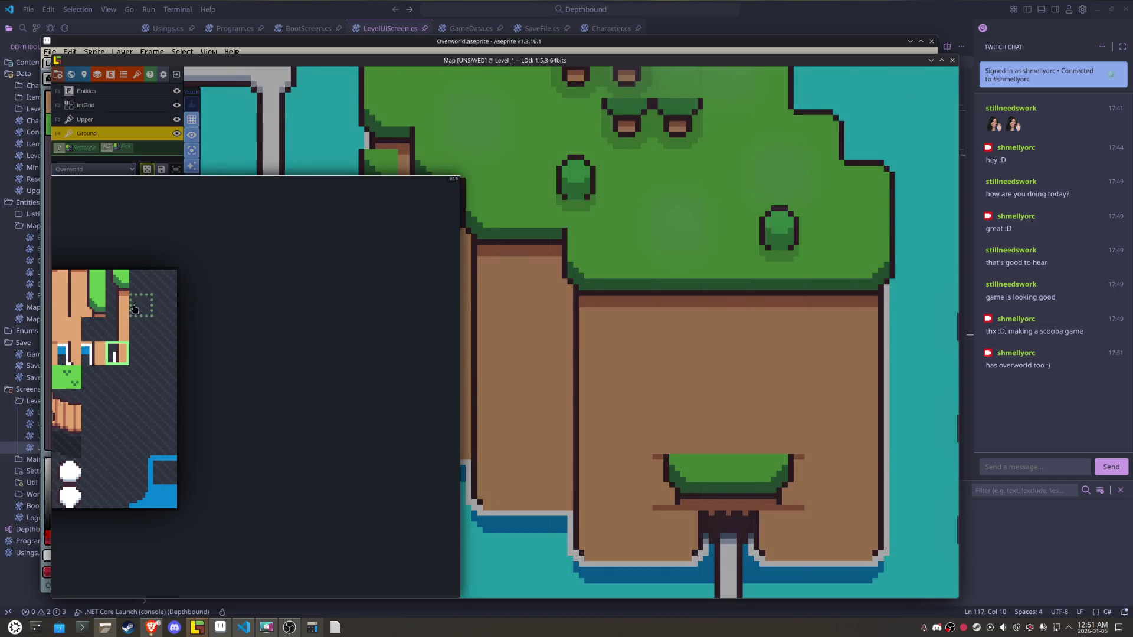
left_click(125, 287)
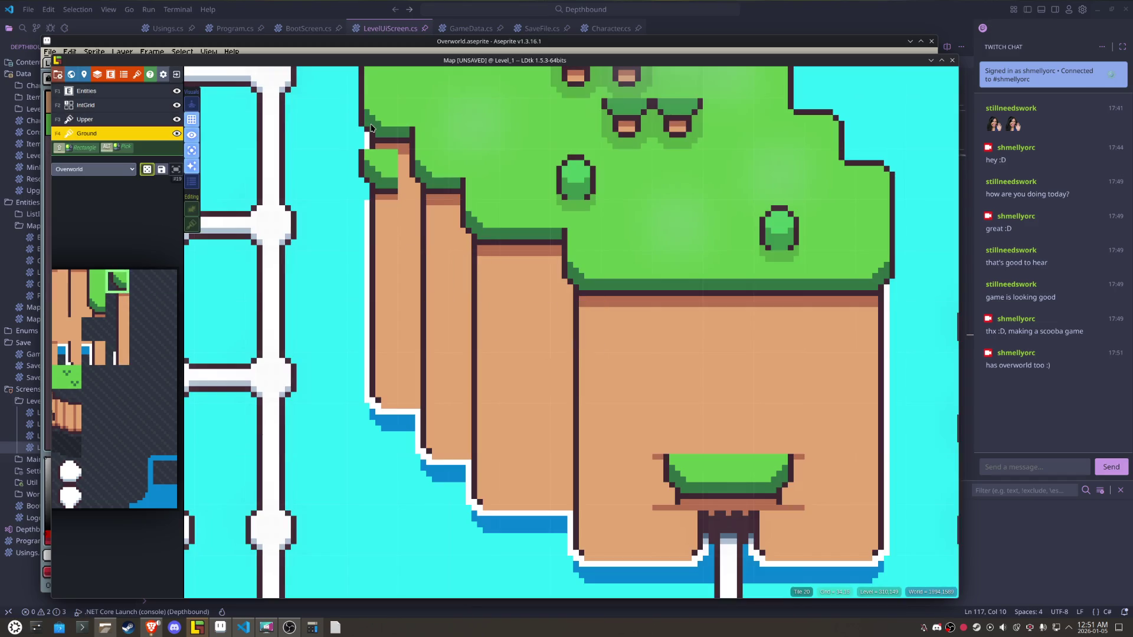
- Select cliff tiles for the island's left edge, narrowing the pick to a single cliff tile
left_click_drag(384, 206, 470, 301)
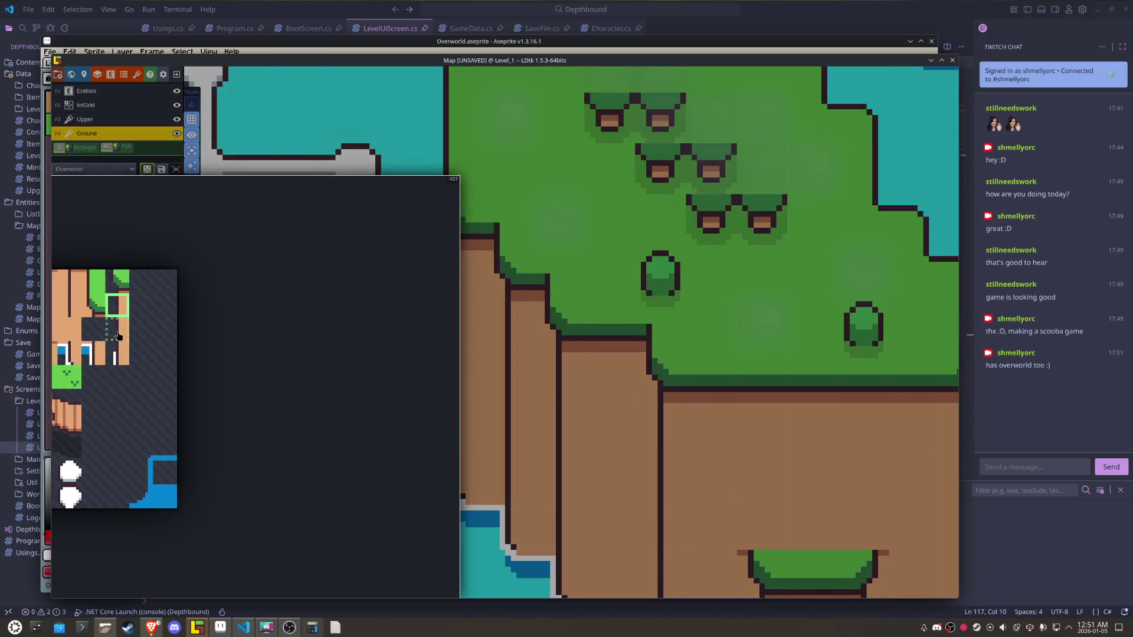
left_click_drag(118, 336, 141, 331)
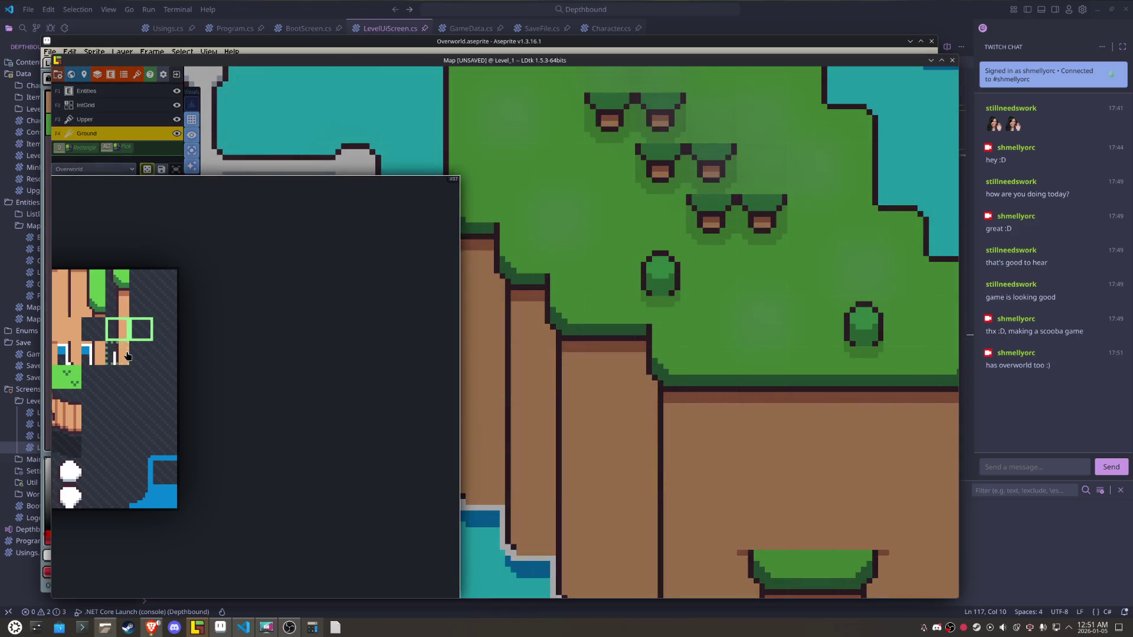
left_click_drag(118, 353, 141, 353)
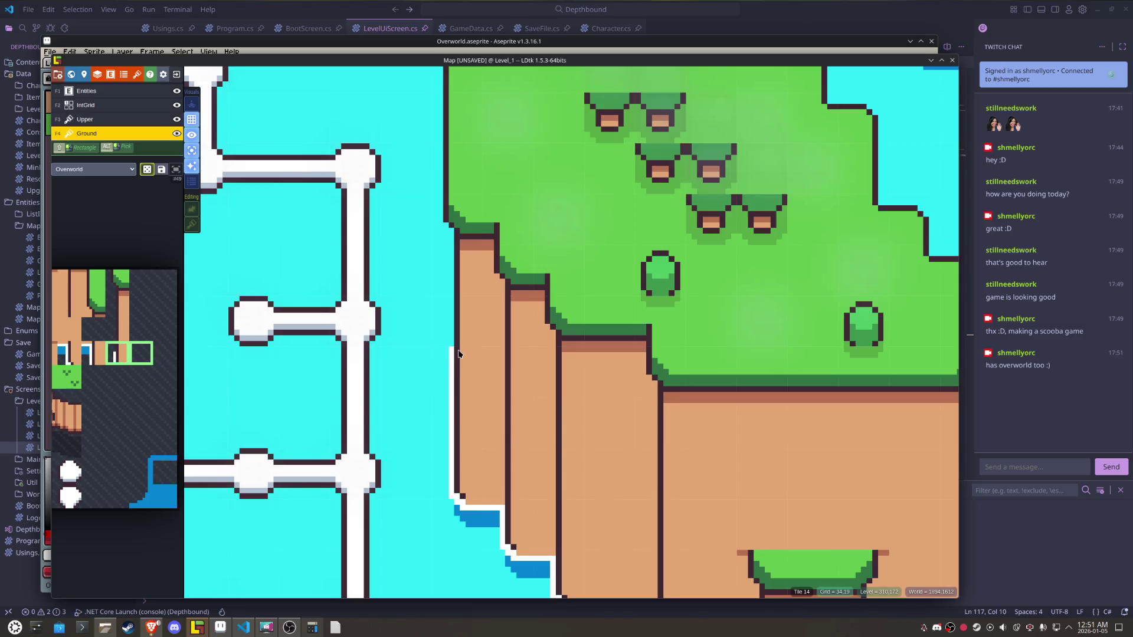
scroll(752, 418, "down", 3)
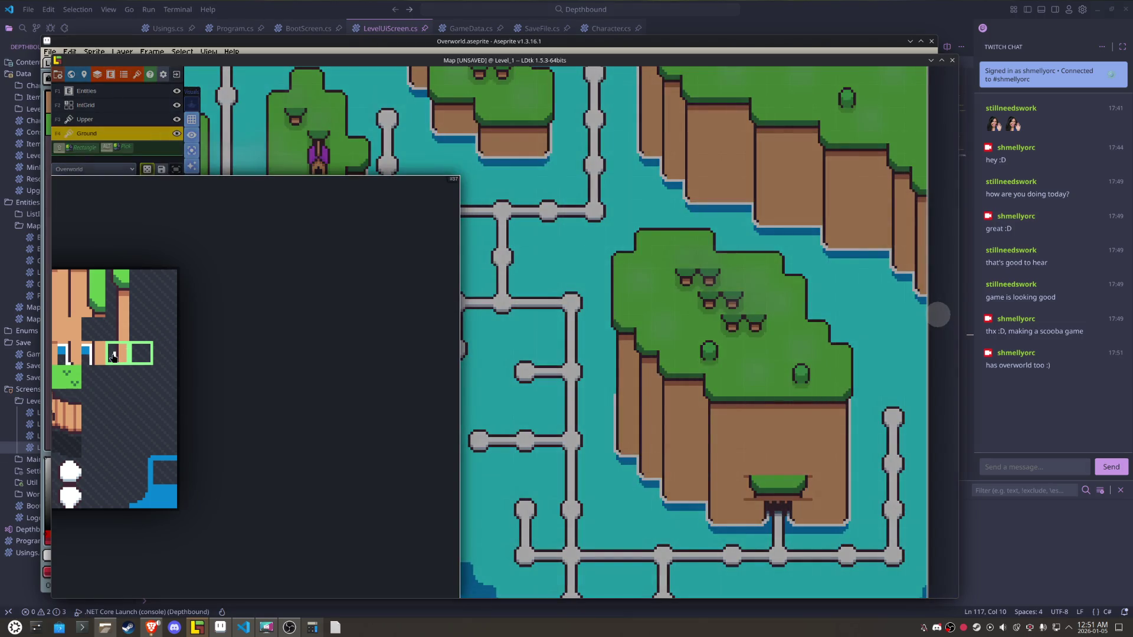
left_click(117, 353)
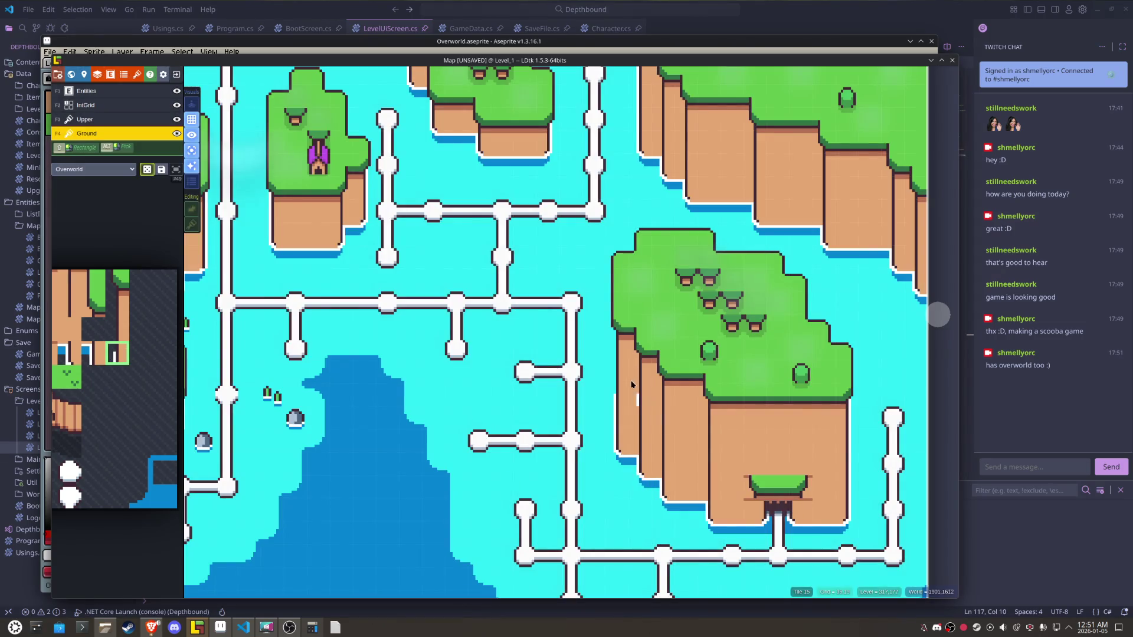
scroll(618, 396, "up", 3)
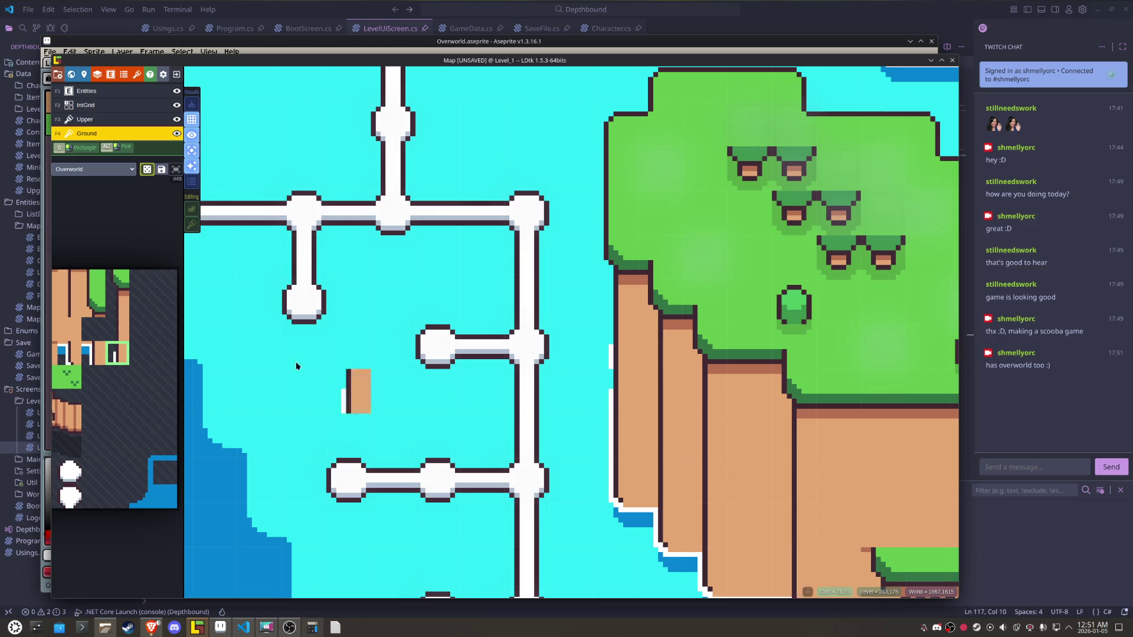
mouse_move(140, 350)
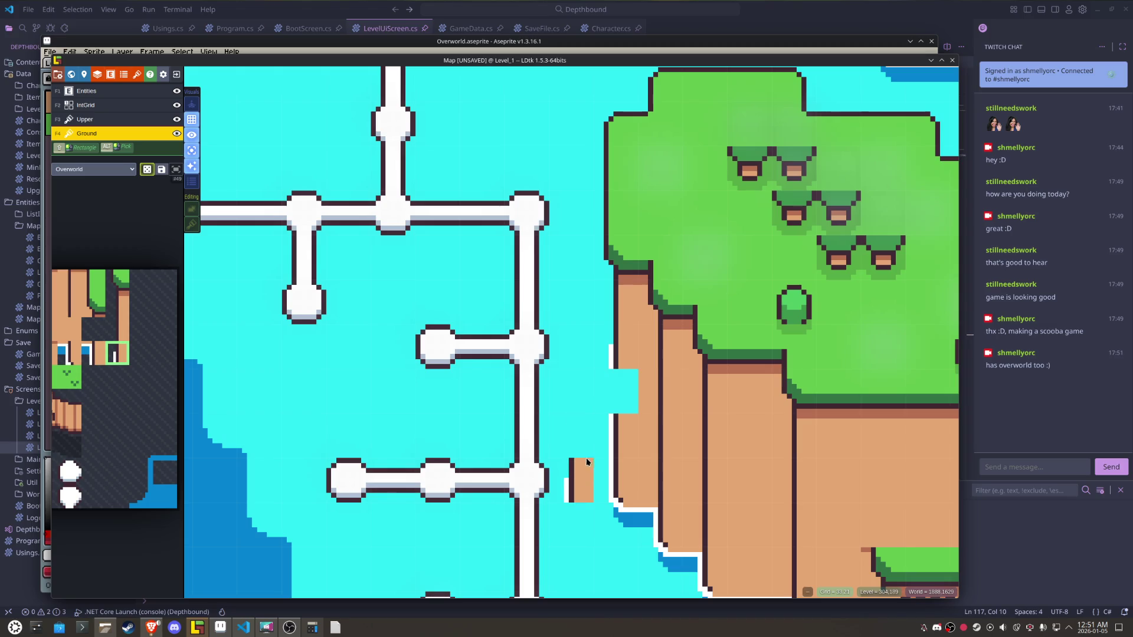
scroll(586, 458, "down", 3)
scroll(551, 406, "down", 2)
scroll(576, 409, "up", 3)
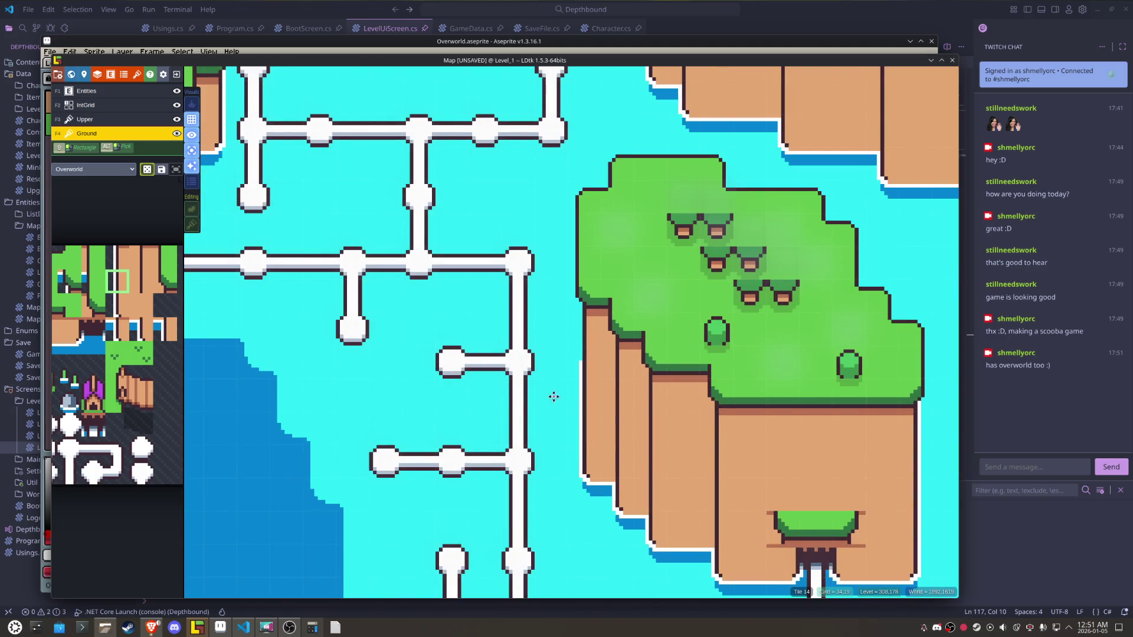
- Centre the island, mirror the brush, and erase the cliff-edge tile beside it
left_click_drag(553, 396, 435, 286)
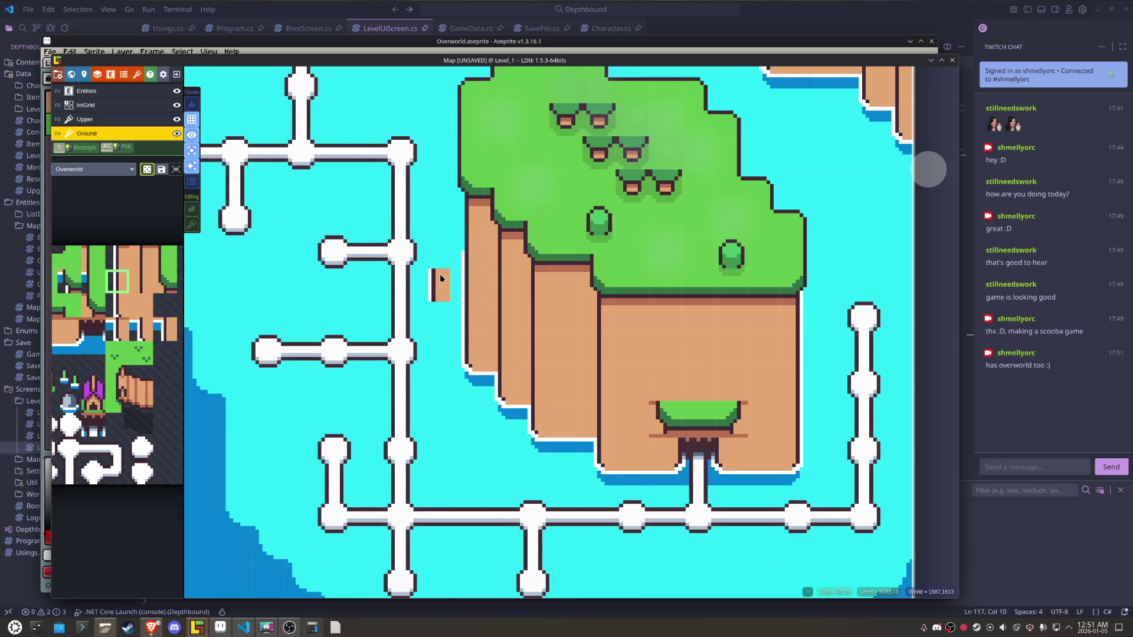
left_click_drag(440, 274, 435, 338)
key("x")
right_click(790, 321)
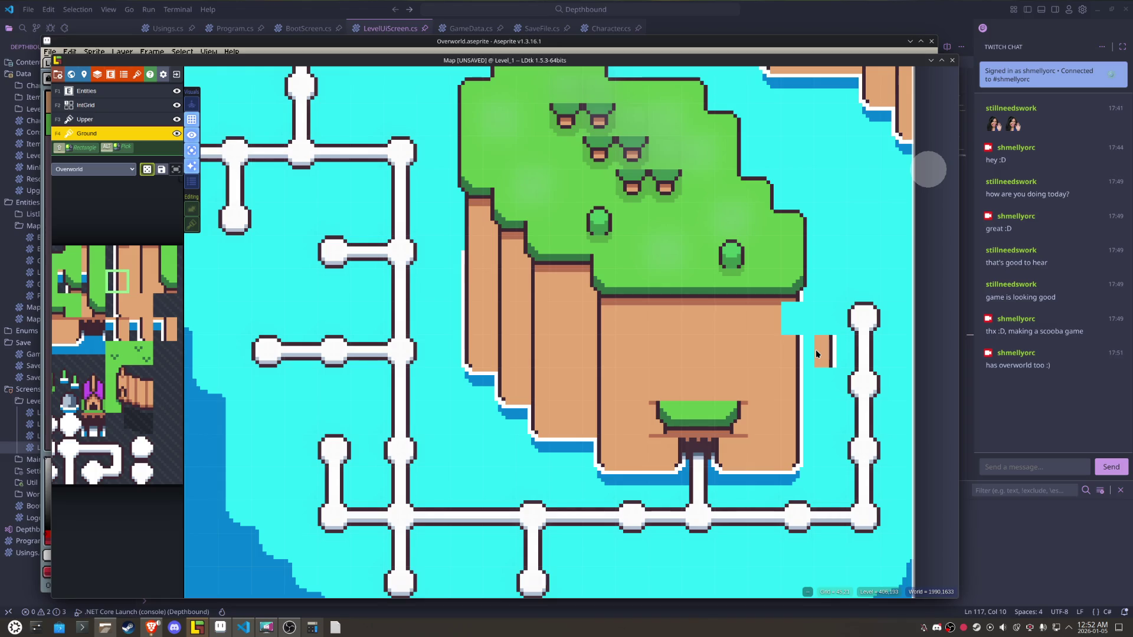
- Try several cliff tiles for the right edge, toggling horizontal mirroring on each
mouse_move(151, 303)
left_click(198, 267)
key("x")
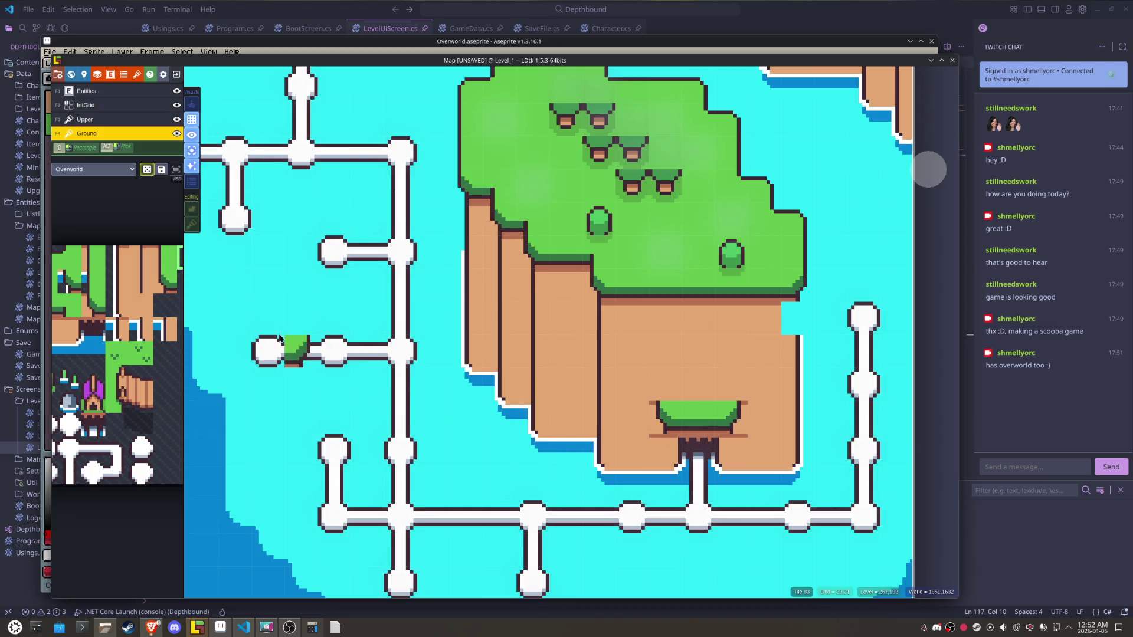
mouse_move(180, 304)
key("x")
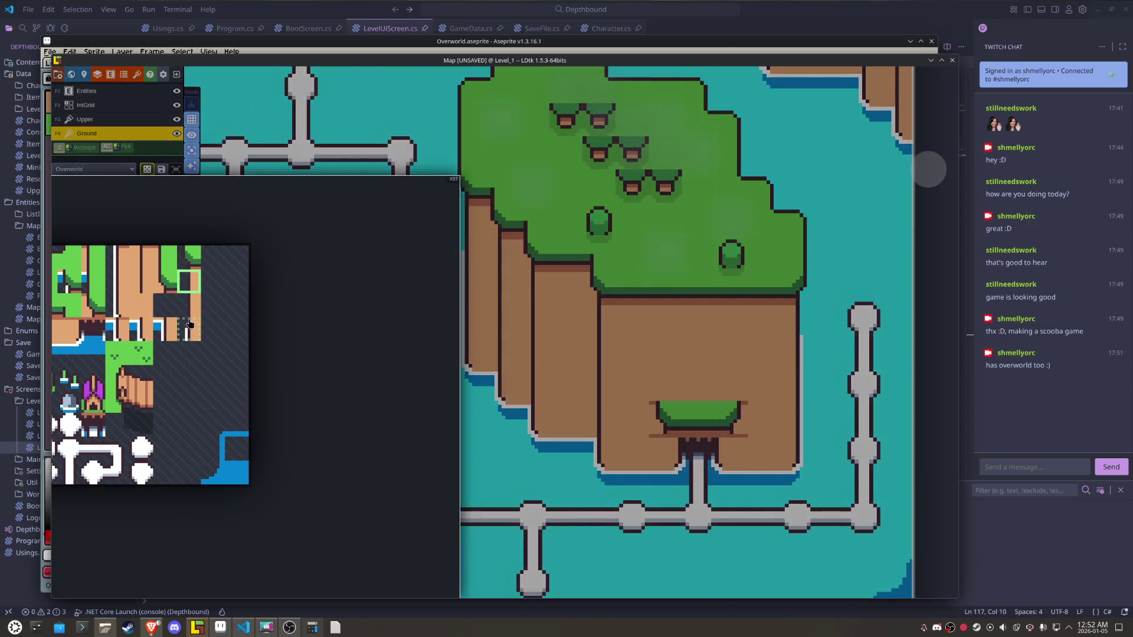
left_click(190, 329)
key("x")
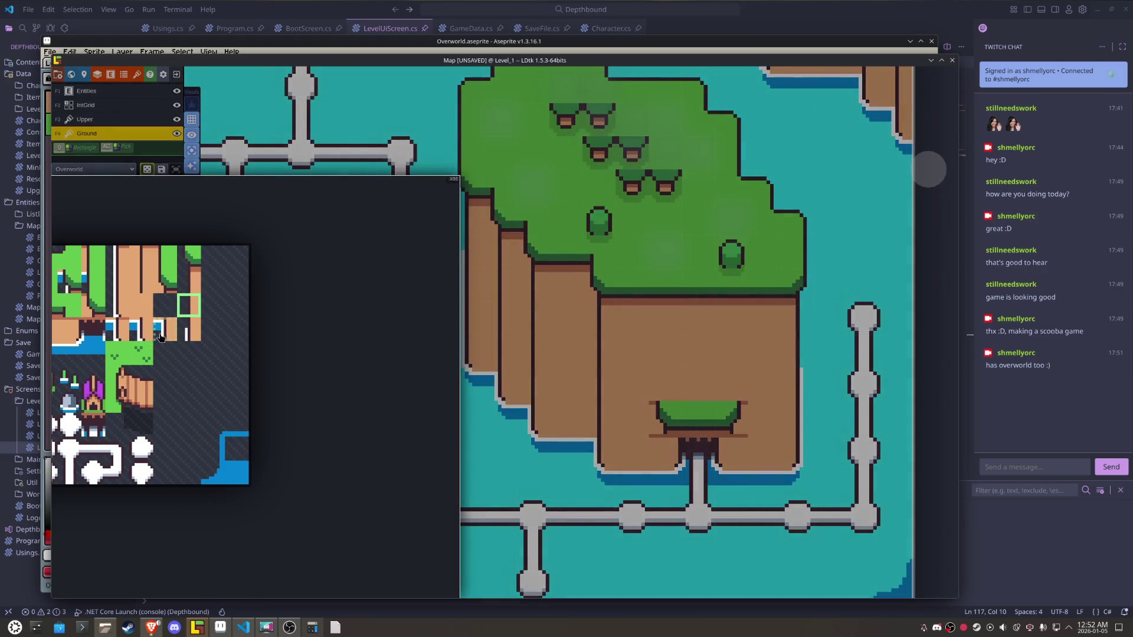
left_click(160, 337)
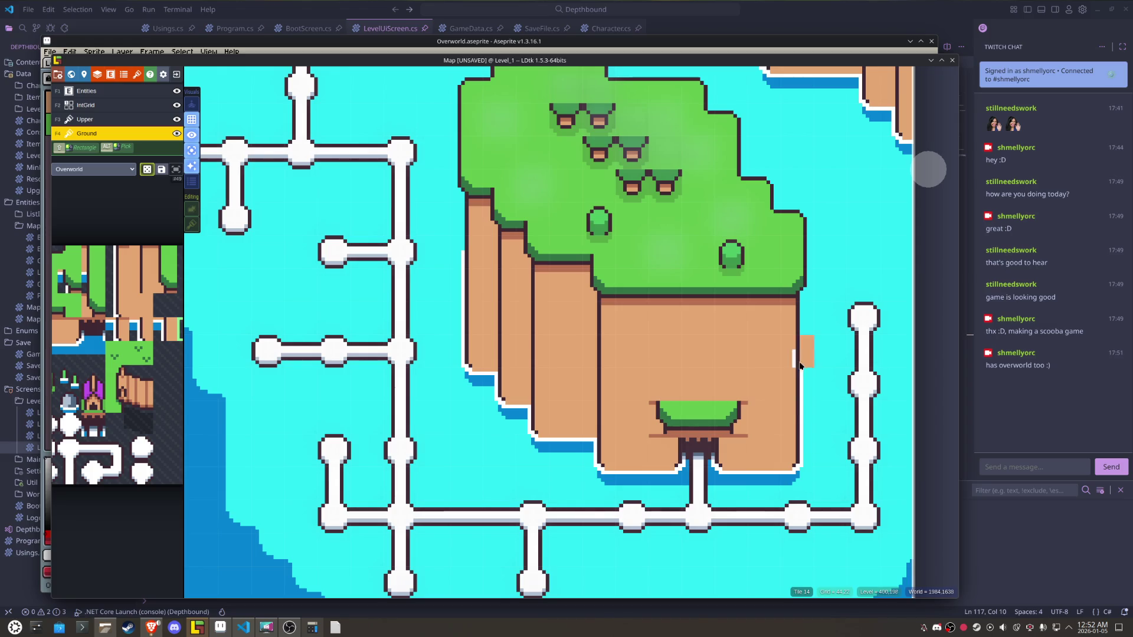
key("alt+Tab")
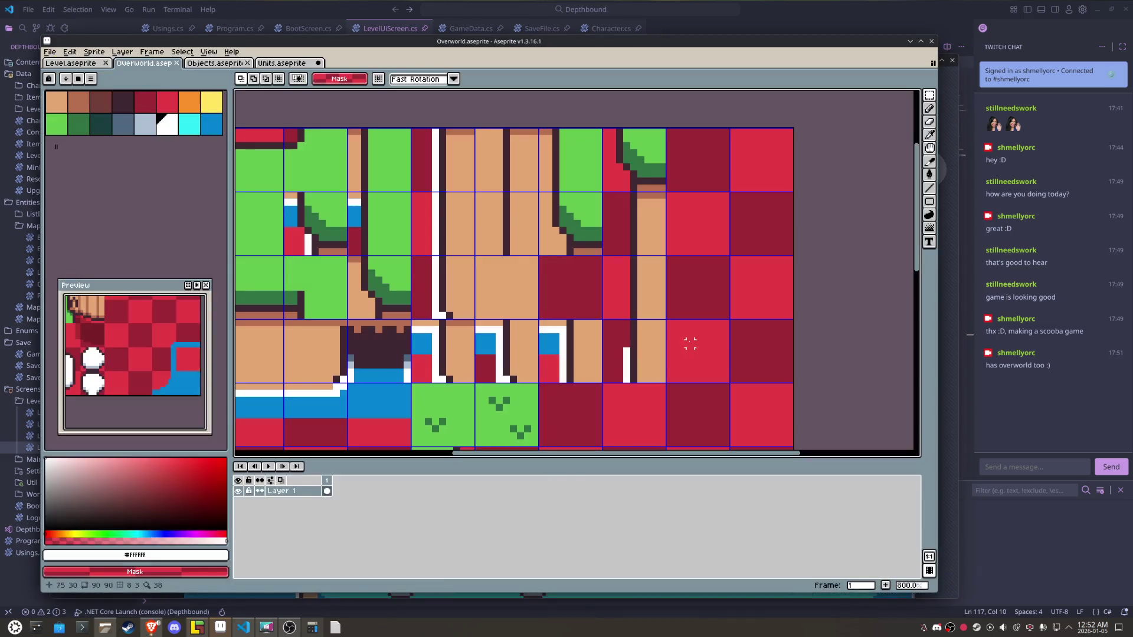
- Clear one tile of the sheet to transparency and re-export it as Overworld.png
left_click(633, 364)
key("Delete")
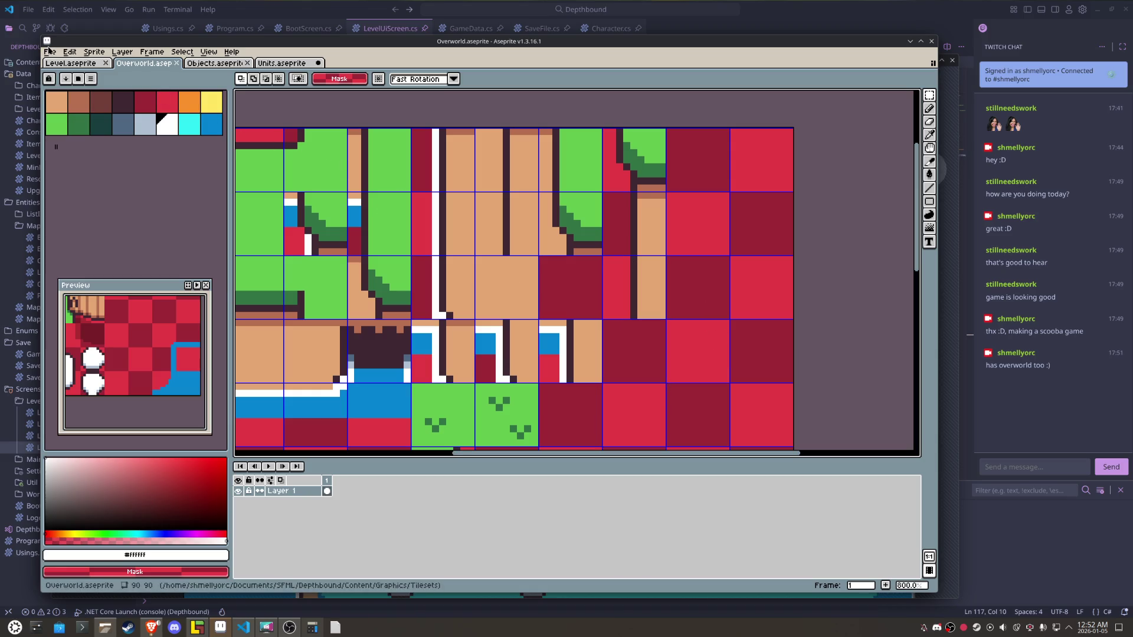
left_click(50, 52)
mouse_move(88, 140)
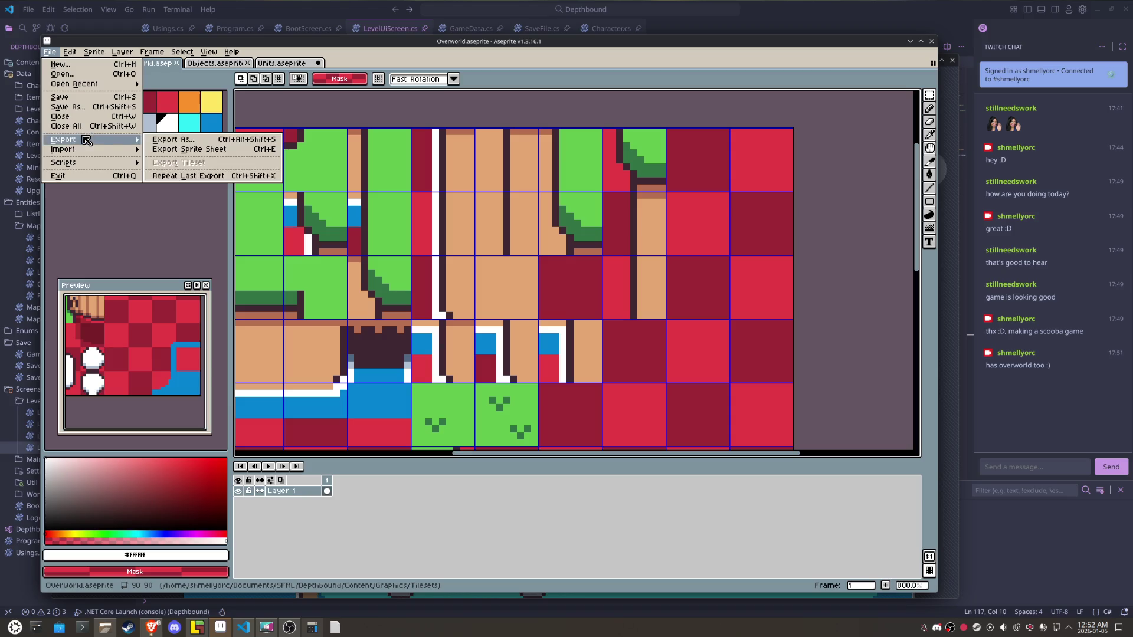
left_click(198, 142)
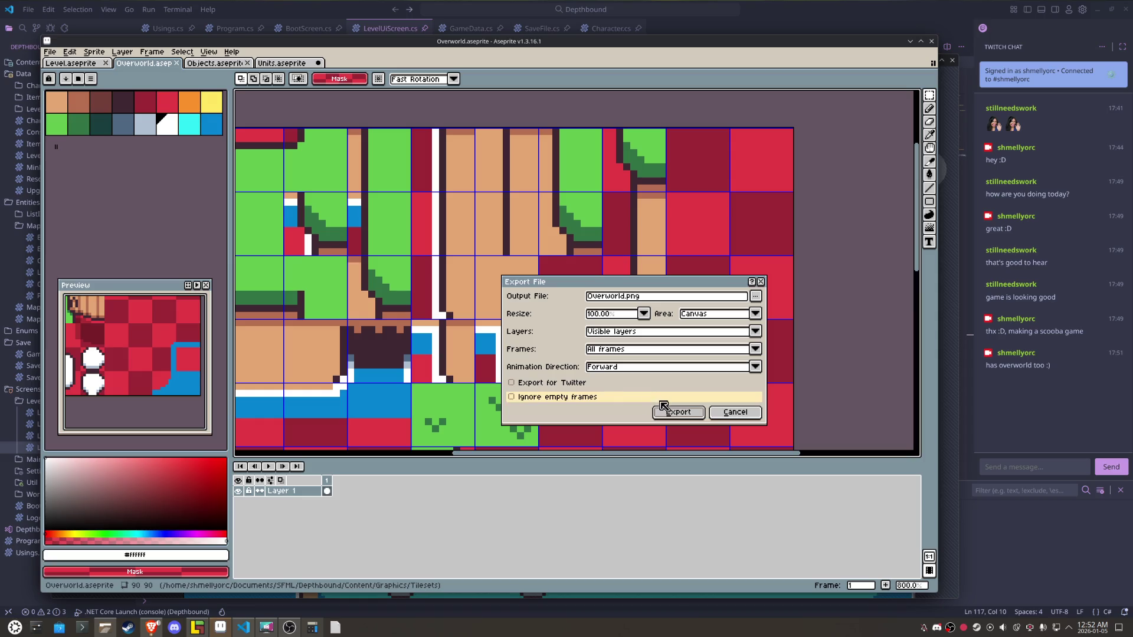
left_click(678, 412)
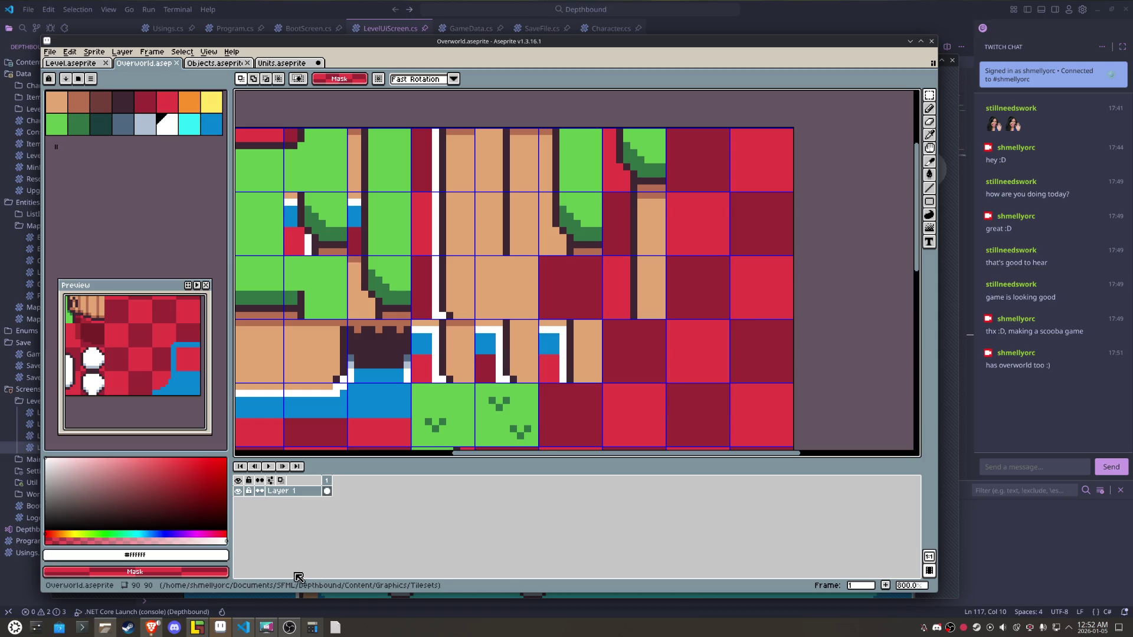
left_click(198, 629)
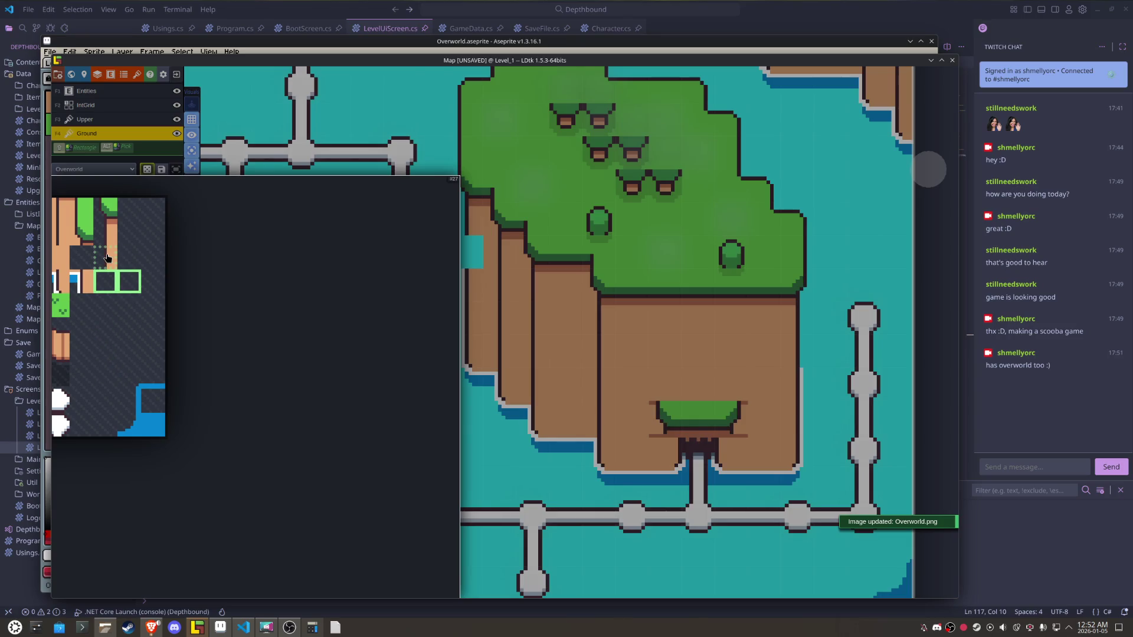
- Survey the whole overworld map, then pick the cliff tile followed by the top grass-corner tile
left_click(106, 258)
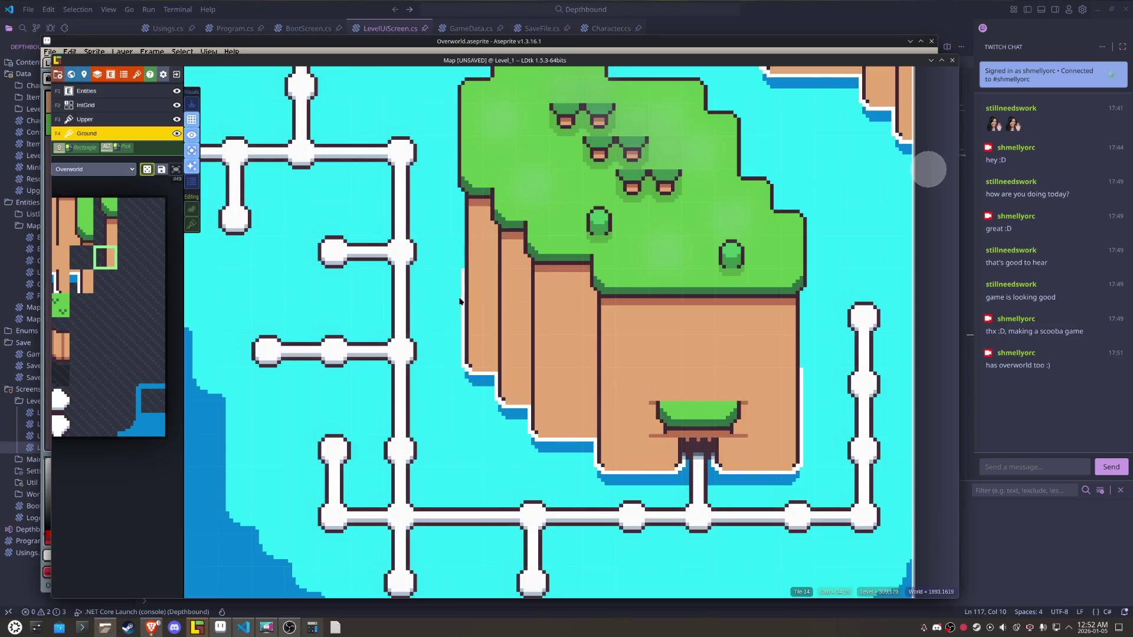
scroll(444, 373, "down", 4)
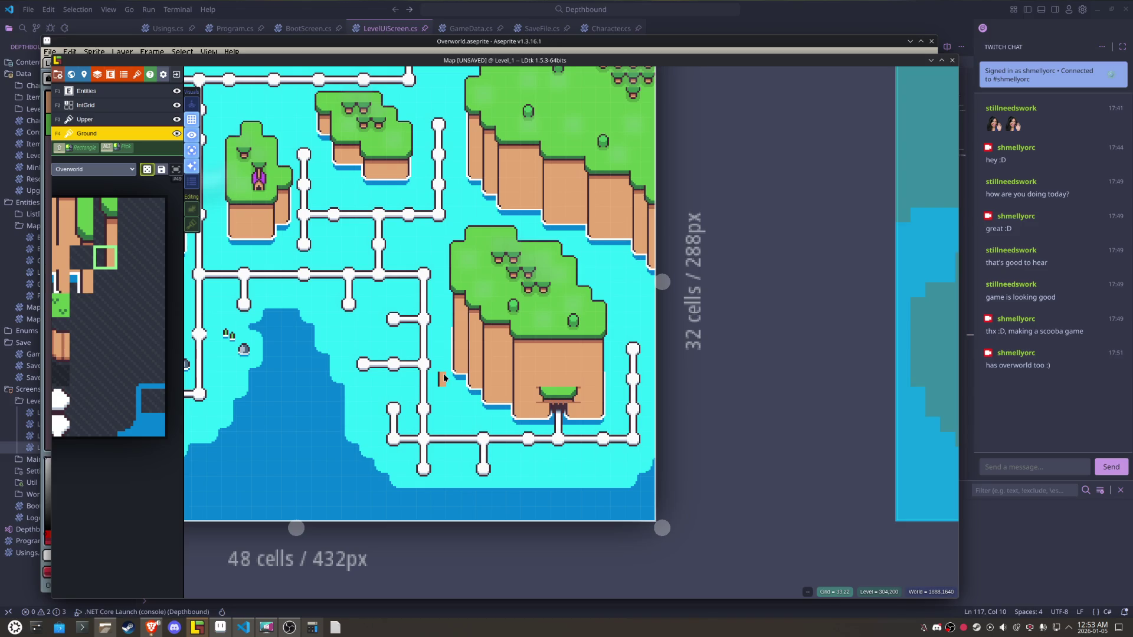
scroll(516, 131, "up", 5)
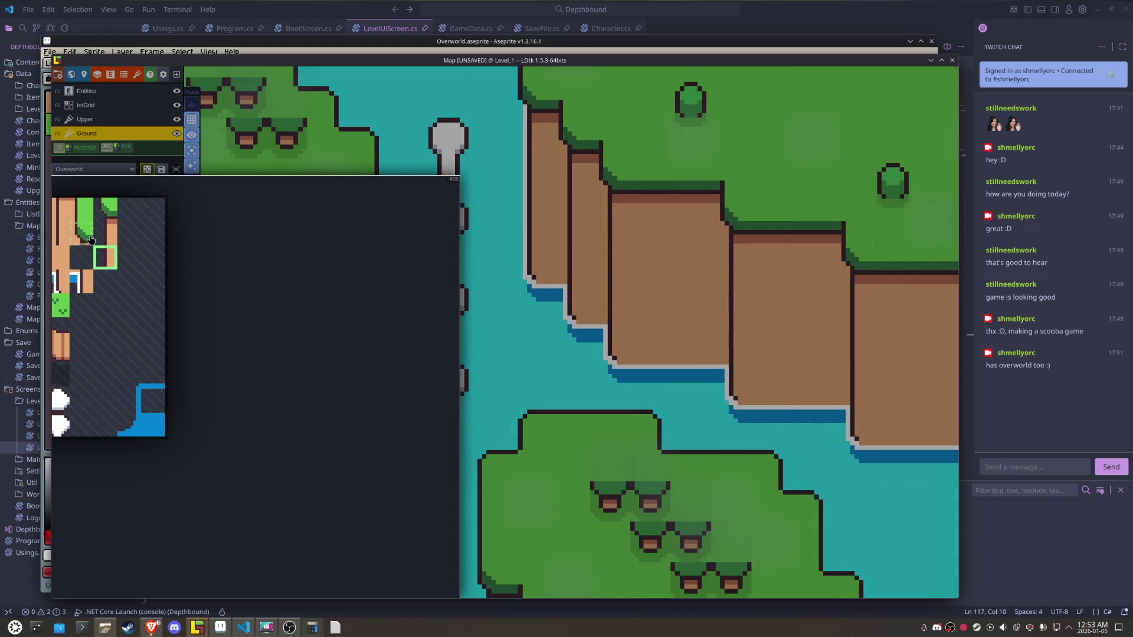
left_click(105, 234)
left_click(106, 210)
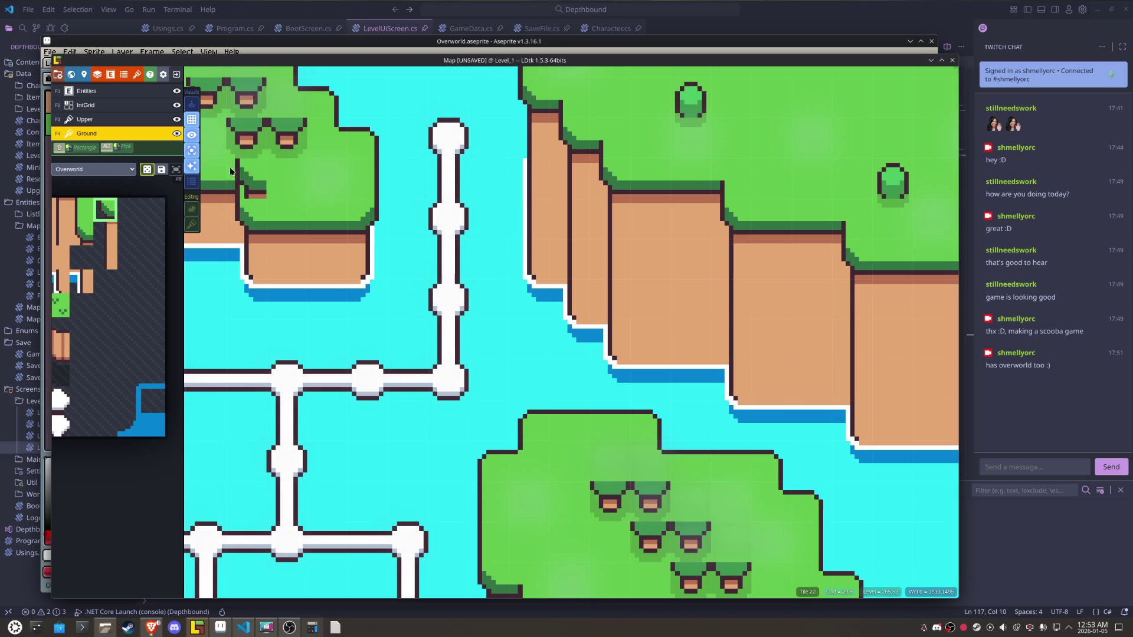
scroll(646, 327, "down", 5)
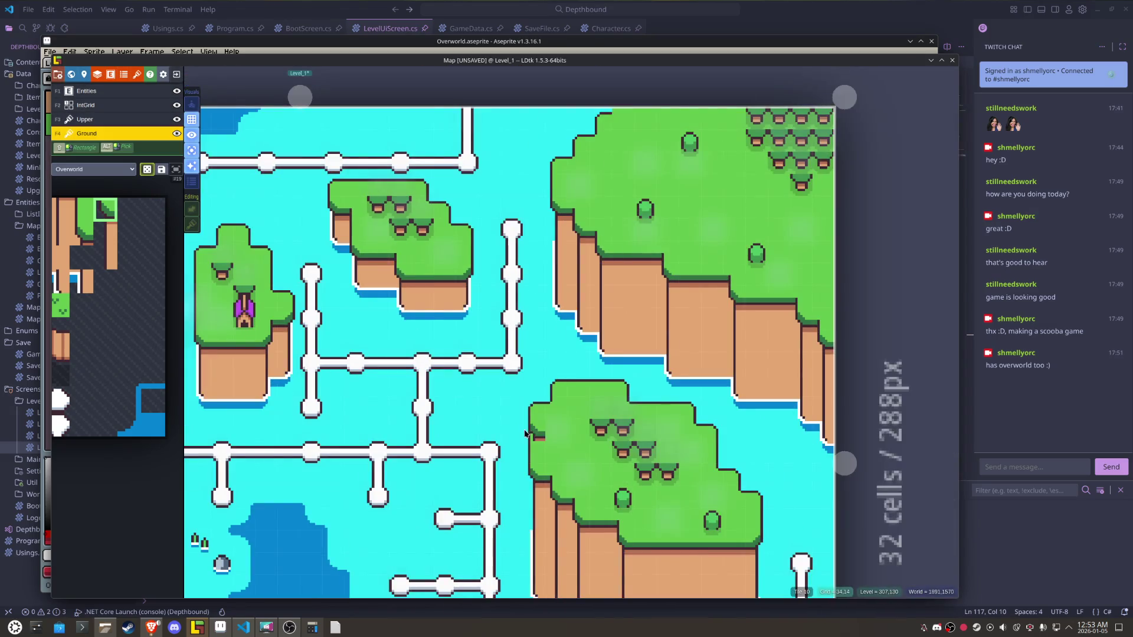
- Test-paint a grass block and a tan cliff block left of the island, erasing both
scroll(841, 331, "up", 3)
mouse_move(841, 331)
left_mouse_down()
mouse_move(840, 365)
mouse_move(866, 355)
left_mouse_up()
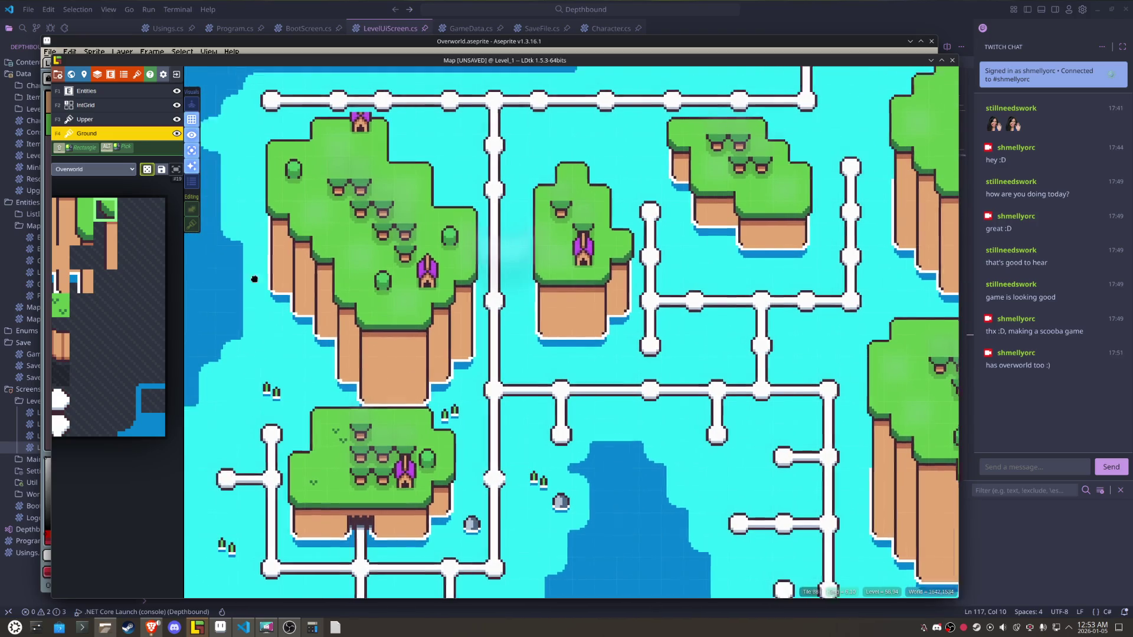
scroll(457, 258, "up", 3)
left_click(426, 259)
right_click(426, 260)
left_click(106, 234)
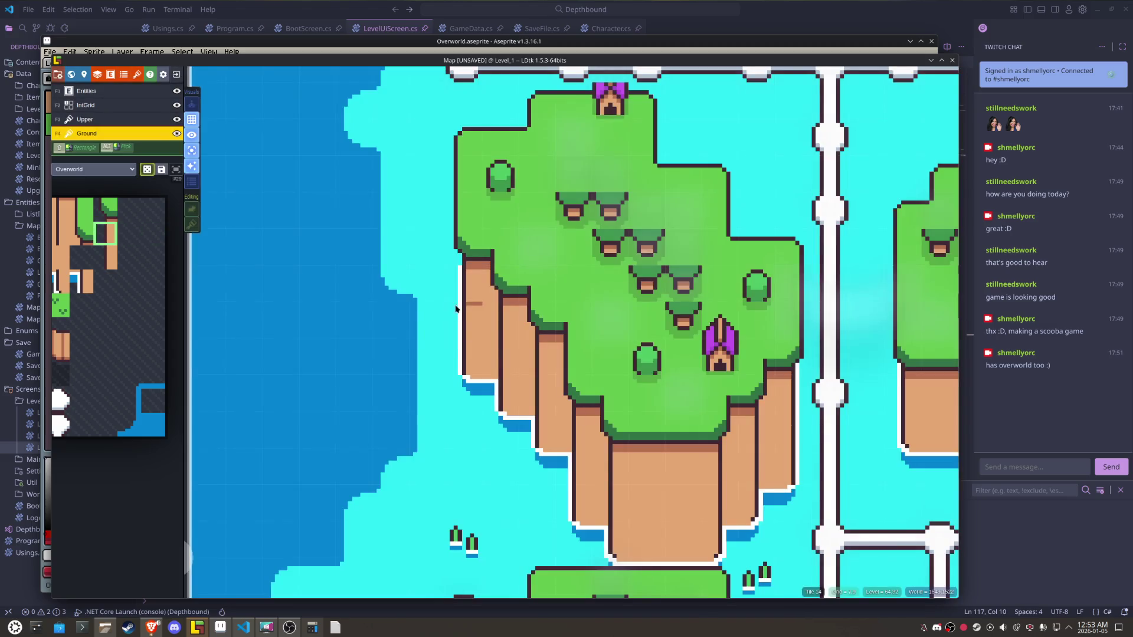
left_click(390, 329)
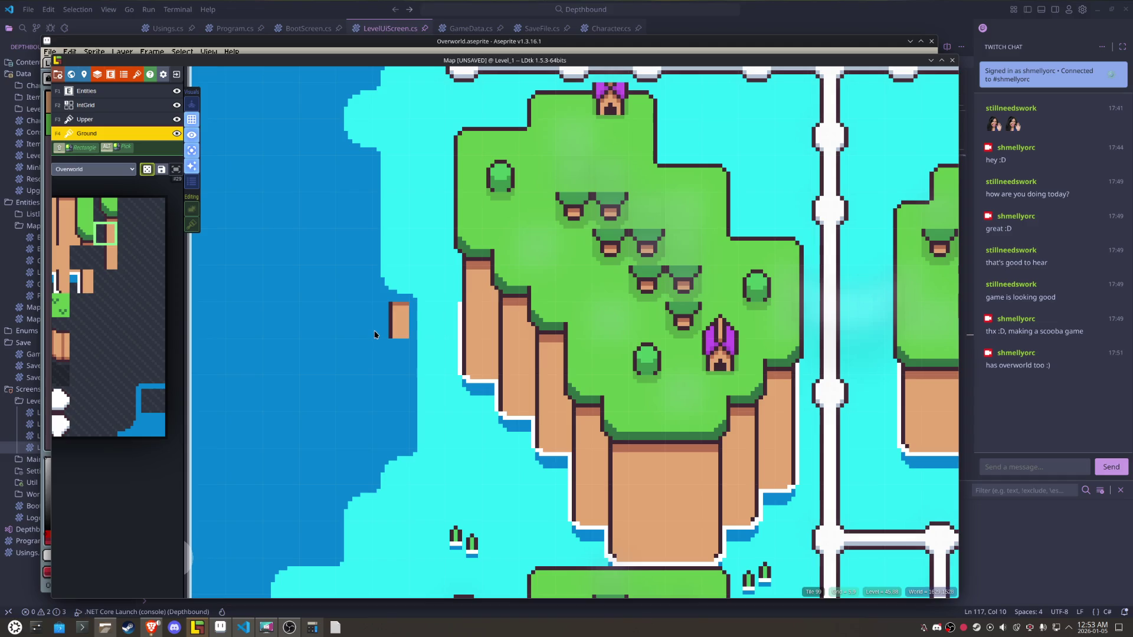
right_click(390, 321)
- Choose a horizontally flipped cliff tile for the brush and save the Map project
key("x")
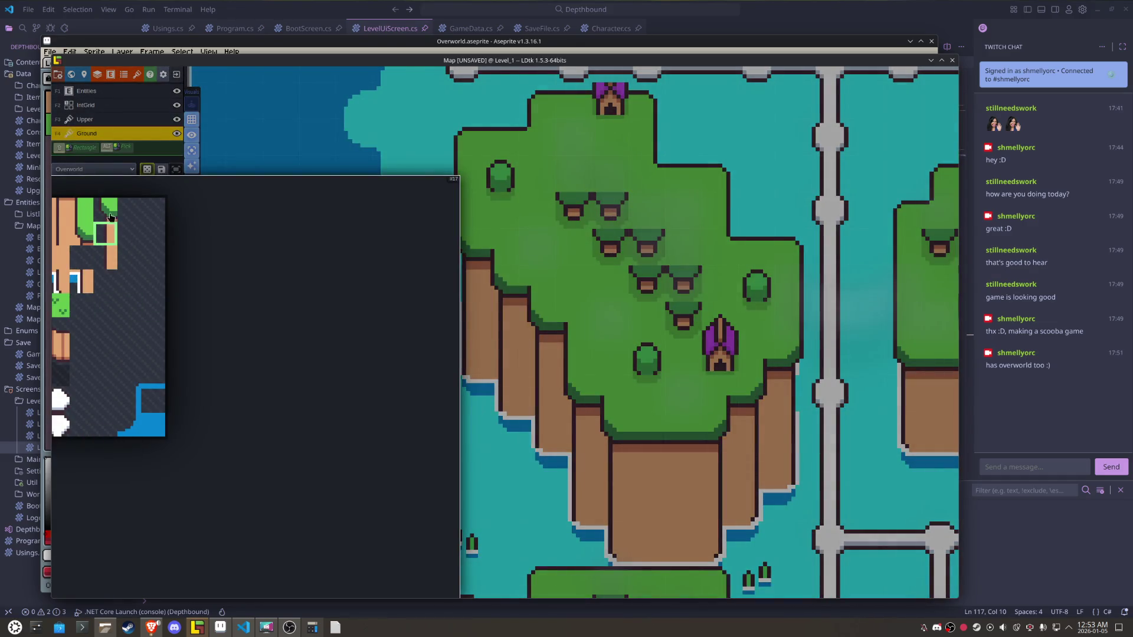
left_click(106, 210)
key("x")
scroll(749, 377, "down", 3)
left_click_drag(749, 377, 493, 378)
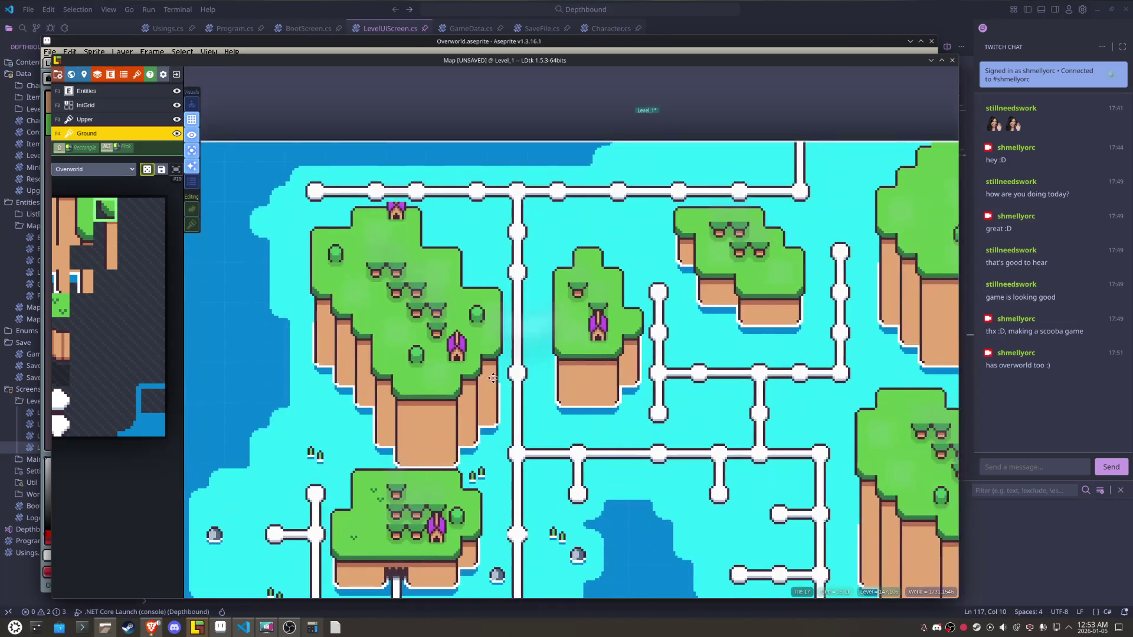
scroll(553, 354, "up", 2)
key("x")
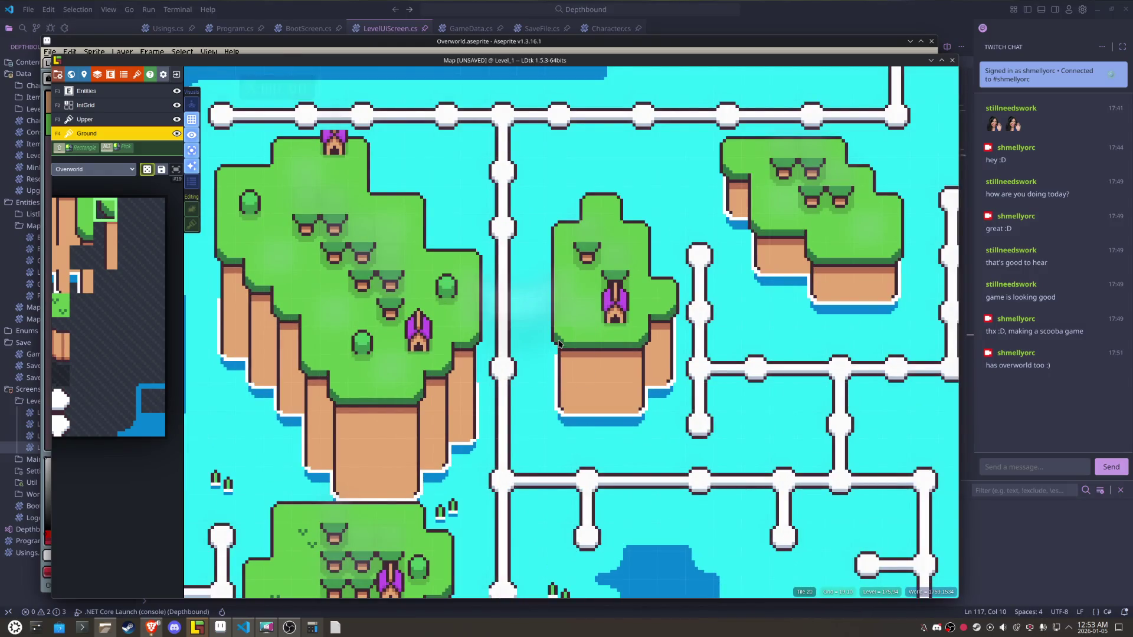
key("x")
key("x")
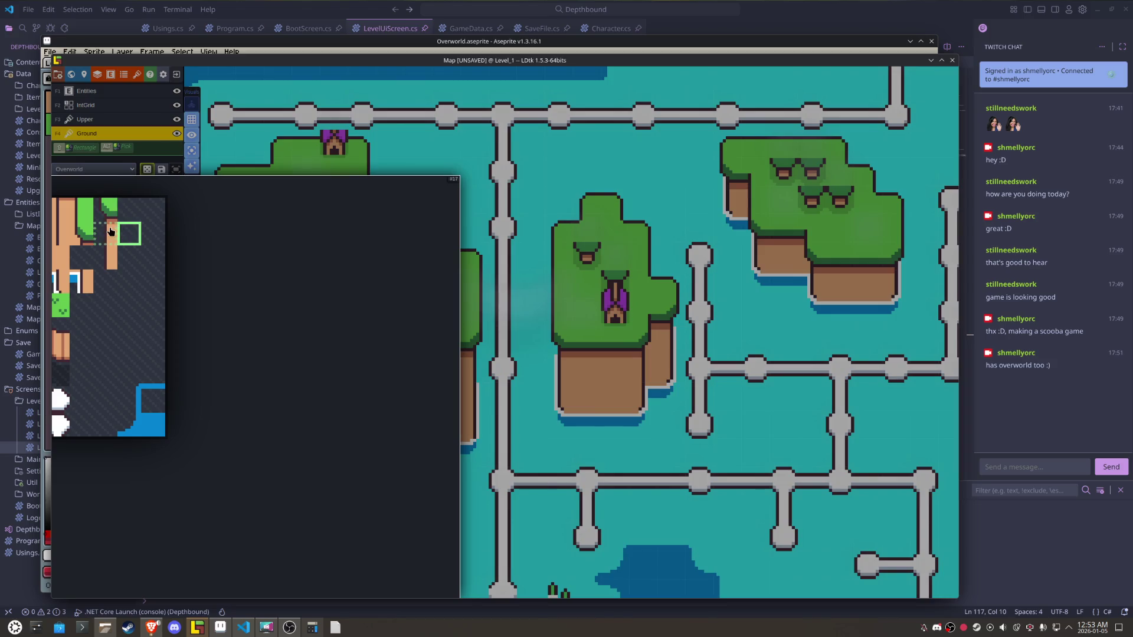
left_click(110, 232)
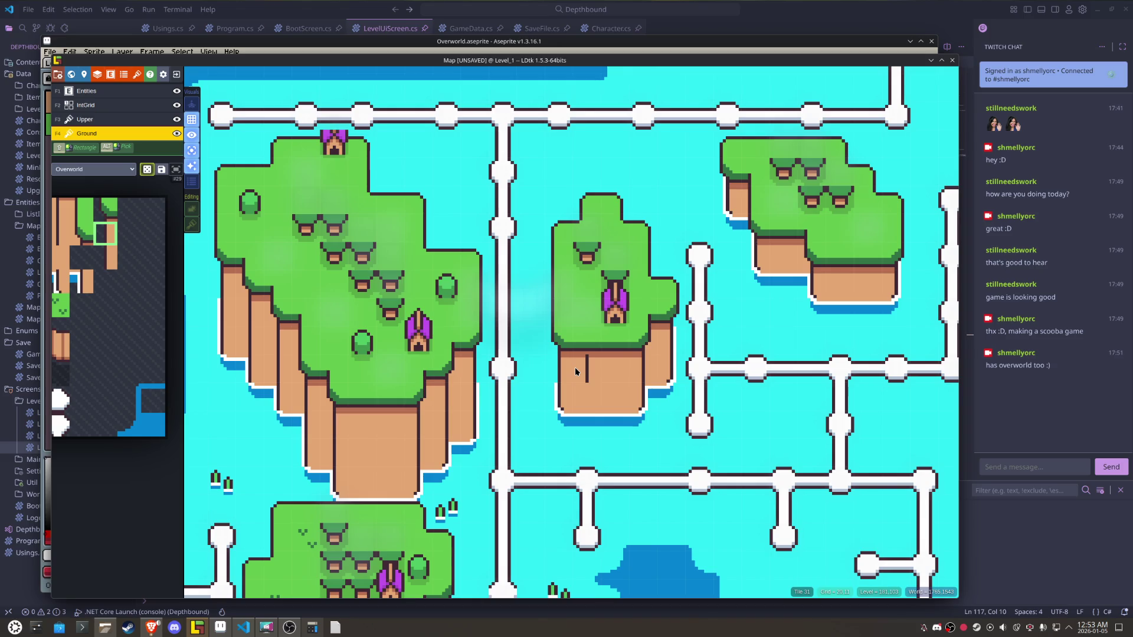
key("x")
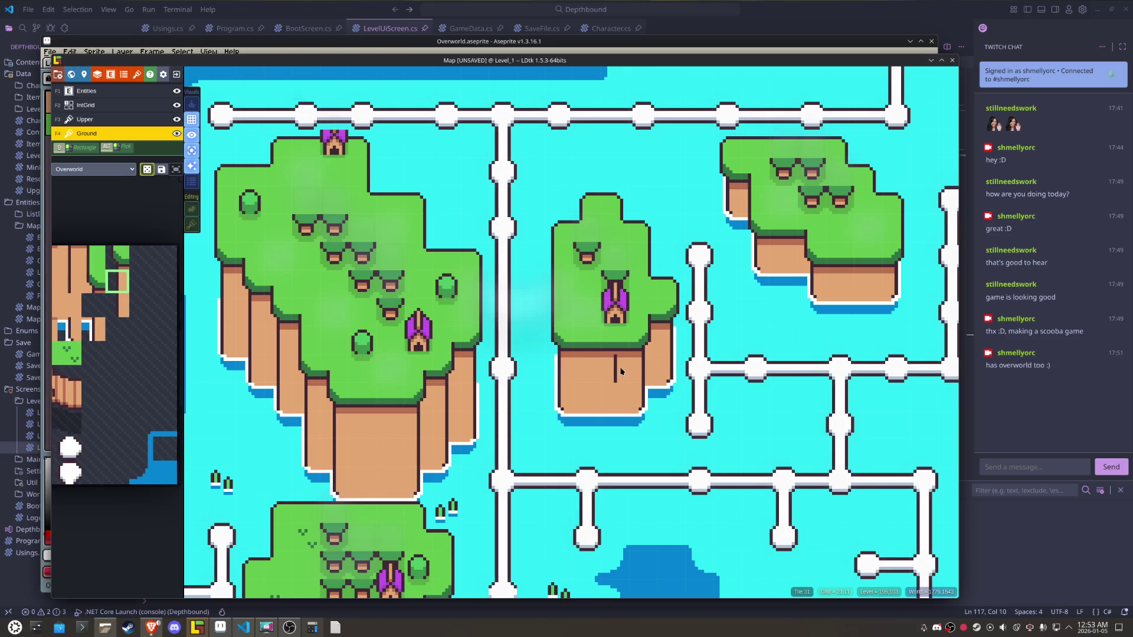
key("ctrl+s")
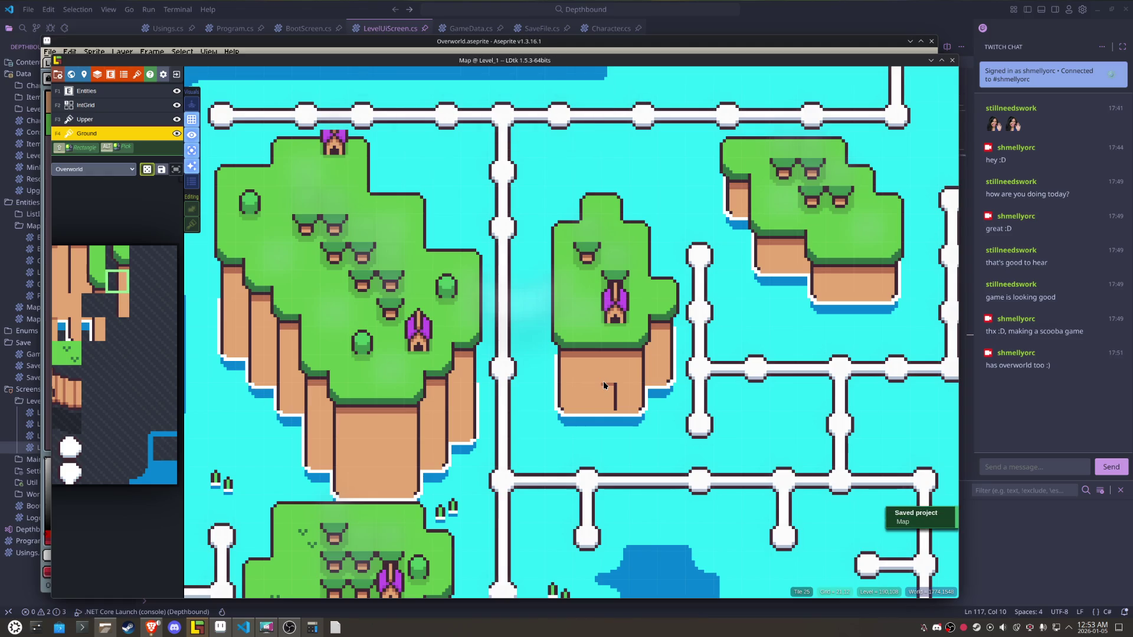
- Pick another tile, flip it horizontally, and pan across to the large eastern island
mouse_move(130, 279)
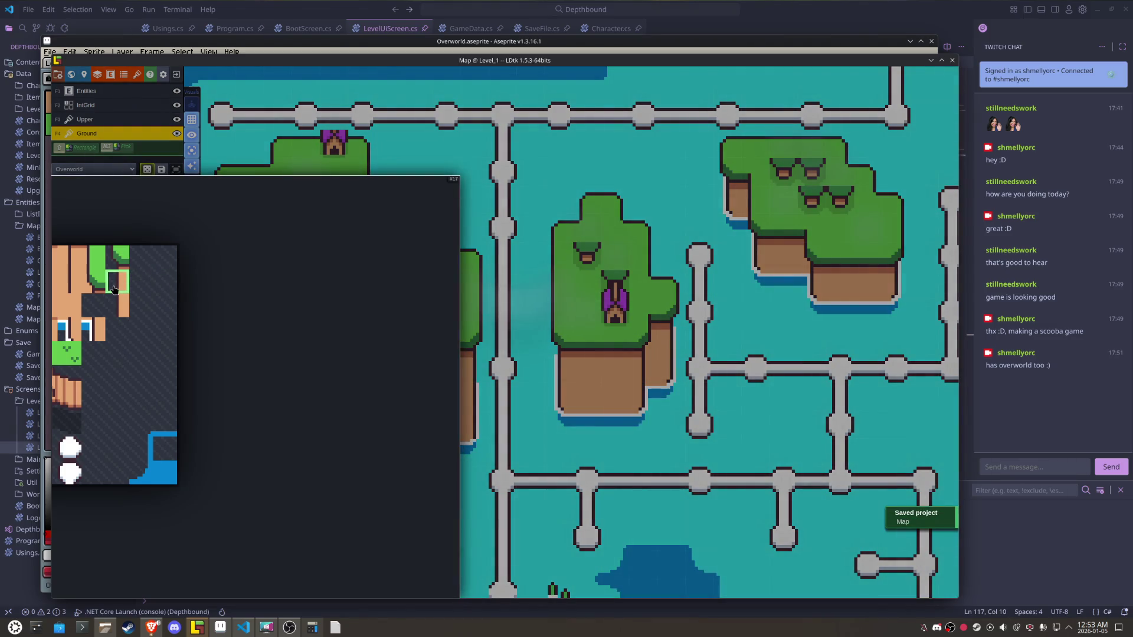
left_click(209, 331)
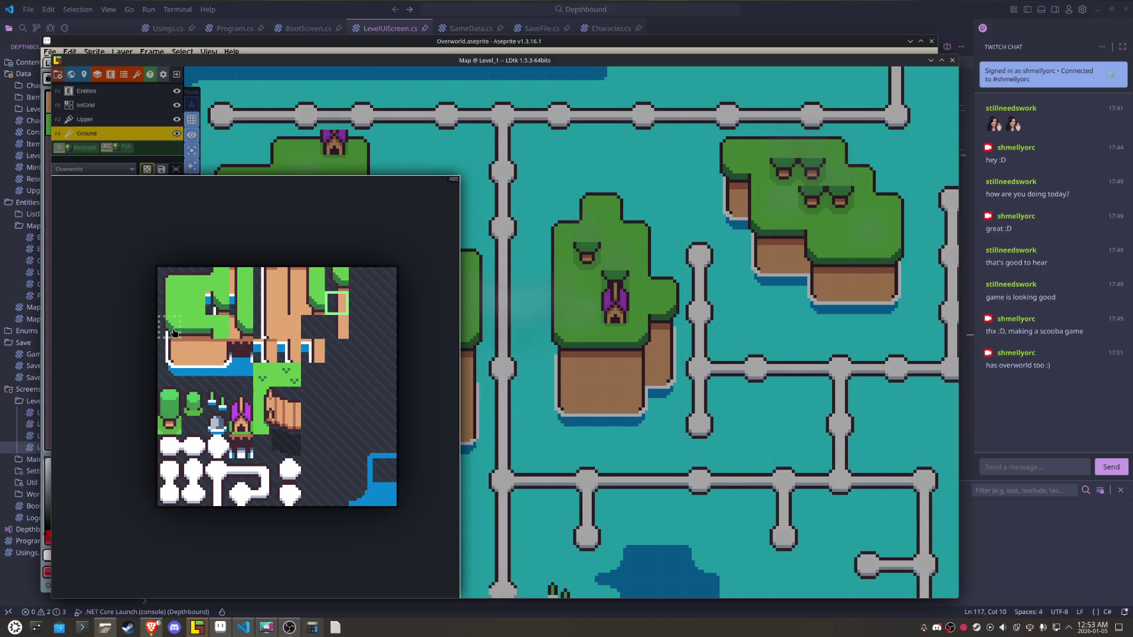
key("x")
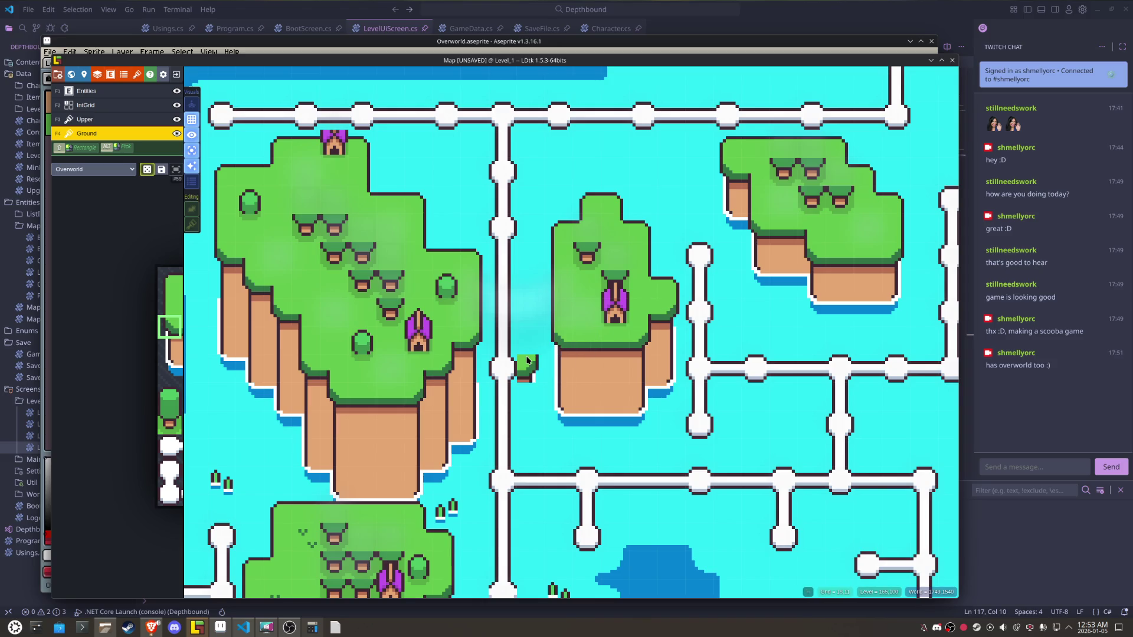
scroll(525, 361, "down", 2)
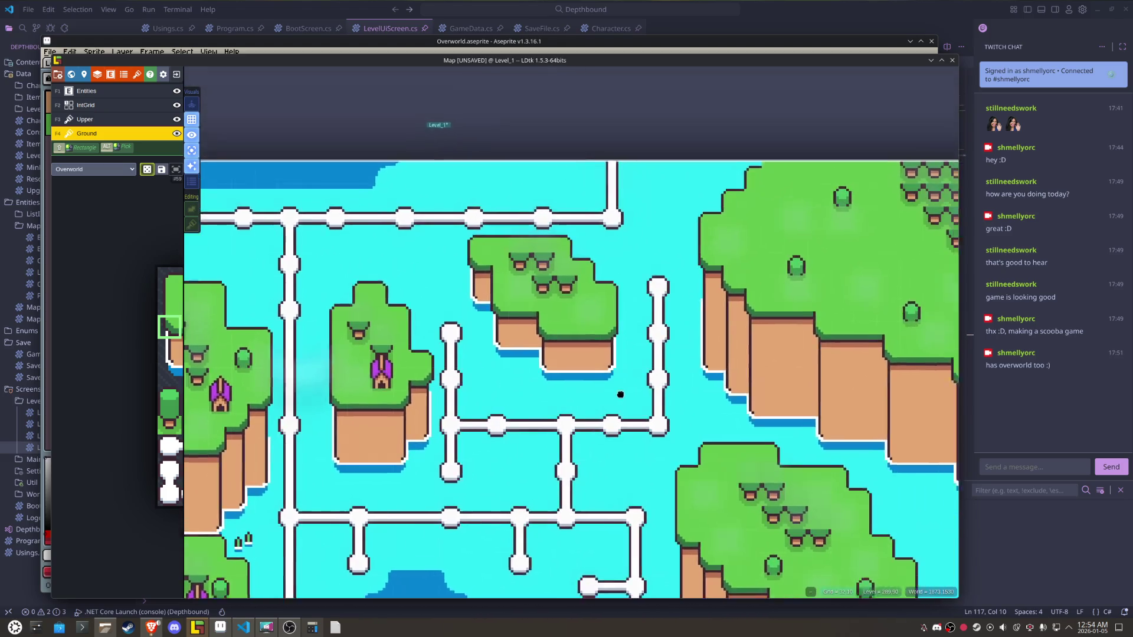
scroll(506, 383, "up", 2)
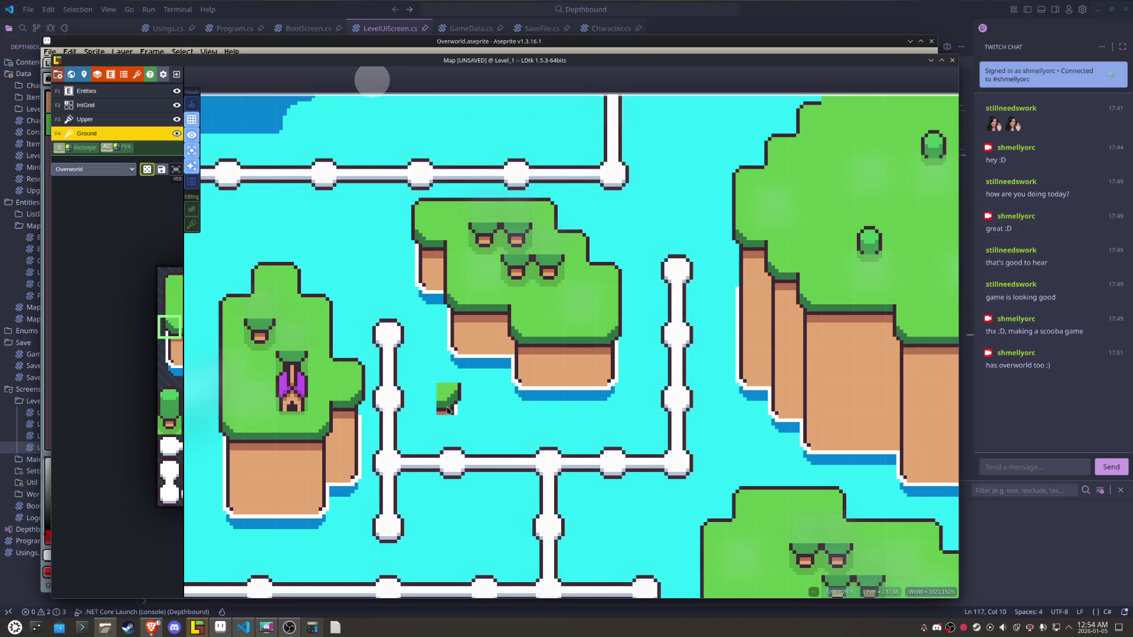
scroll(447, 410, "down", 2)
scroll(594, 203, "up", 2)
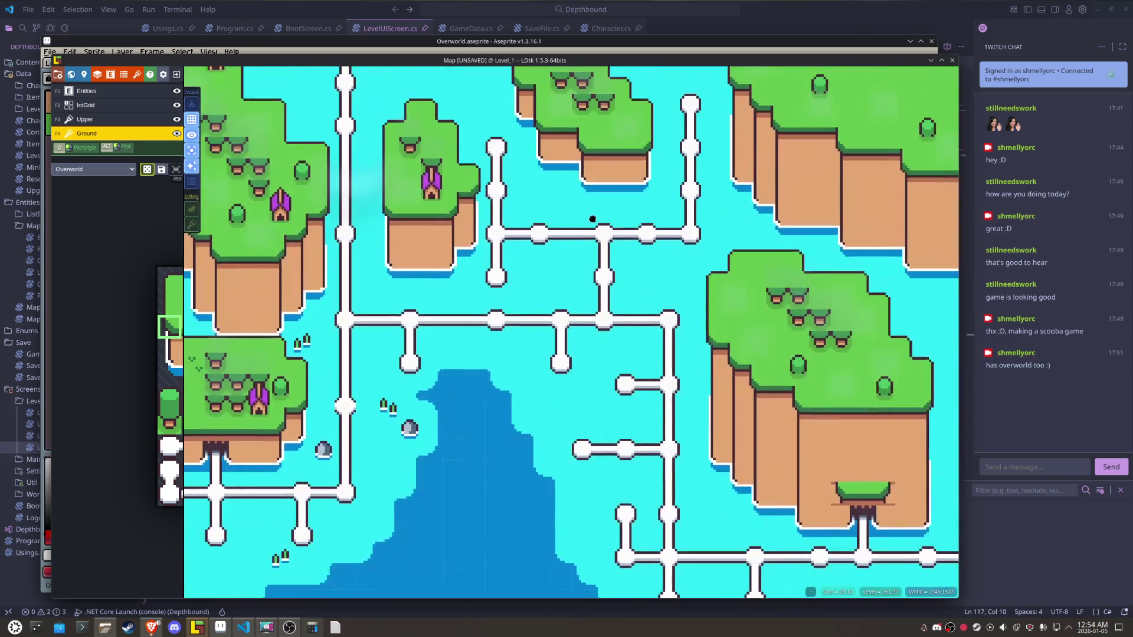
mouse_move(594, 203)
left_mouse_down()
mouse_move(672, 210)
mouse_move(745, 273)
mouse_move(576, 295)
mouse_move(523, 284)
left_mouse_up()
left_click_drag(649, 300, 549, 299)
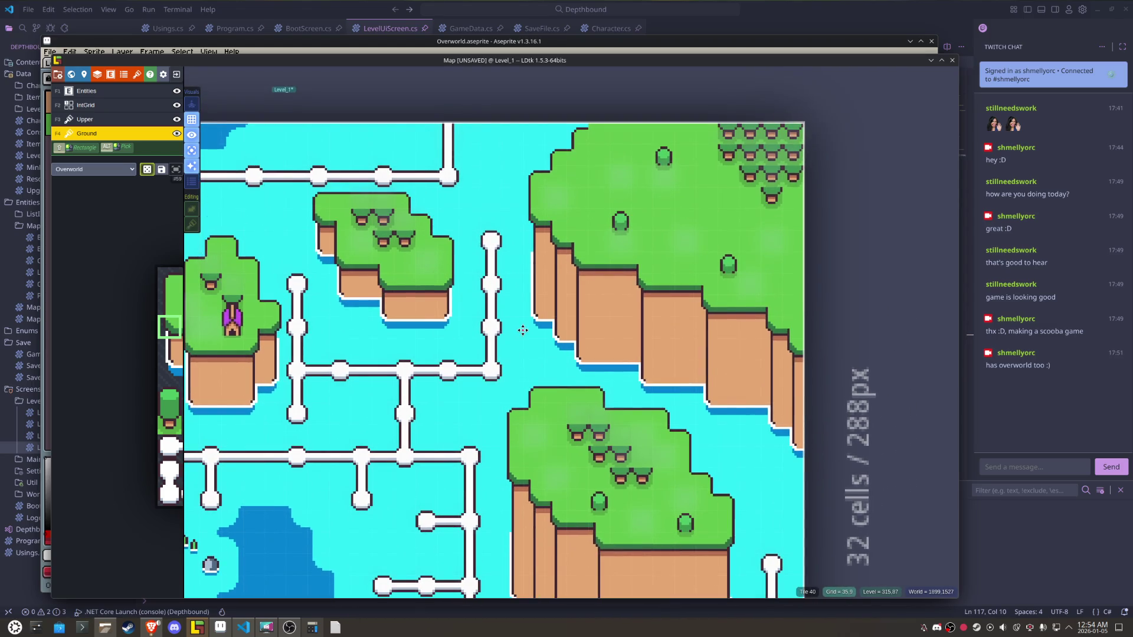
scroll(527, 307, "up", 3)
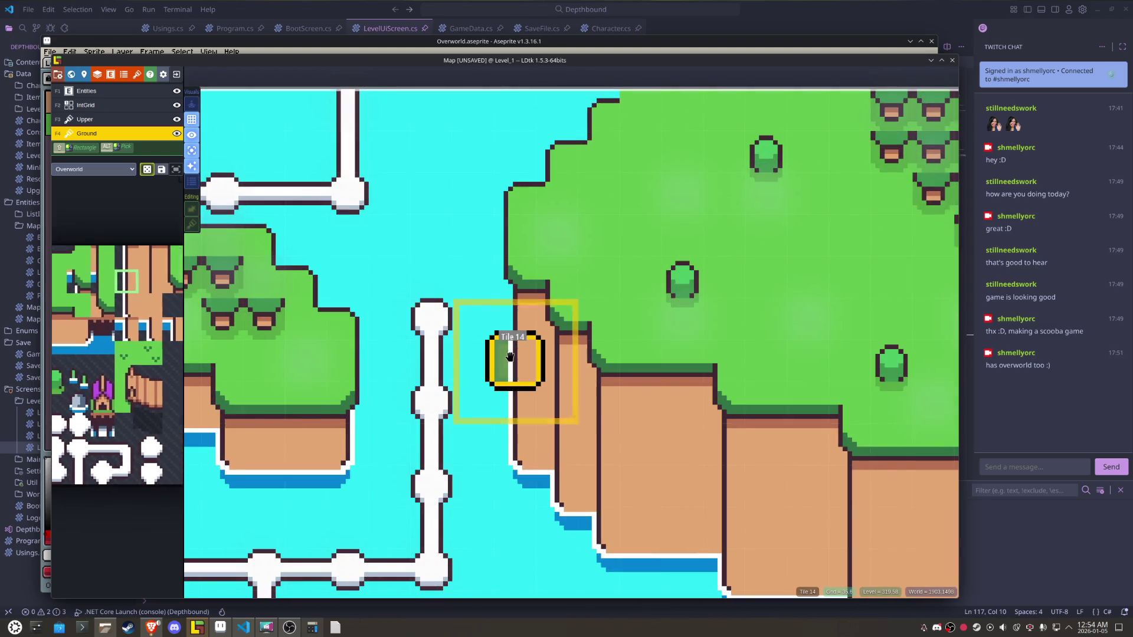
- Paint a grass tile onto the large island's left cliff edge, save, and zoom out over Level_1
mouse_move(153, 353)
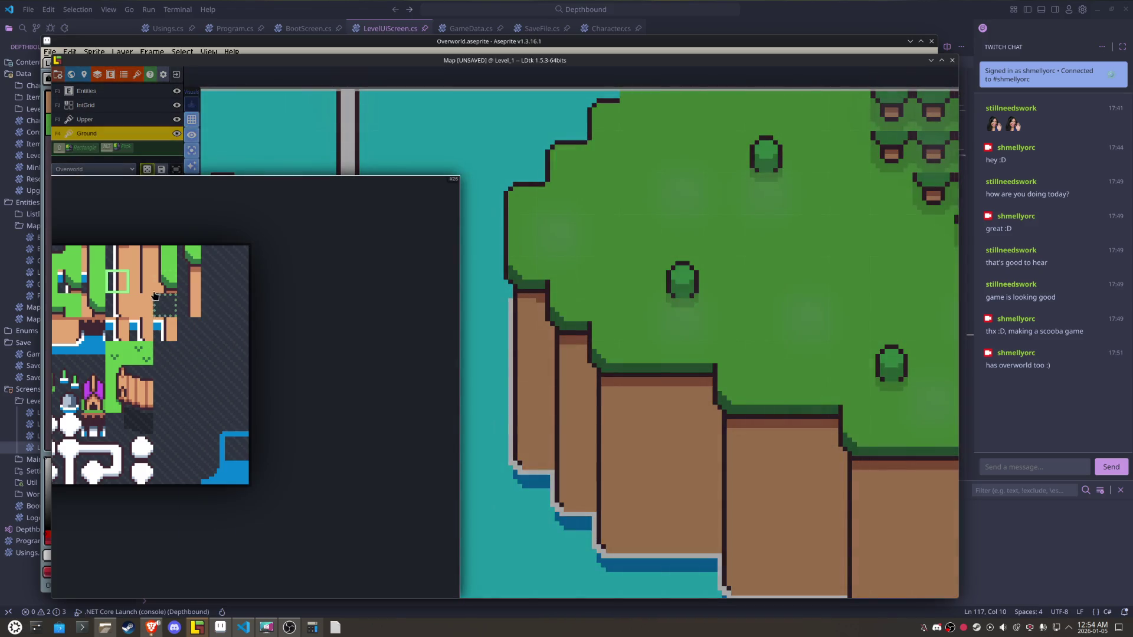
left_click(155, 259)
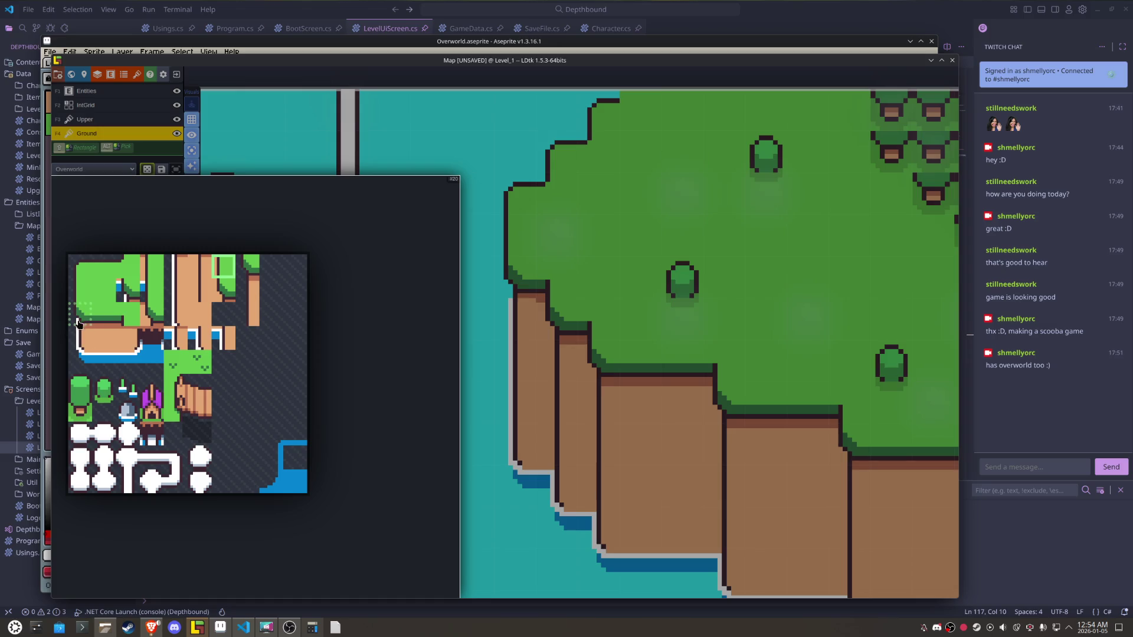
left_click(92, 322)
left_click(561, 441)
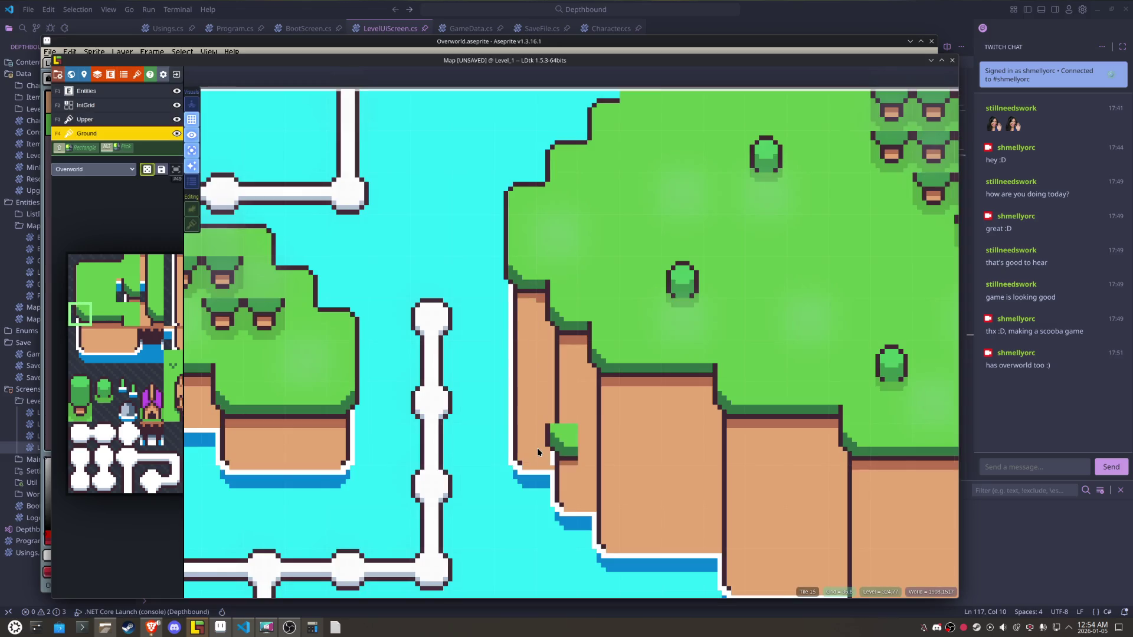
key("ctrl+s")
scroll(737, 226, "down", 5)
scroll(736, 226, "up", 3)
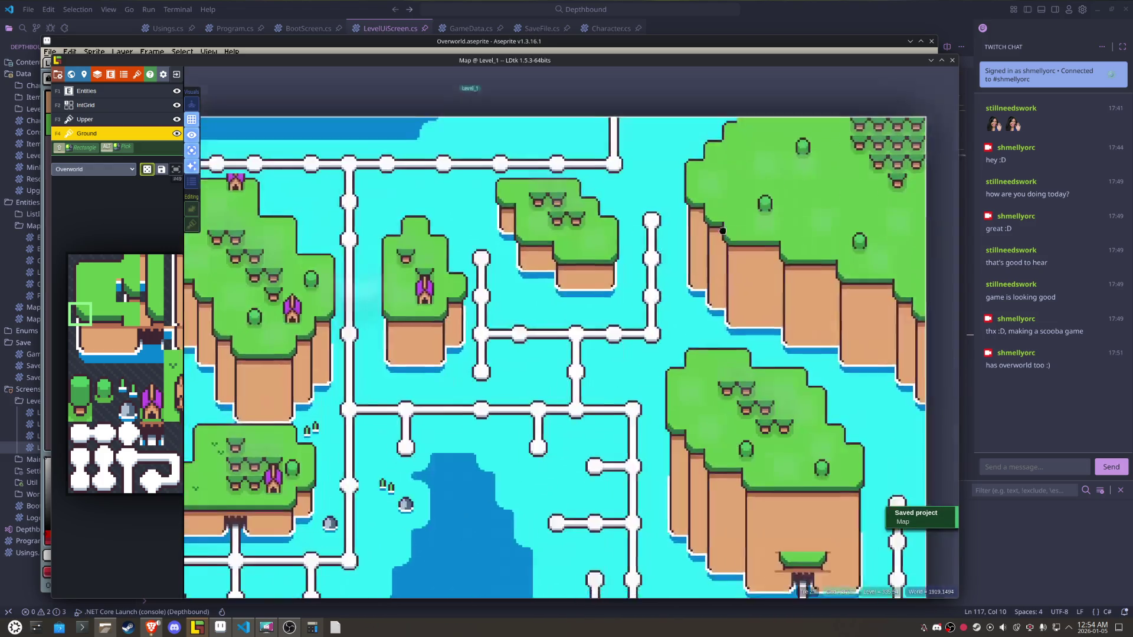
scroll(735, 228, "down", 1)
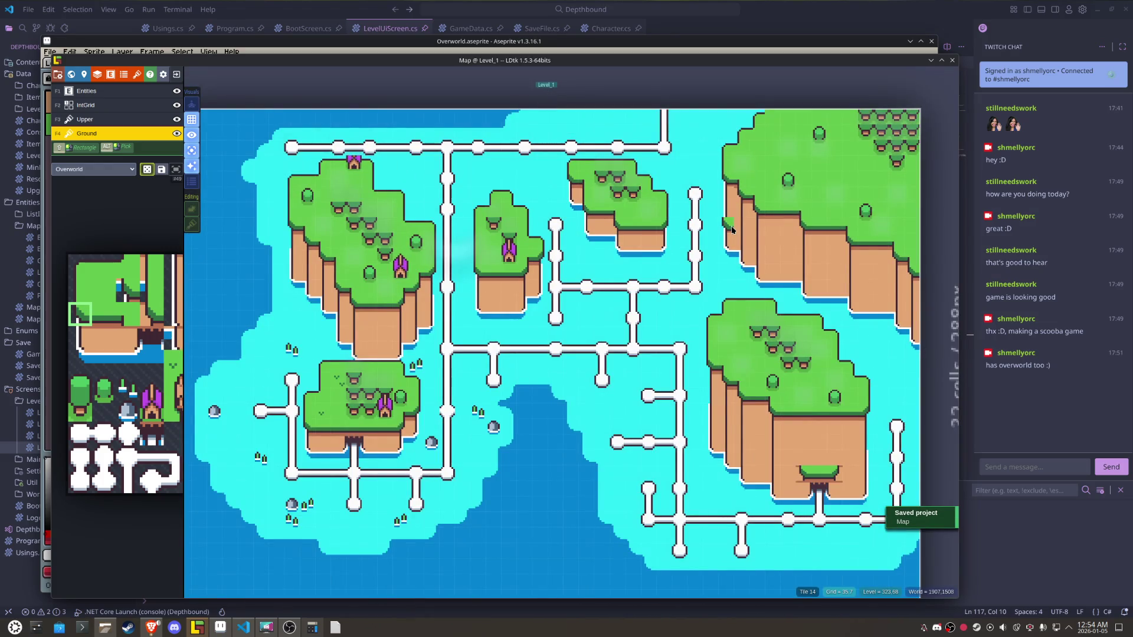
scroll(726, 233, "down", 1)
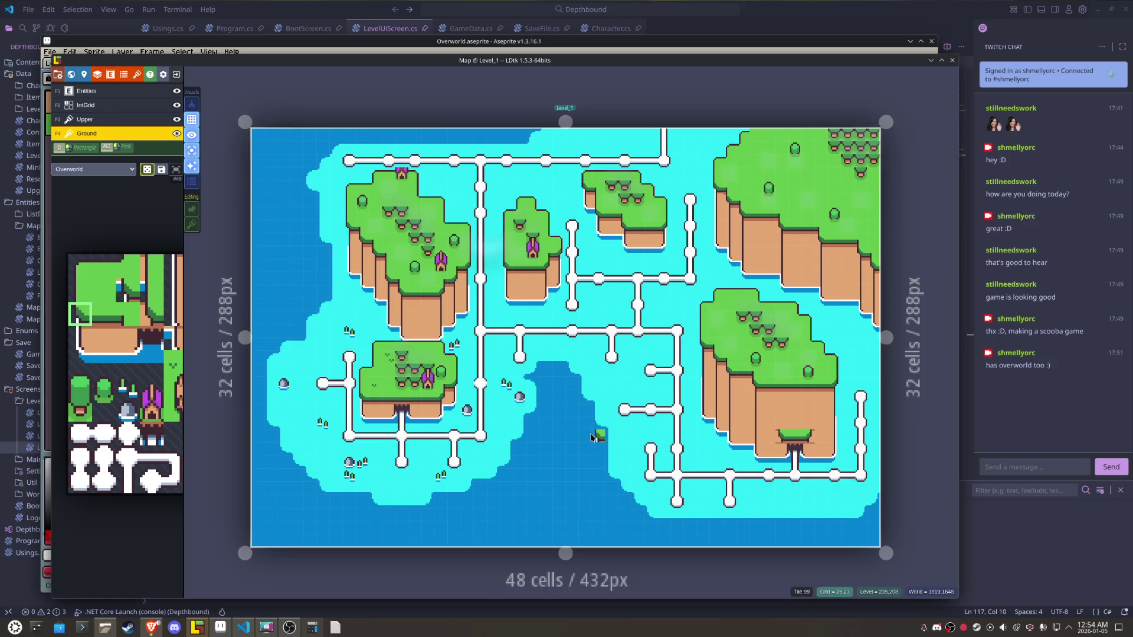
- Show all tile layers, hide the path entities for a tiles-only map, and raise Spectacle
left_click(151, 95)
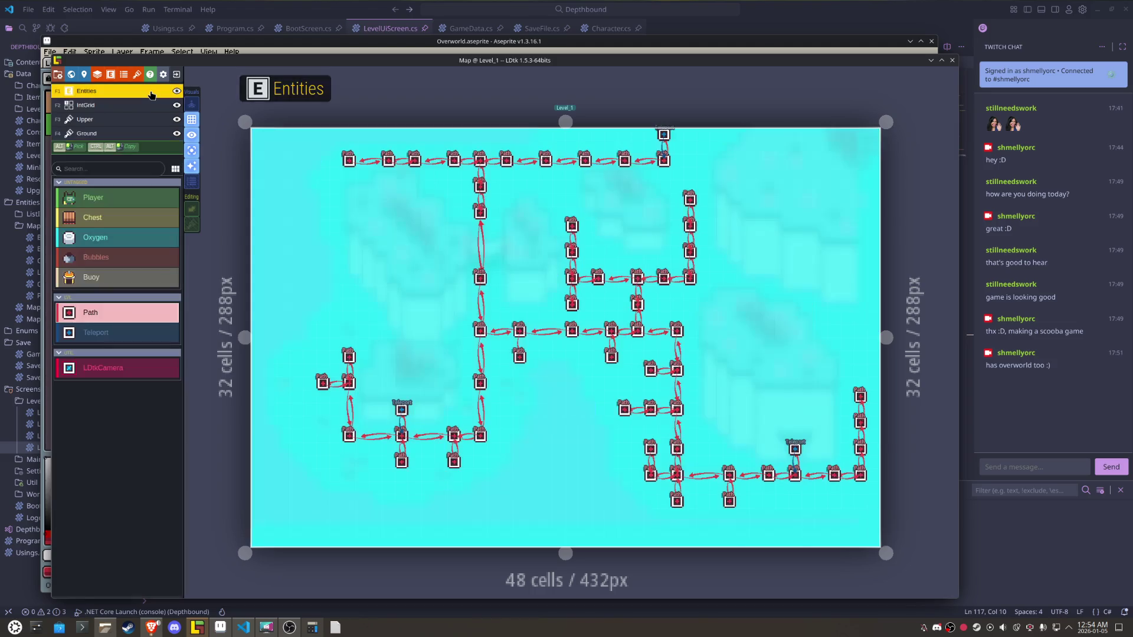
left_click(196, 151)
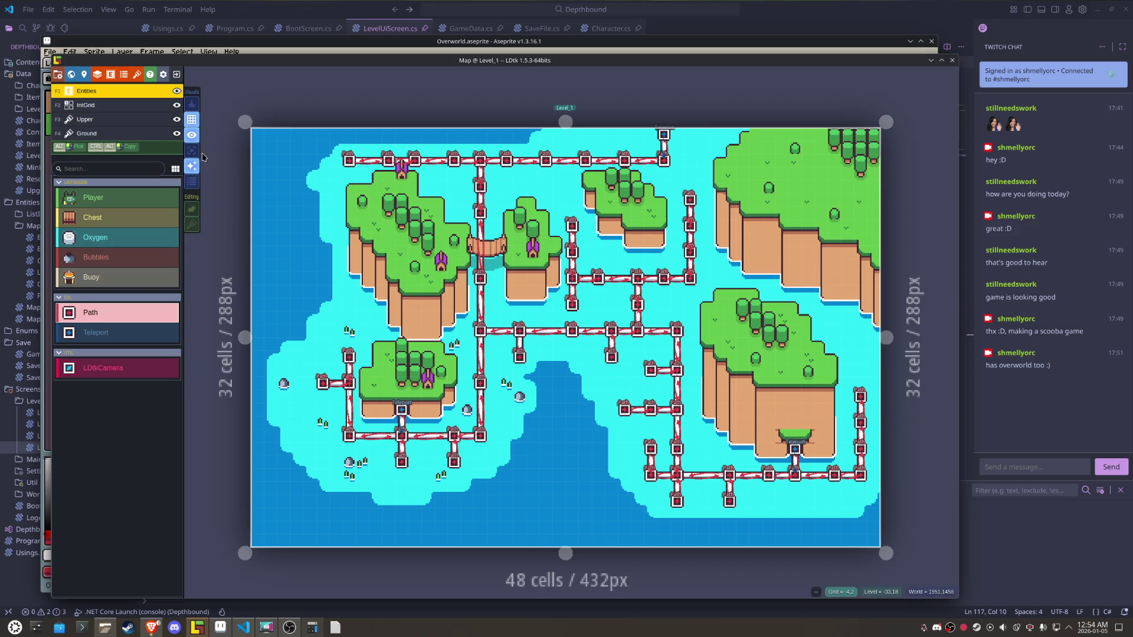
left_click(190, 140)
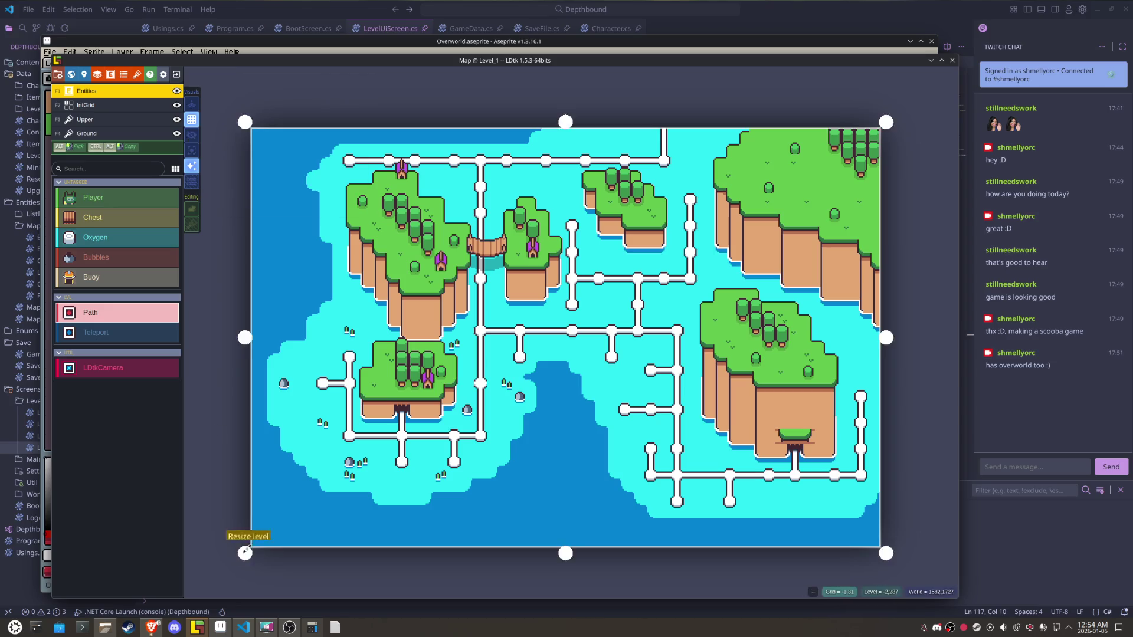
left_click(265, 629)
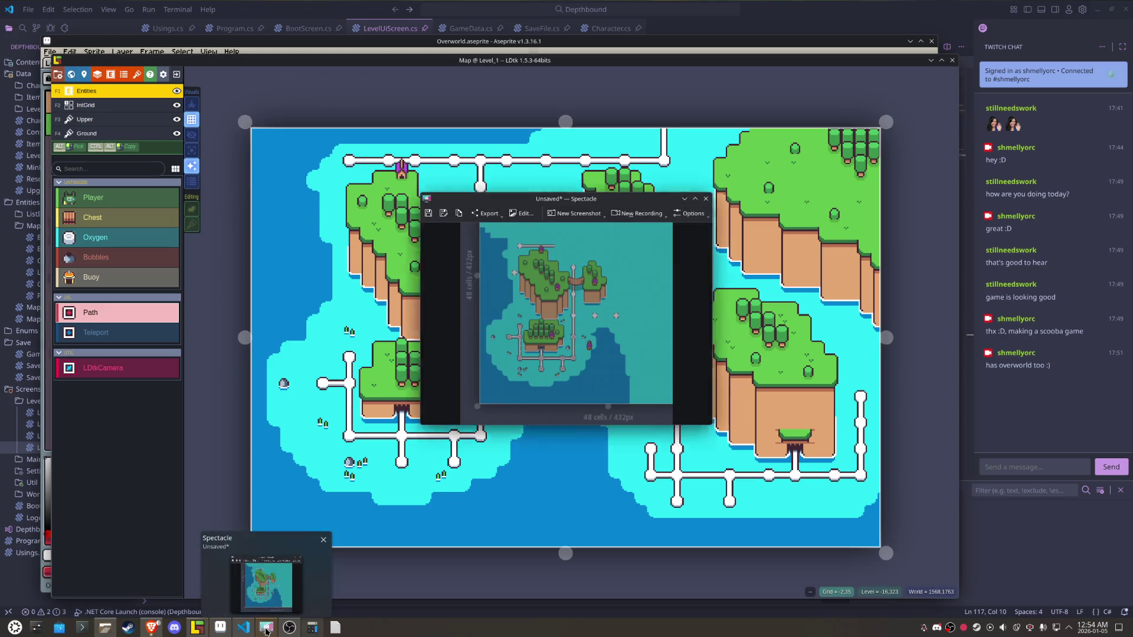
- Capture a rectangular region fitted to the tiles-only overworld map's edges and copy it to the clipboard
left_click(556, 215)
left_click(573, 225)
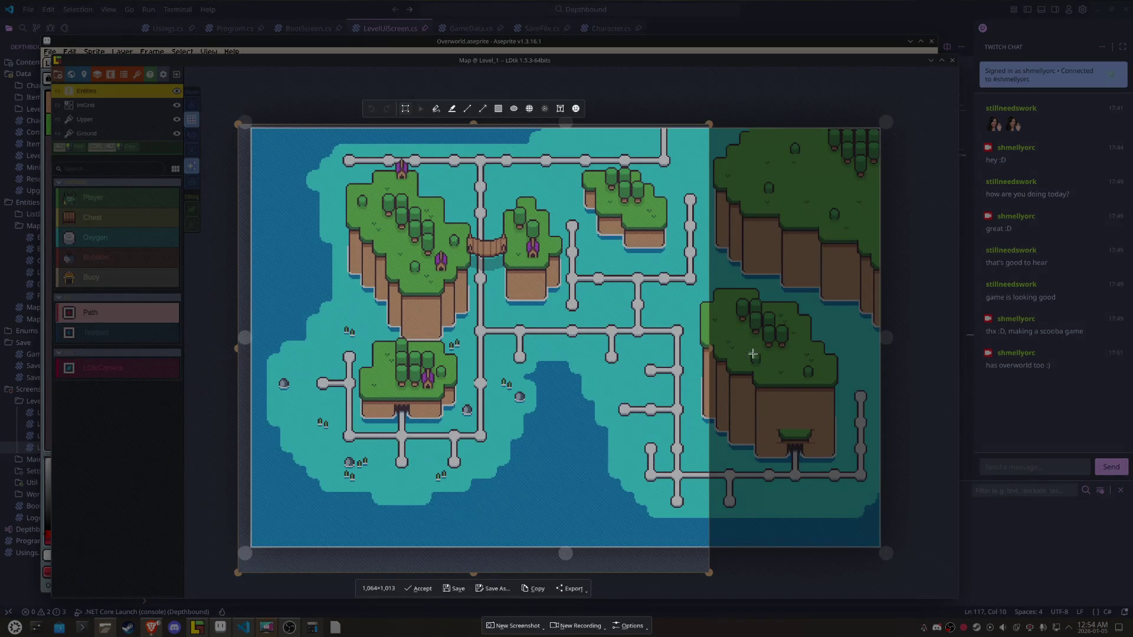
mouse_move(709, 352)
left_mouse_down()
mouse_move(841, 353)
mouse_move(897, 338)
left_mouse_up()
left_click_drag(566, 122, 566, 113)
left_click_drag(566, 572, 566, 564)
left_click(512, 582)
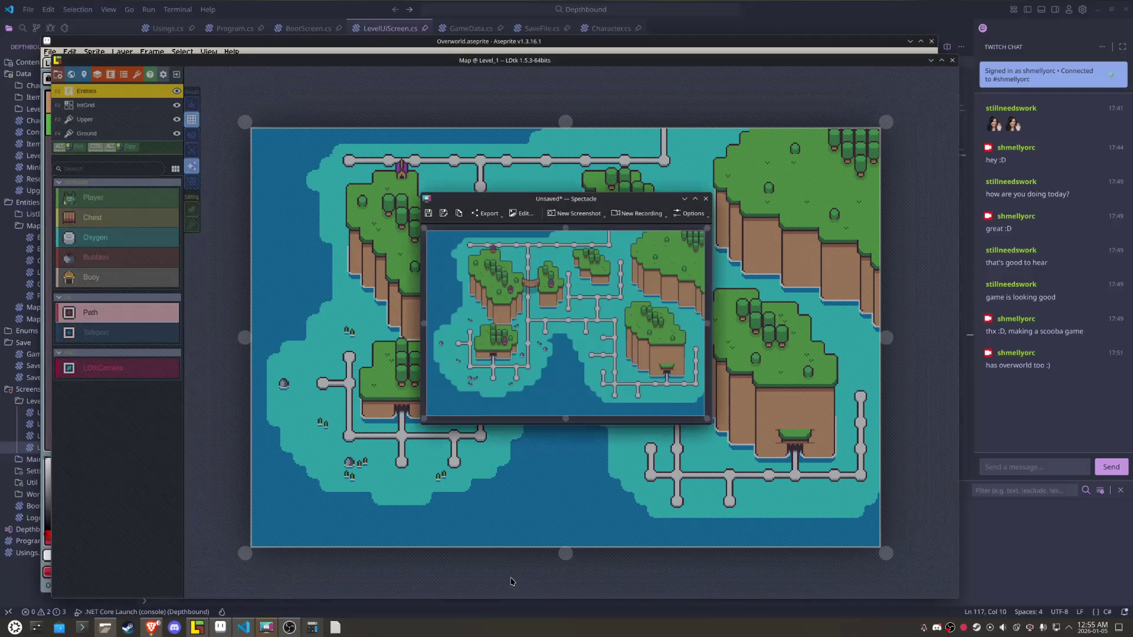
left_click(460, 213)
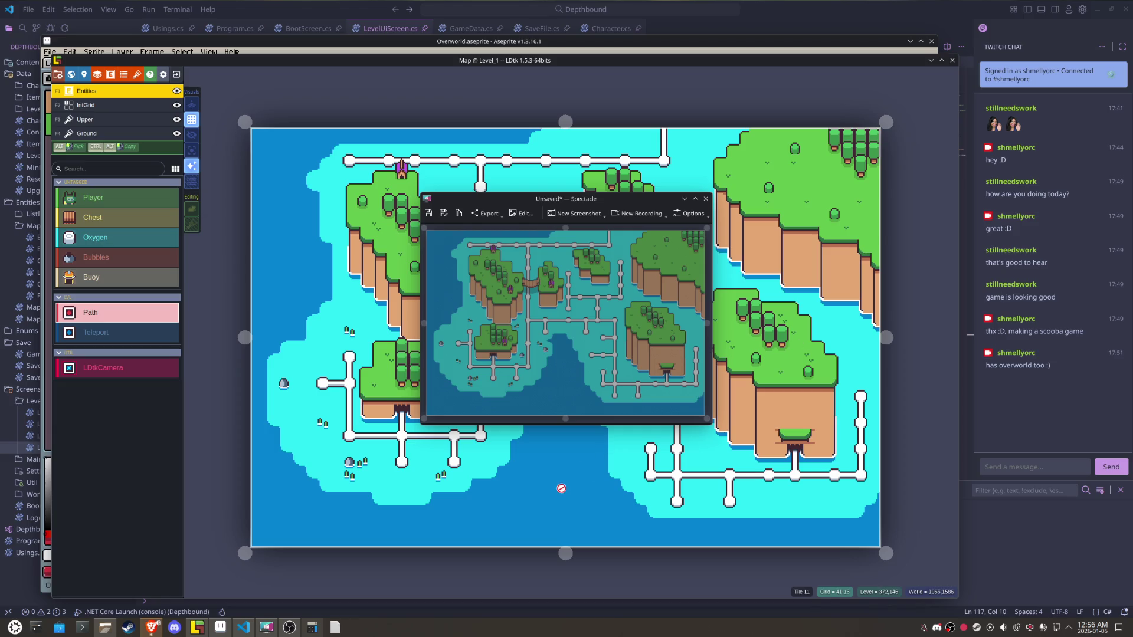
- Re-show the path and teleport entities, recapture the full map region, and copy it to the clipboard
key("Escape")
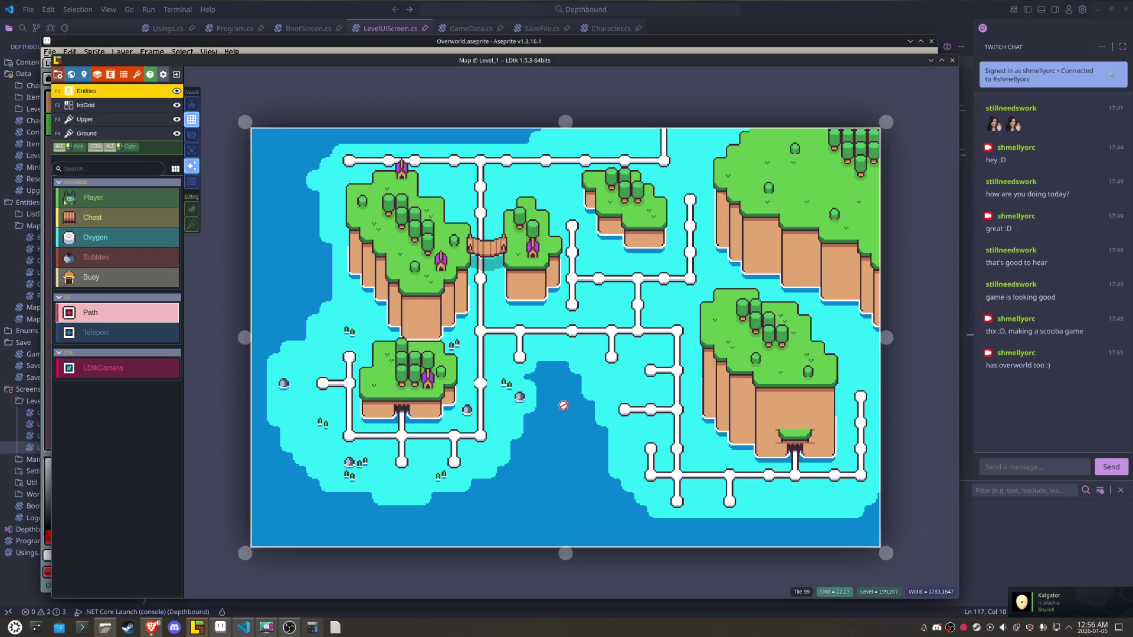
left_click(193, 135)
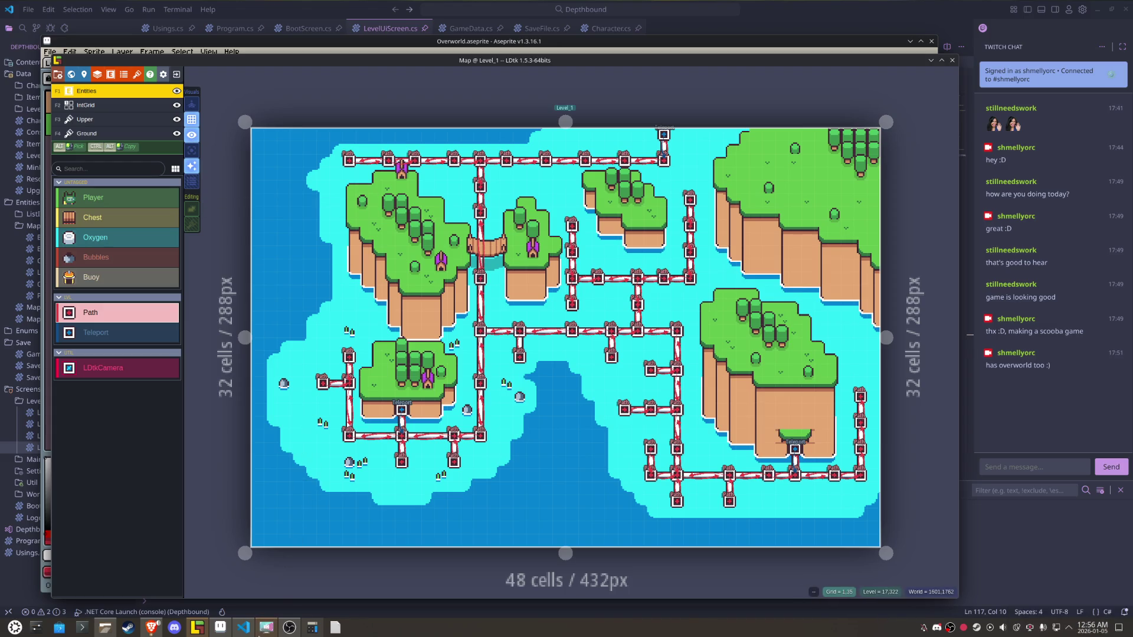
key("Print")
left_click(601, 213)
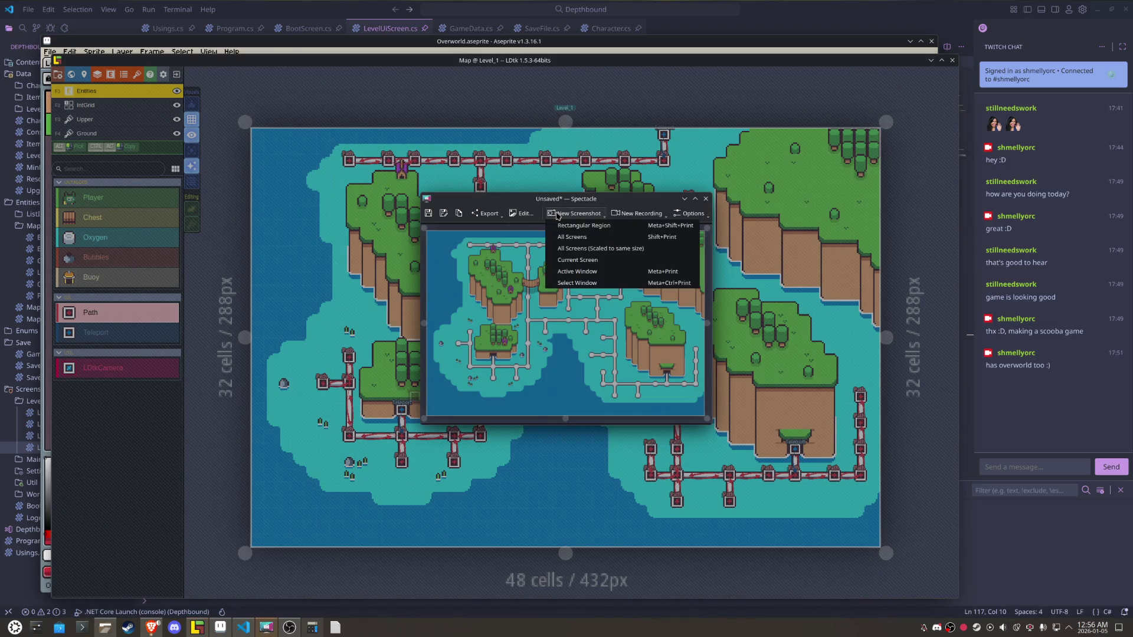
left_click(590, 223)
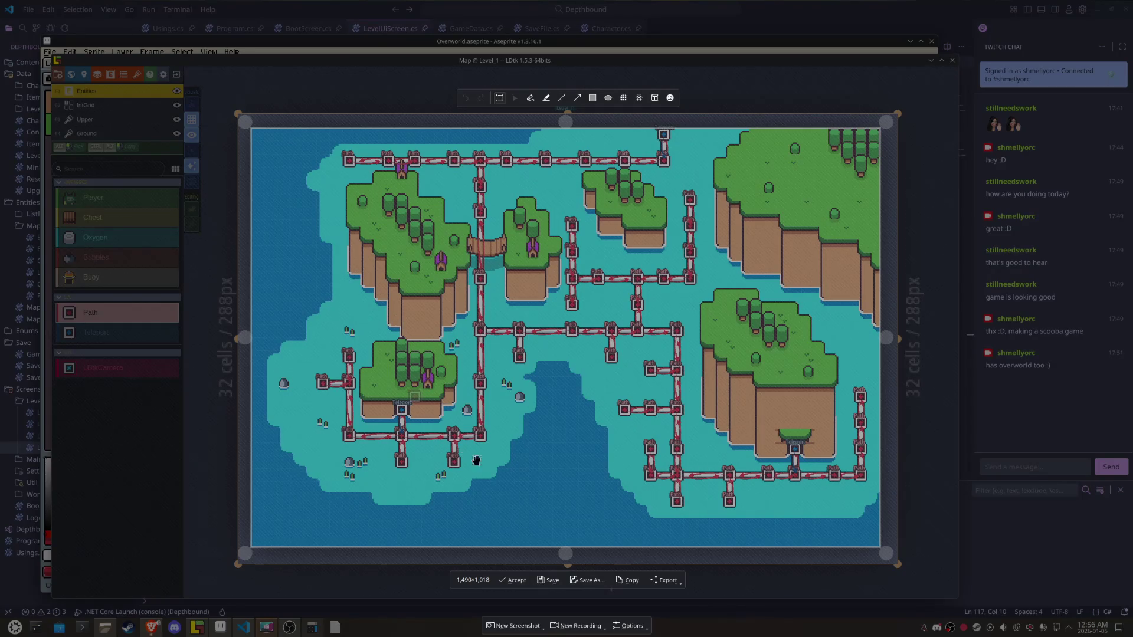
left_click(516, 580)
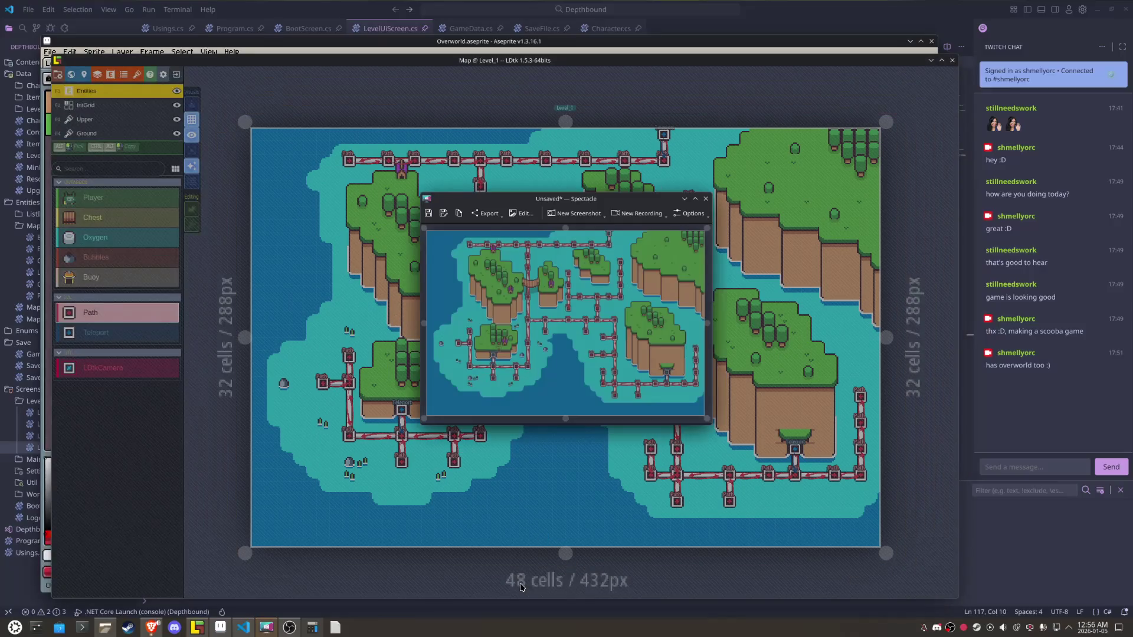
left_click(460, 214)
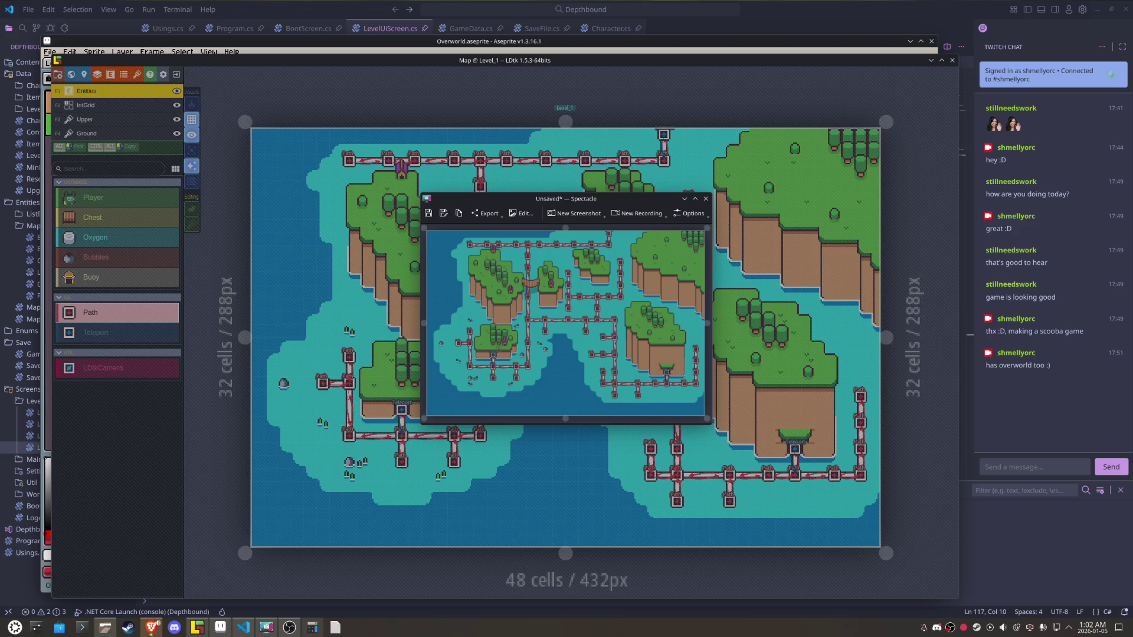
- Bring the LDtk overworld map window in front of the Spectacle preview
left_click(825, 65)
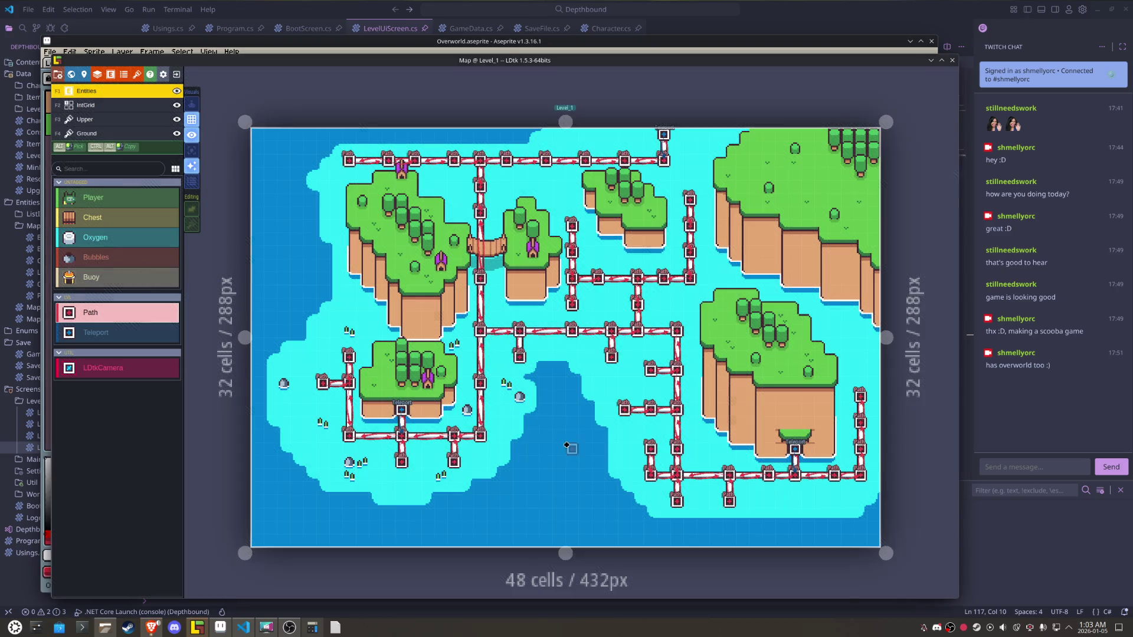
left_click(327, 313)
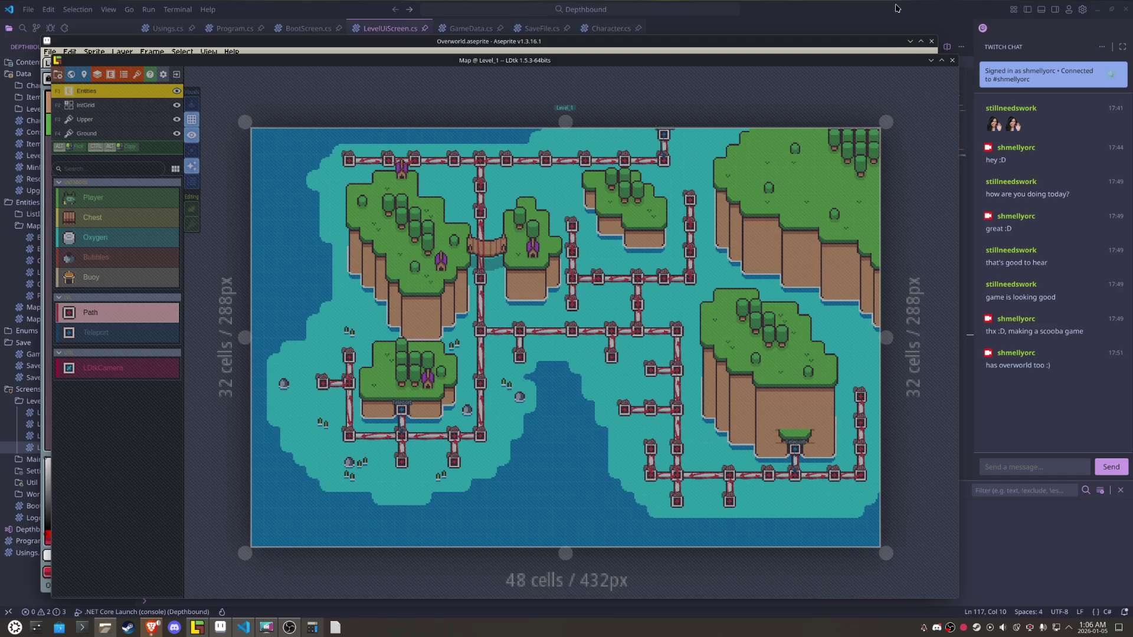
- Open Grass.cs from the Levels folder and briefly inspect its Level base class definition
left_click(978, 72)
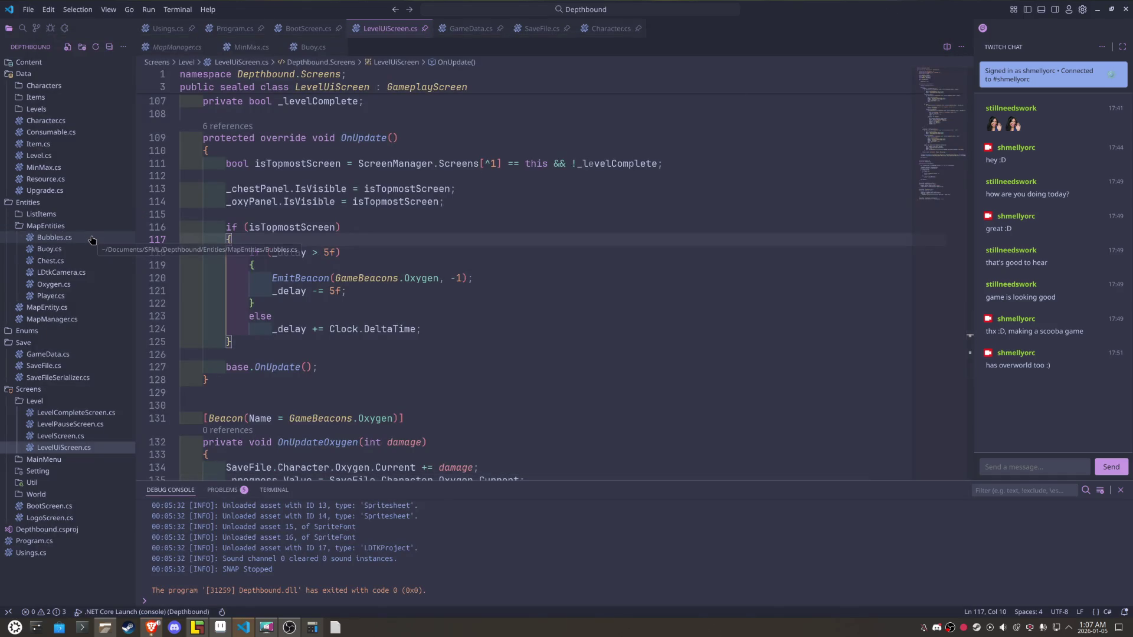
left_click(79, 110)
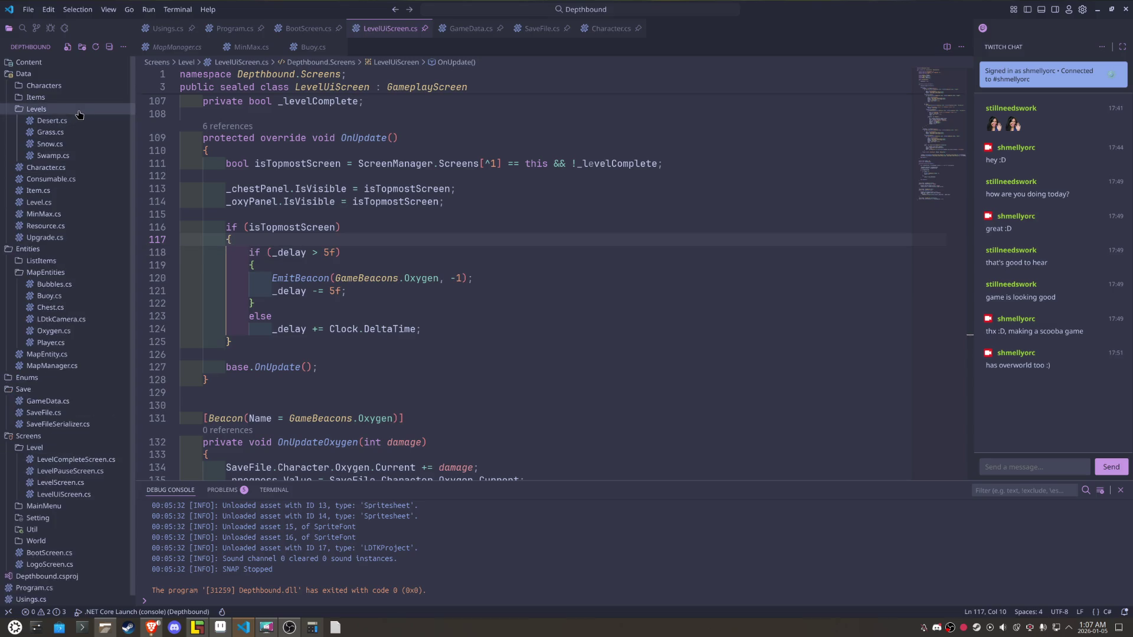
left_click(50, 132)
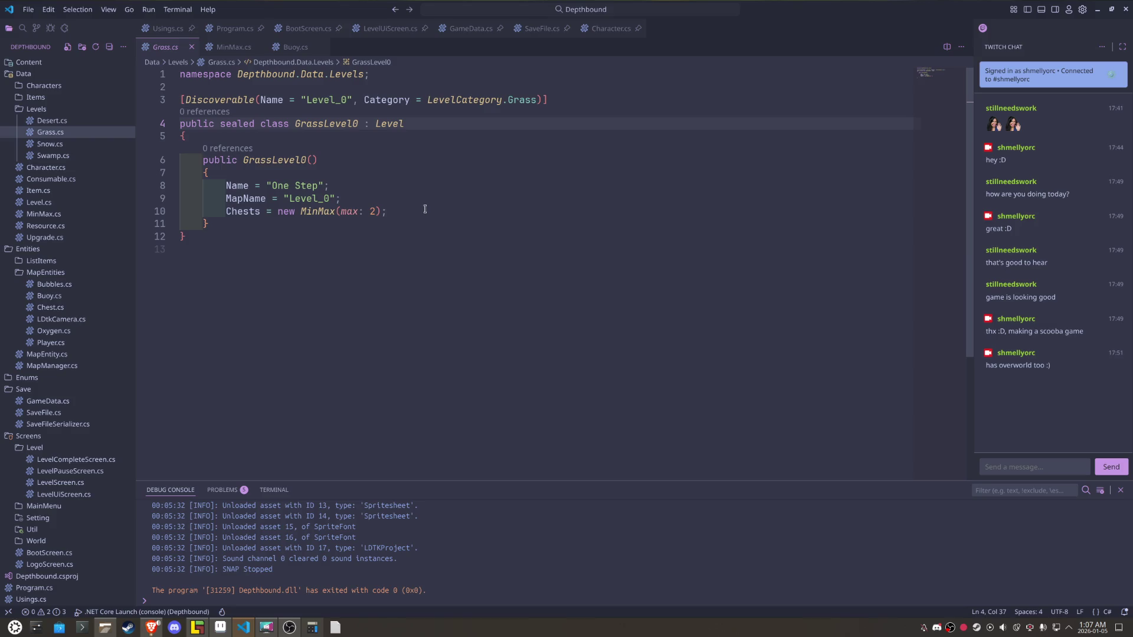
left_click(392, 124, "ctrl")
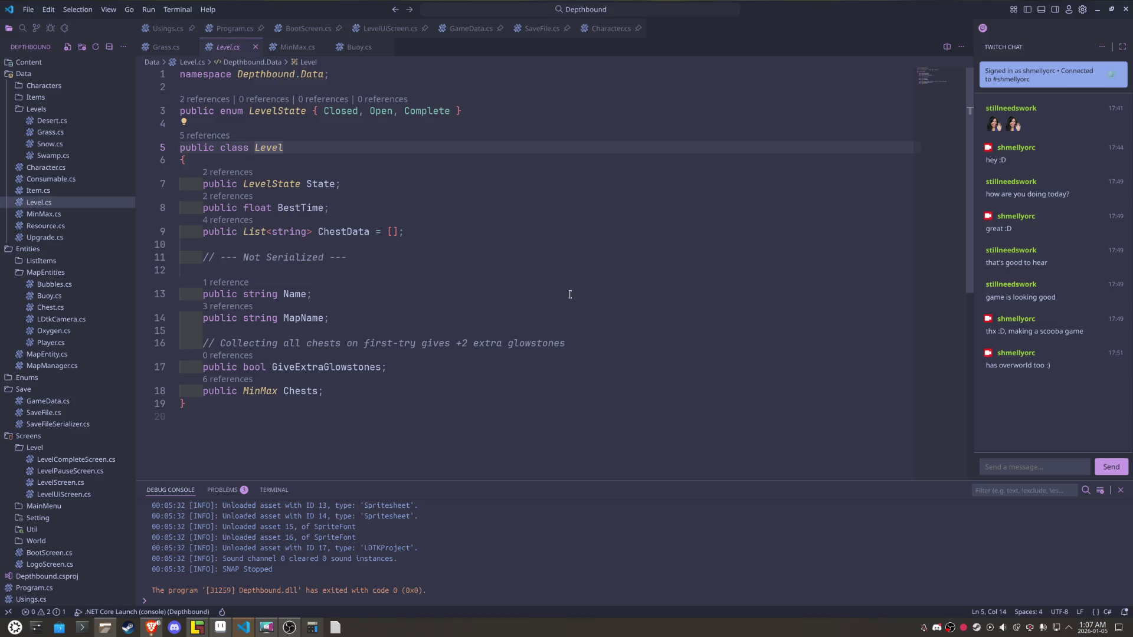
key("ctrl+w")
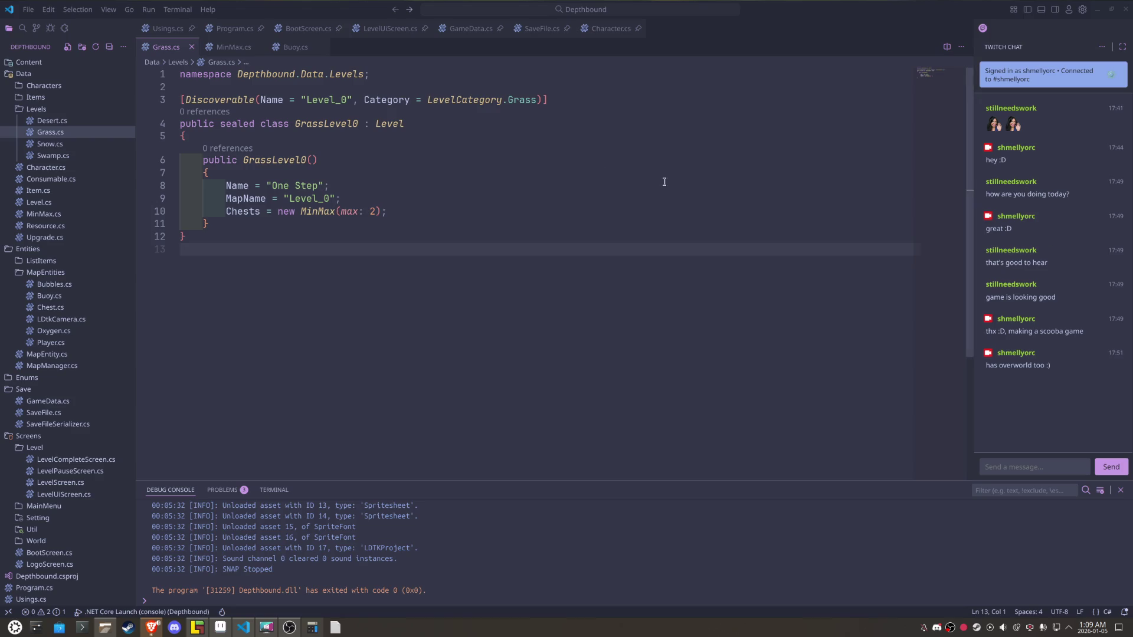
- Jump to the DiscoverableAttribute definition in DiscoverableHelper.cs and select the whole file
left_click(242, 104, "ctrl")
key("ctrl+a")
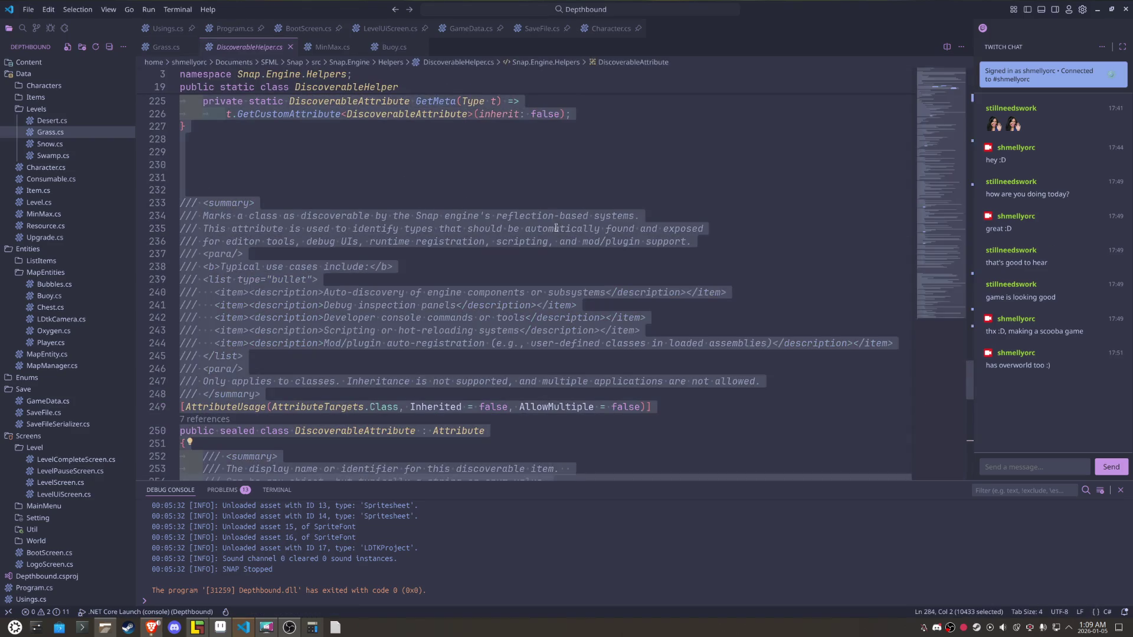
key("alt+Tab")
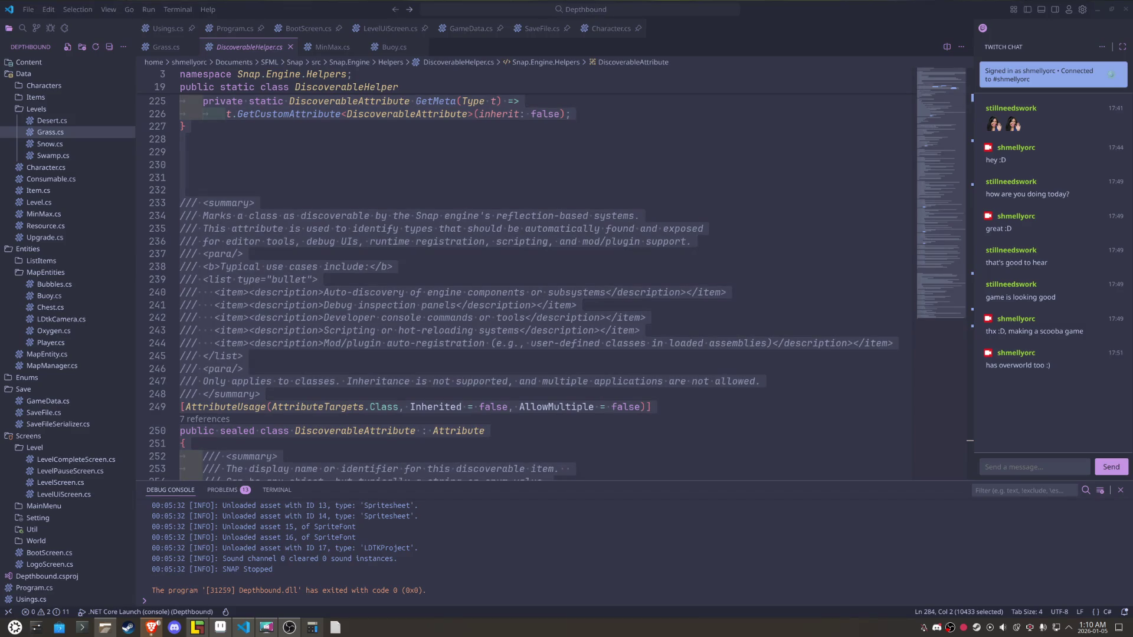
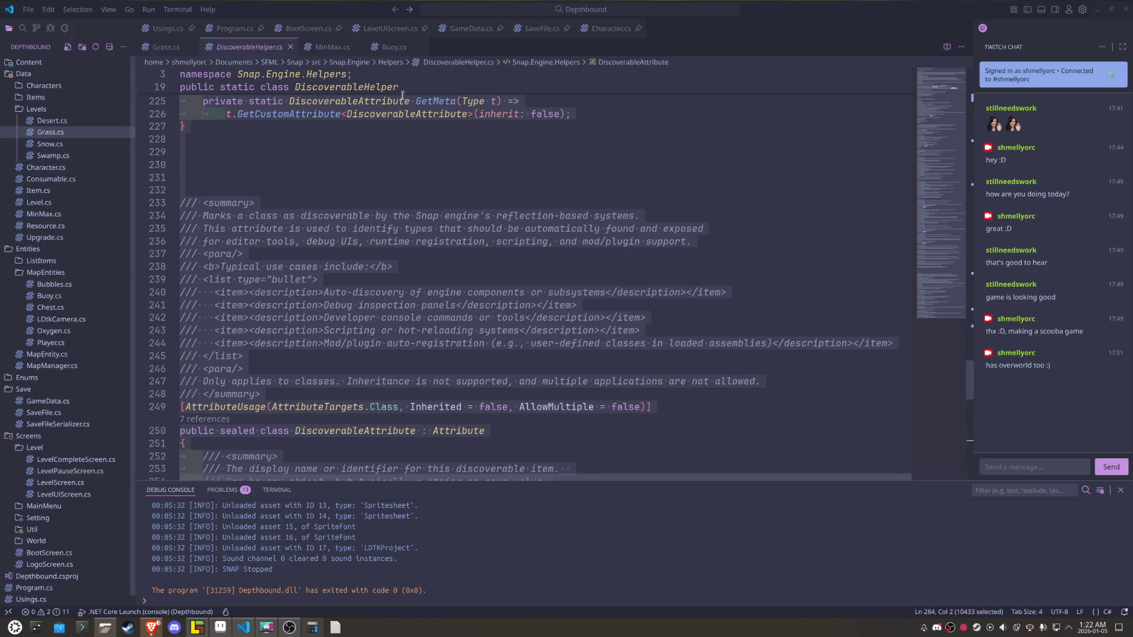
- Close DiscoverableHelper.cs, then go from Grass.cs to the Level class definition in Level.cs
left_click(291, 48)
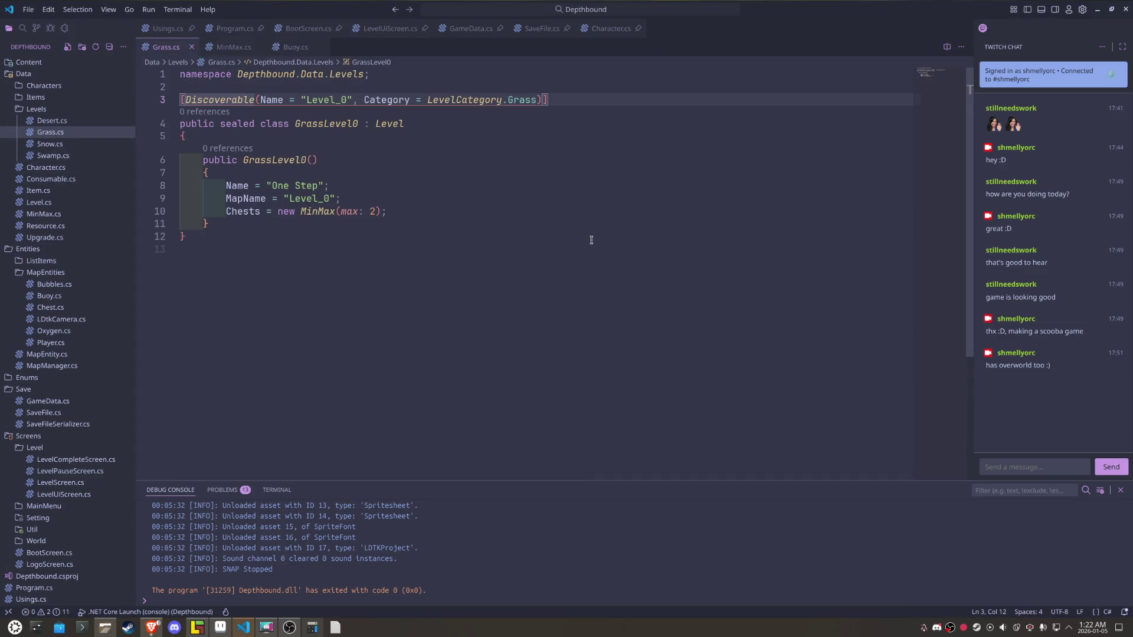
left_click(552, 279)
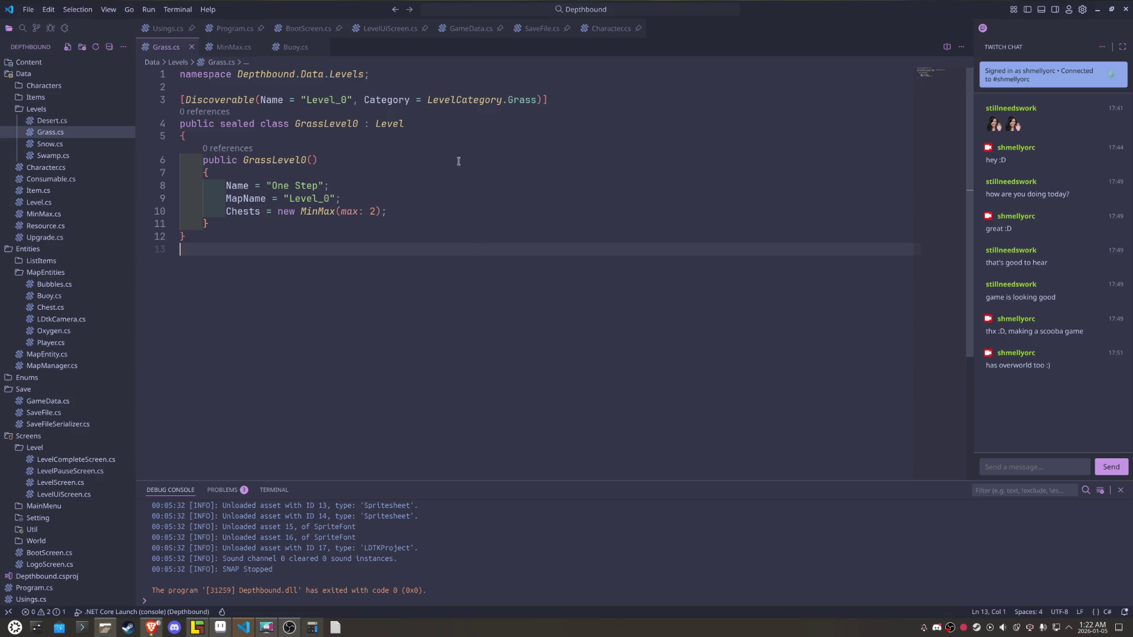
left_click(390, 125, "ctrl")
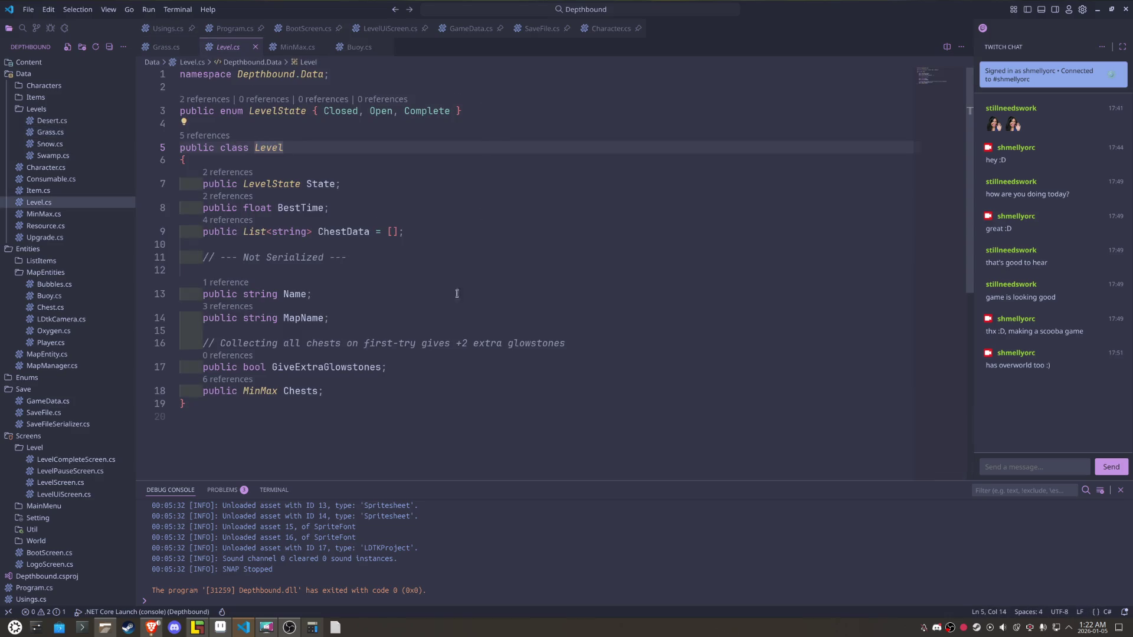
- Add a new line below the Chests field and type 'public virtual void OnEnter()'
left_click(384, 393)
key("Return")
key("Return")
key("Return")
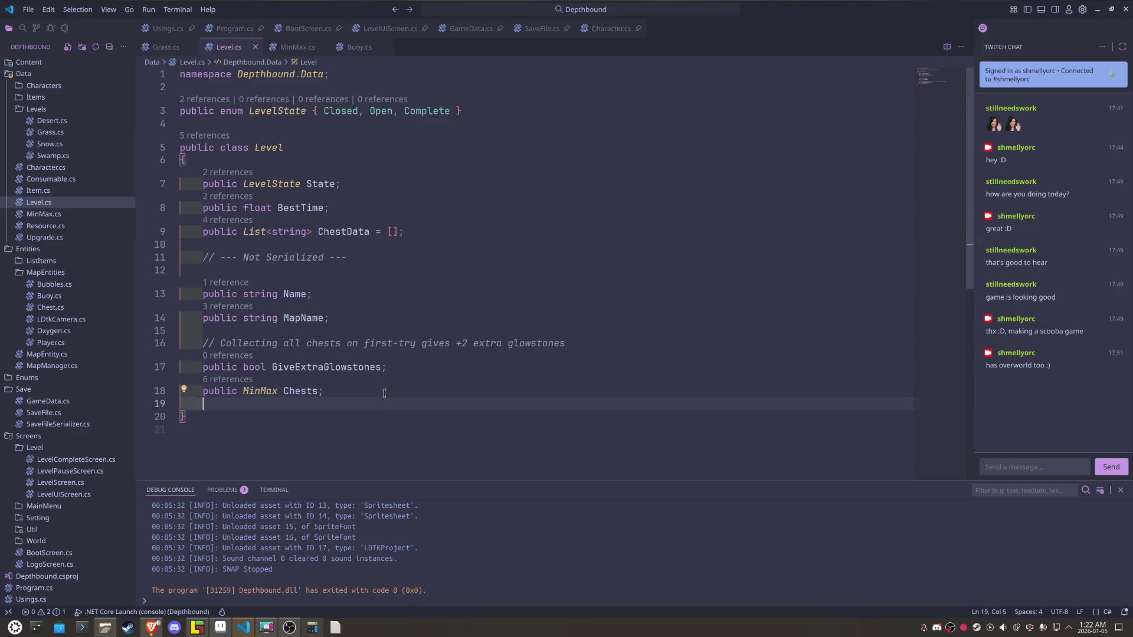
type("publc")
key("Tab")
type("virtual void ON")
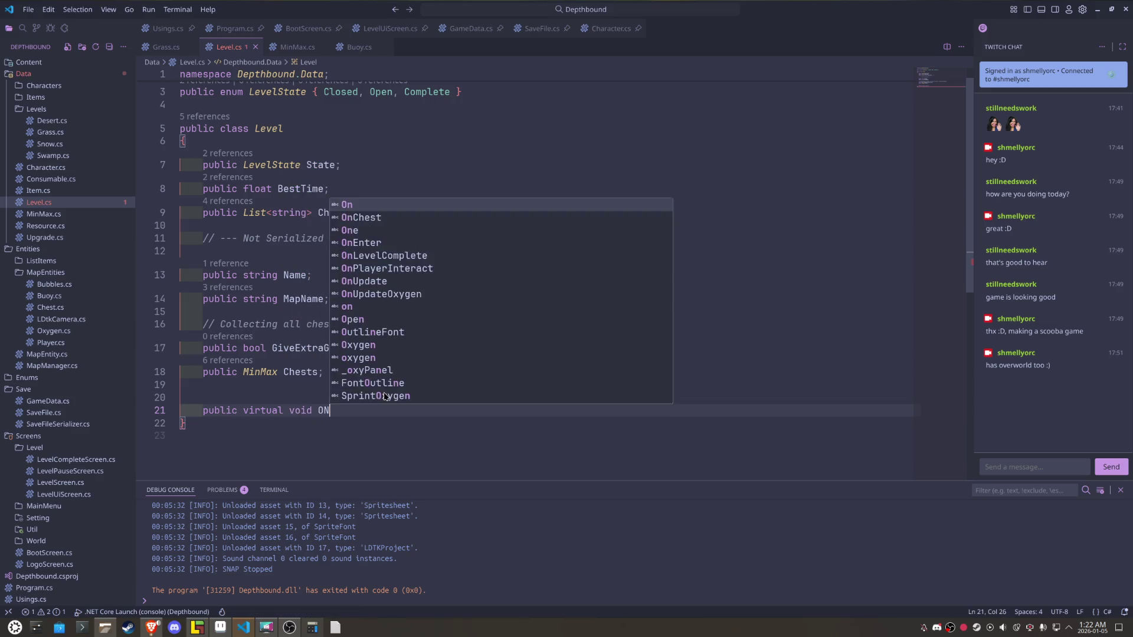
key("BackSpace")
key("BackSpace")
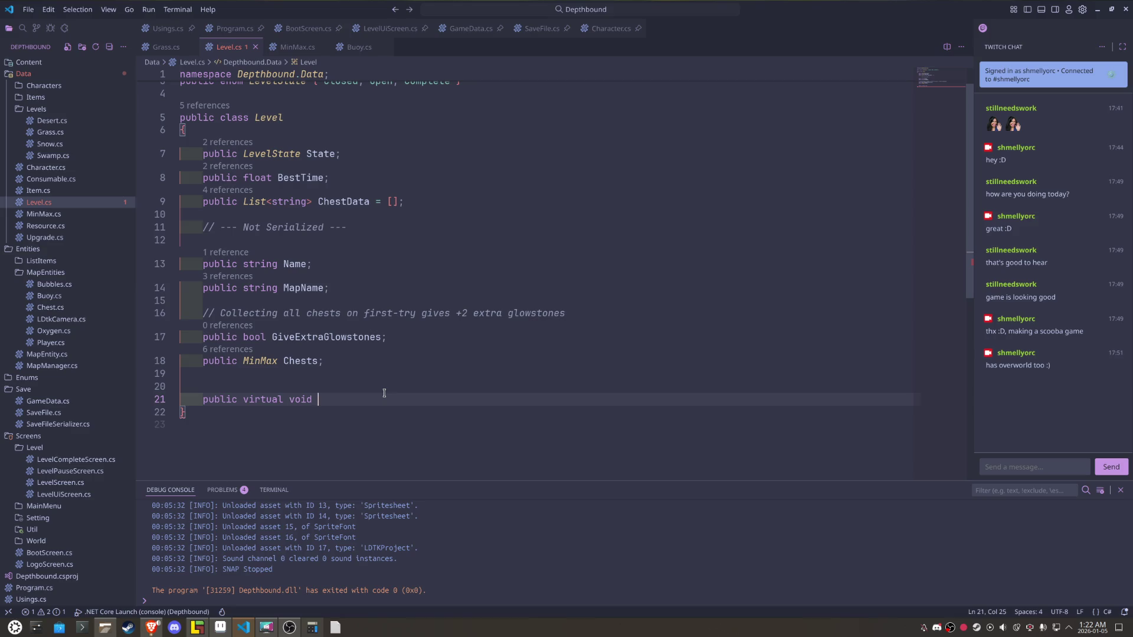
type("OnEnter")
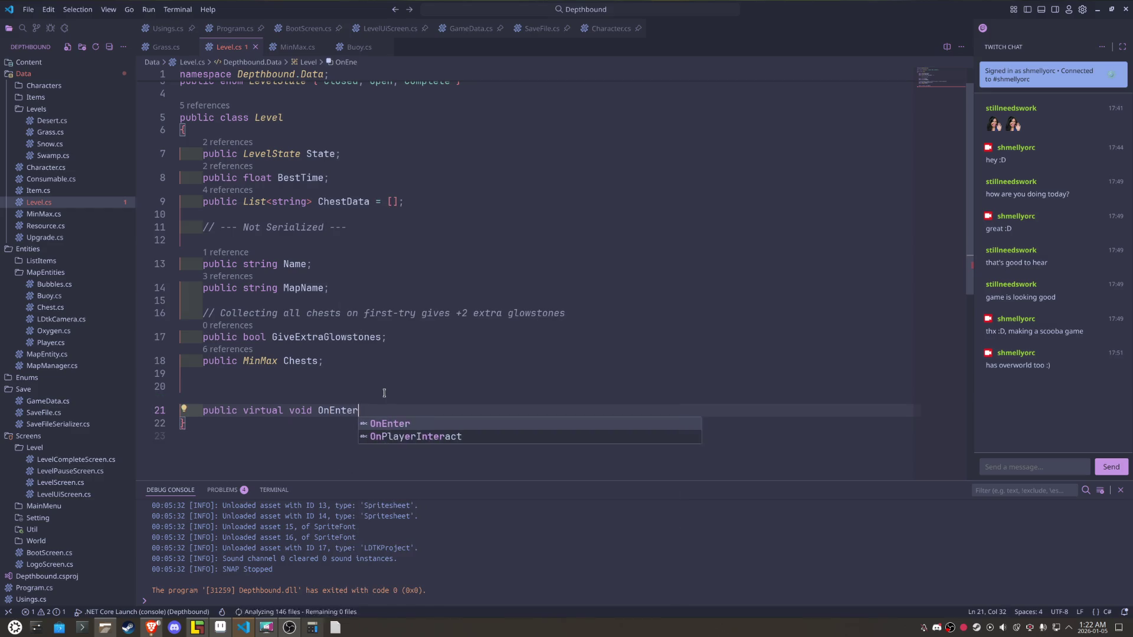